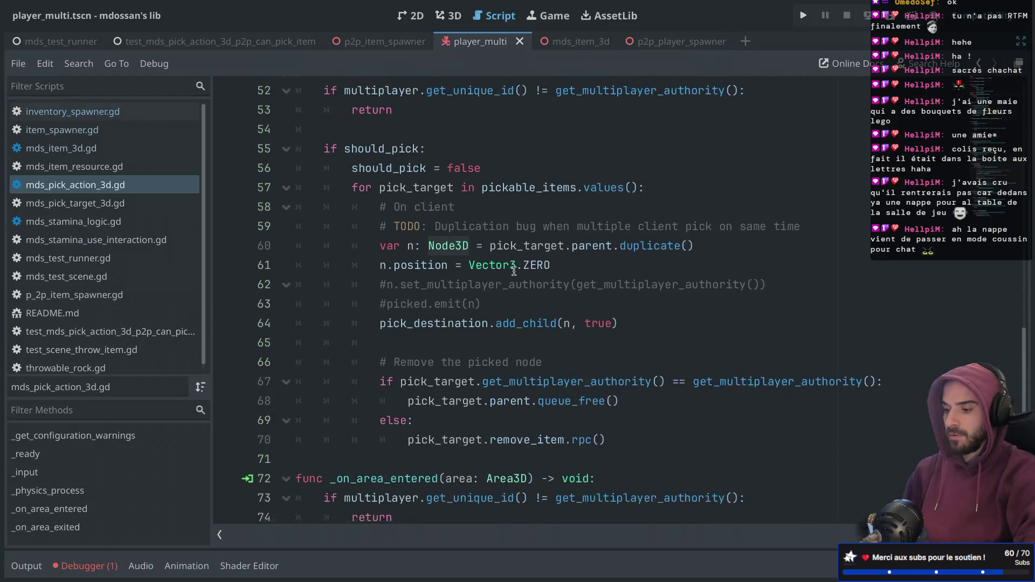
# Step: Review how pick_destination and the commented picked.emit line are used in the pick script
pyautogui.moveTo(421, 233); pyautogui.dragTo(491, 233)
pyautogui.click(494, 244)
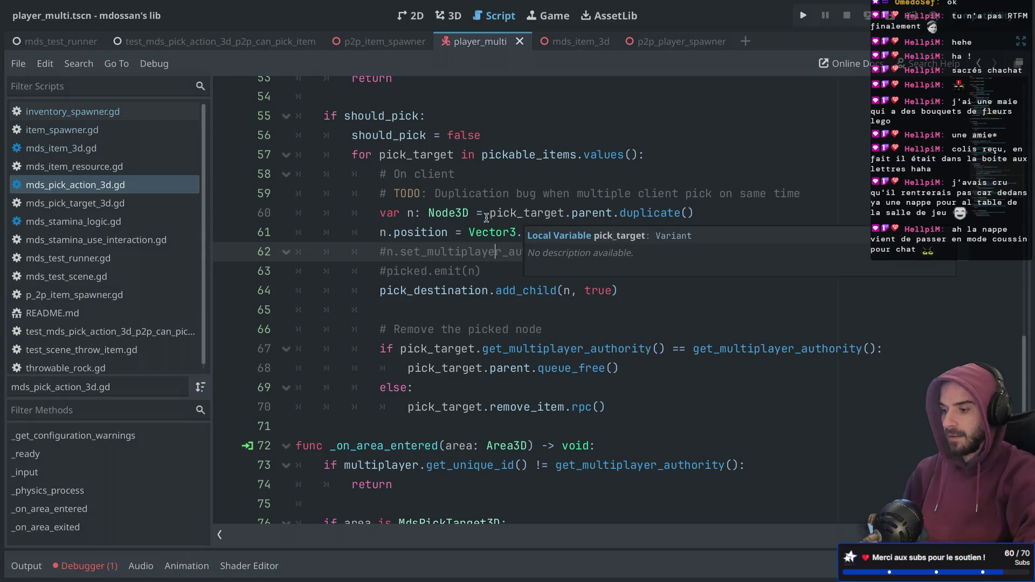
pyautogui.doubleClick(432, 291)
pyautogui.click(504, 271)
pyautogui.scroll(18, 503, 273)
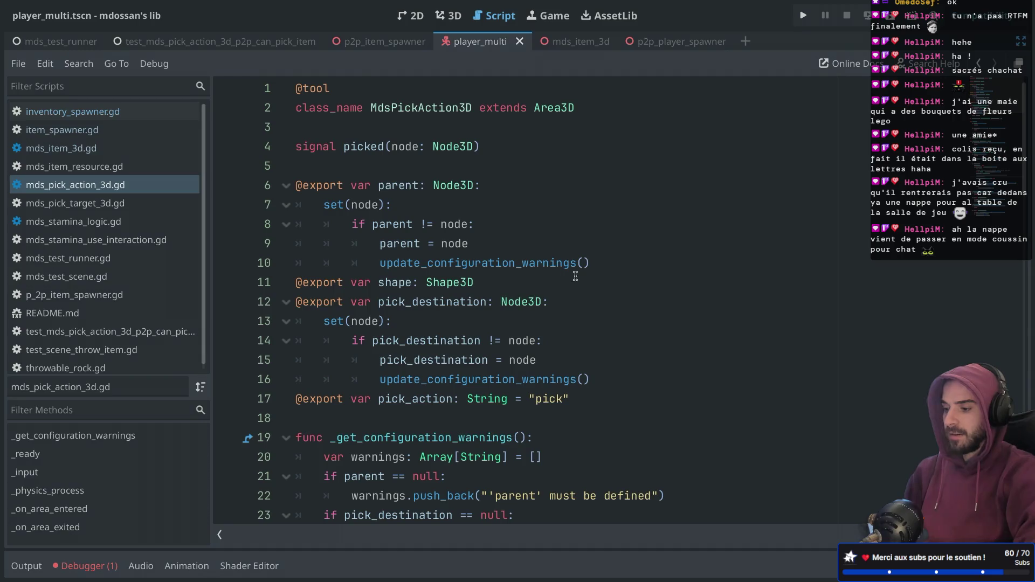
pyautogui.click(567, 304)
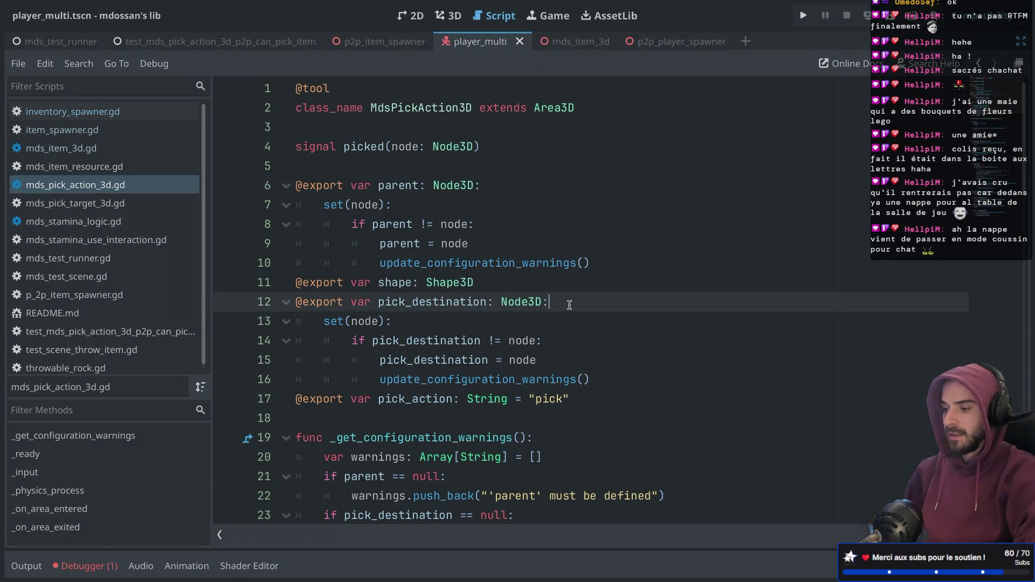
pyautogui.scroll(-1, 569, 305)
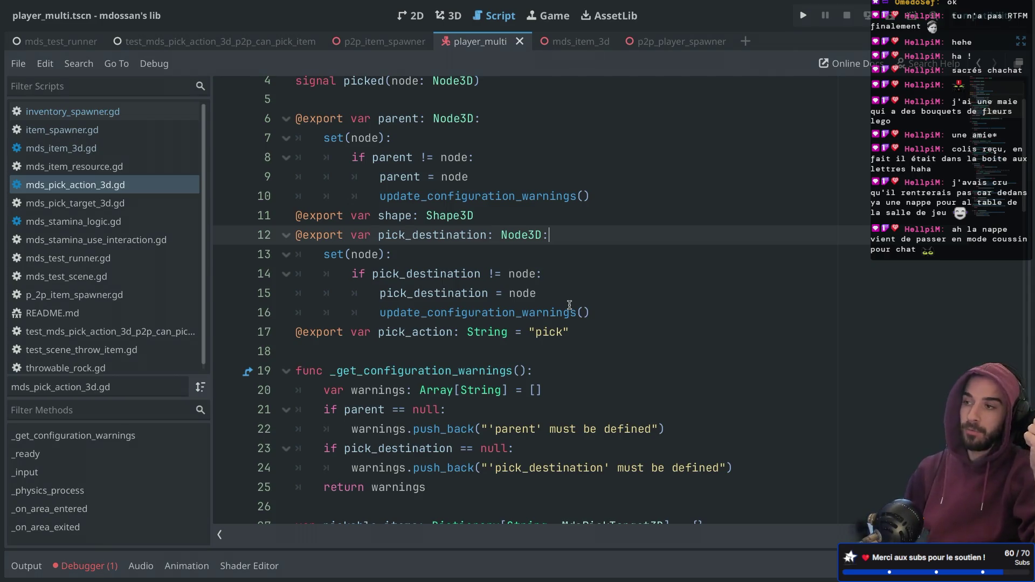
pyautogui.scroll(-1, 569, 305)
pyautogui.scroll(-15, 569, 305)
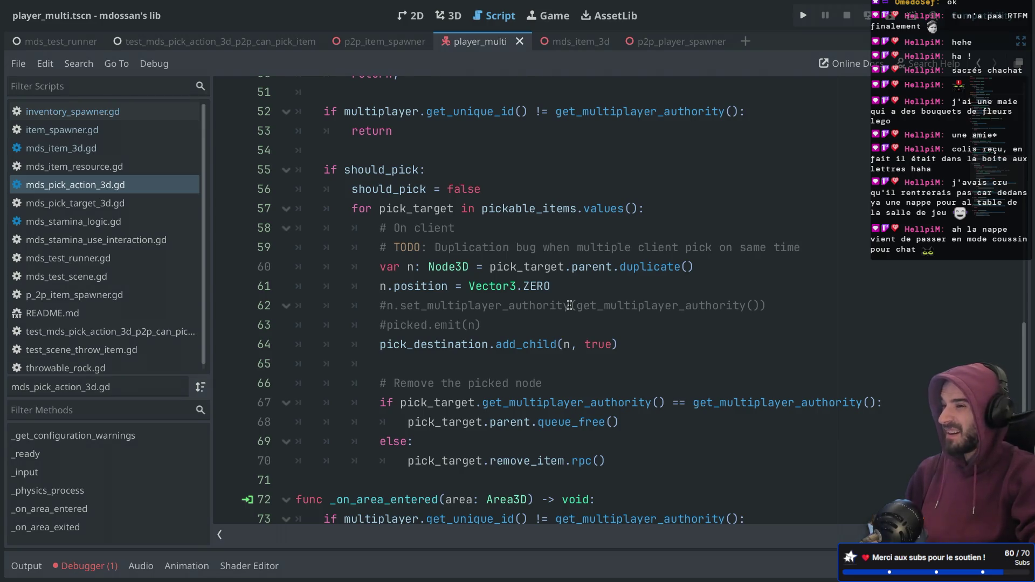
# Step: Bring back the docks, clear the FileSystem filter, open README.md, then hide the docks again
pyautogui.hotkey('ctrl', 'shift', 'F11')
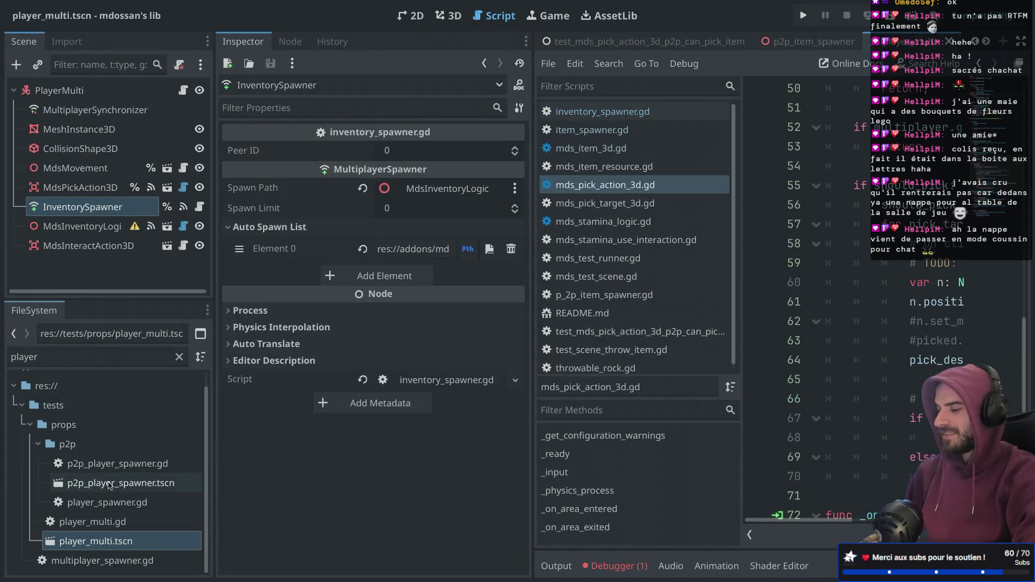
pyautogui.click(132, 445)
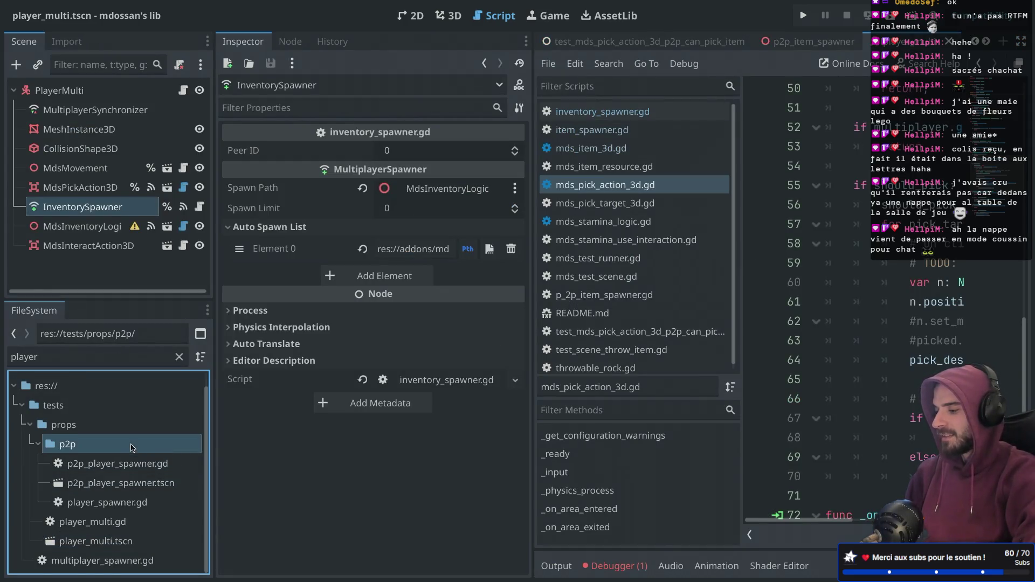
pyautogui.hotkey('ctrl', 'f')
pyautogui.press('BackSpace')
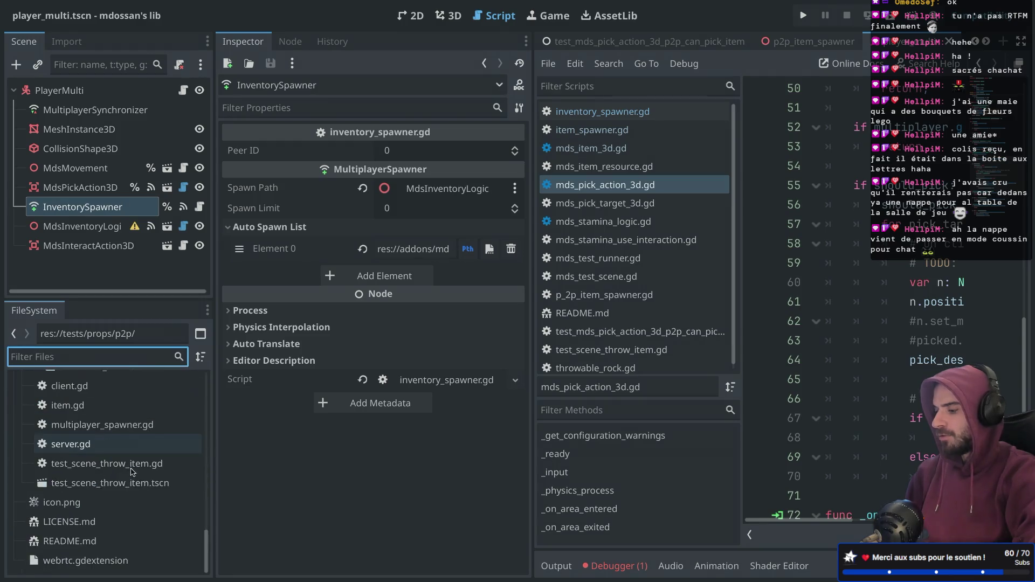
pyautogui.doubleClick(69, 541)
pyautogui.hotkey('ctrl', 'shift', 'F11')
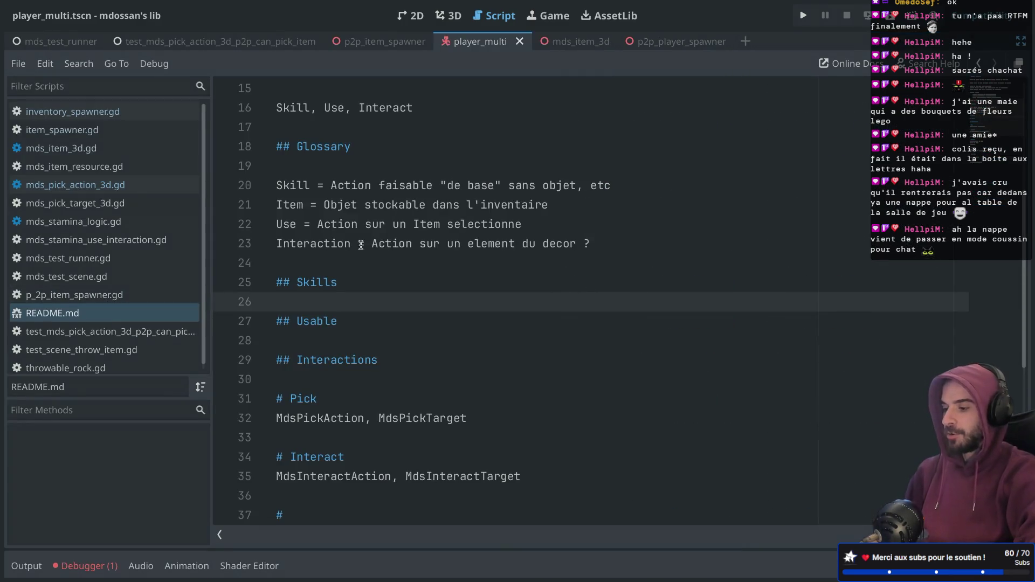
# Step: Look over the Glossary lines and place the caret at the end of the Item definition
pyautogui.scroll(3, 385, 275)
pyautogui.click(437, 354)
pyautogui.keyDown('shift'); pyautogui.click(385, 162); pyautogui.keyUp('shift')
pyautogui.click(438, 373)
pyautogui.click(600, 371)
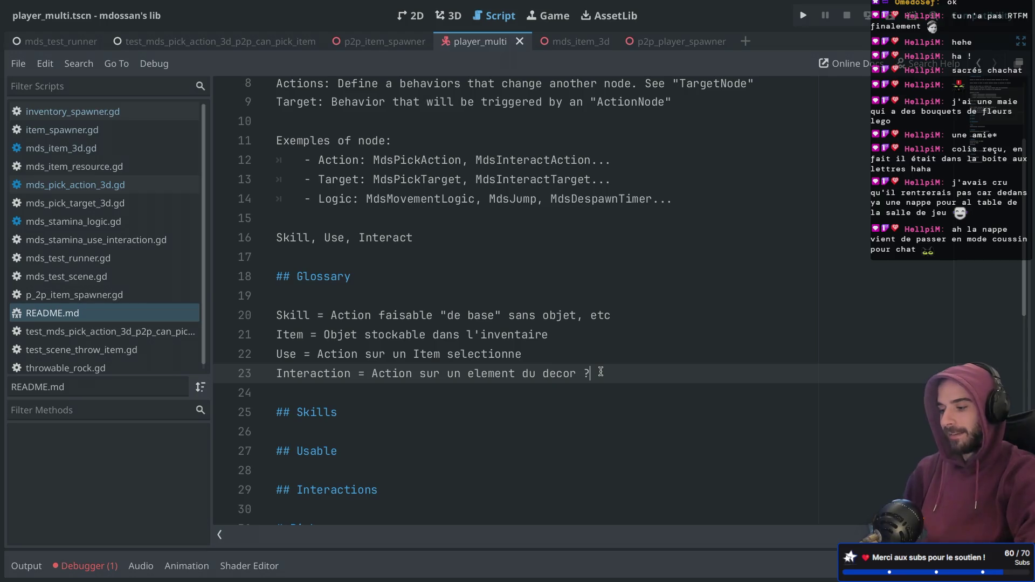
pyautogui.click(431, 335)
pyautogui.moveTo(467, 335)
pyautogui.mouseDown()
pyautogui.moveTo(558, 334)
pyautogui.moveTo(513, 348)
pyautogui.moveTo(546, 336)
pyautogui.moveTo(511, 340)
pyautogui.mouseUp()
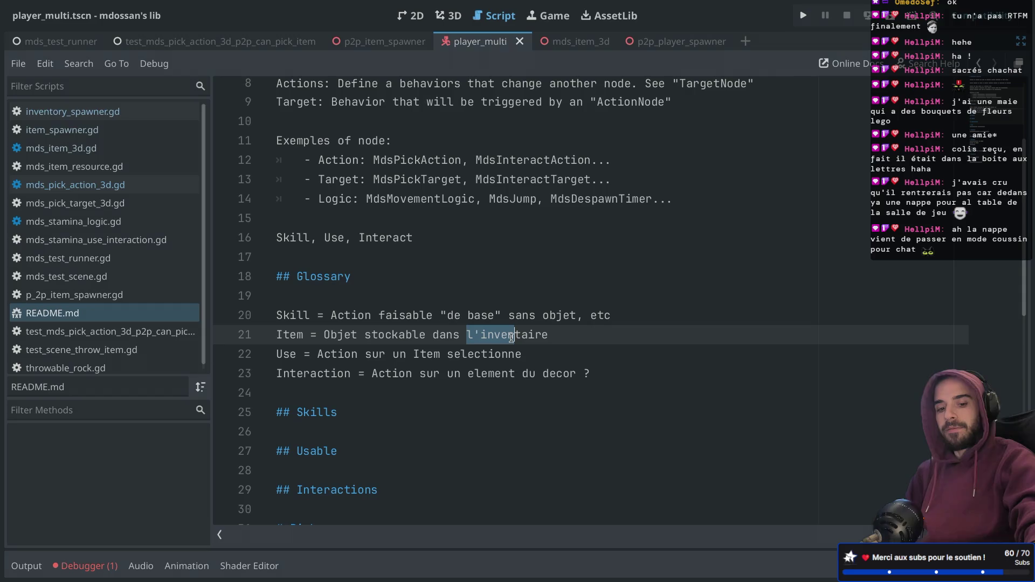
pyautogui.click(591, 334)
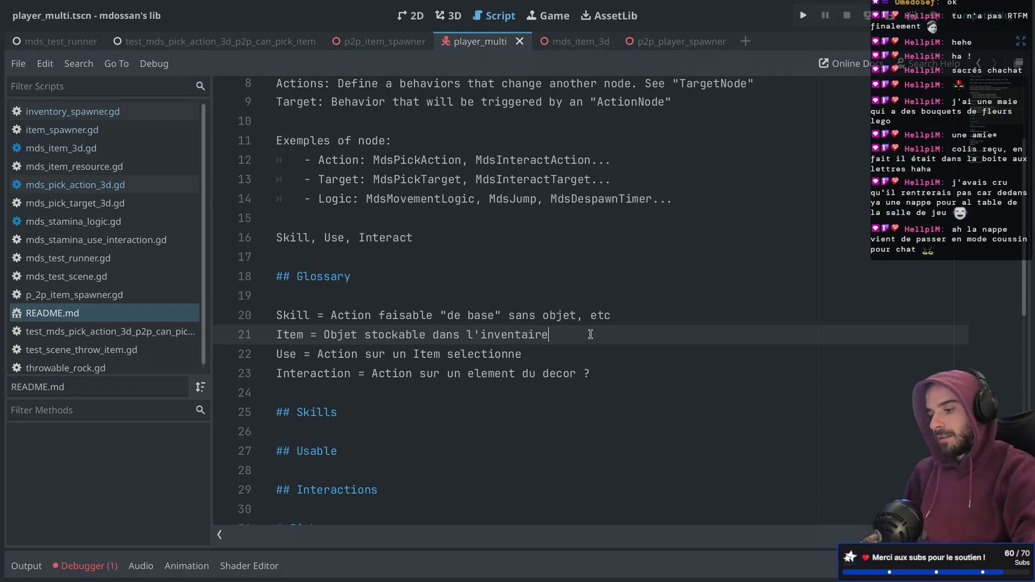
# Step: Add a line under Item: 'PickAction = Acte de recuperer un objet dans "le monde" et le mettre dans un inventaire'
pyautogui.press('Return')
pyautogui.write('Pick')
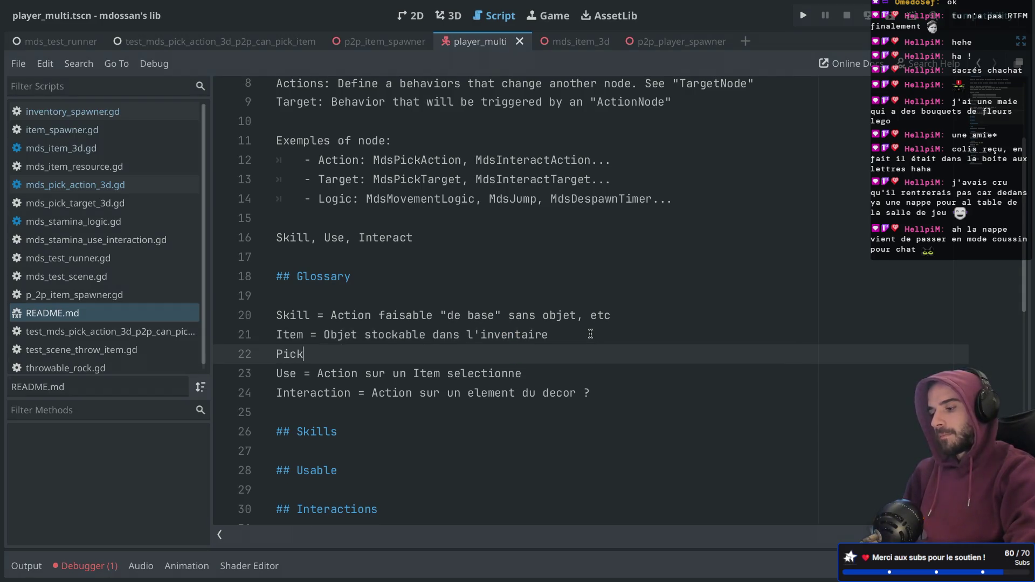
pyautogui.write('Action =')
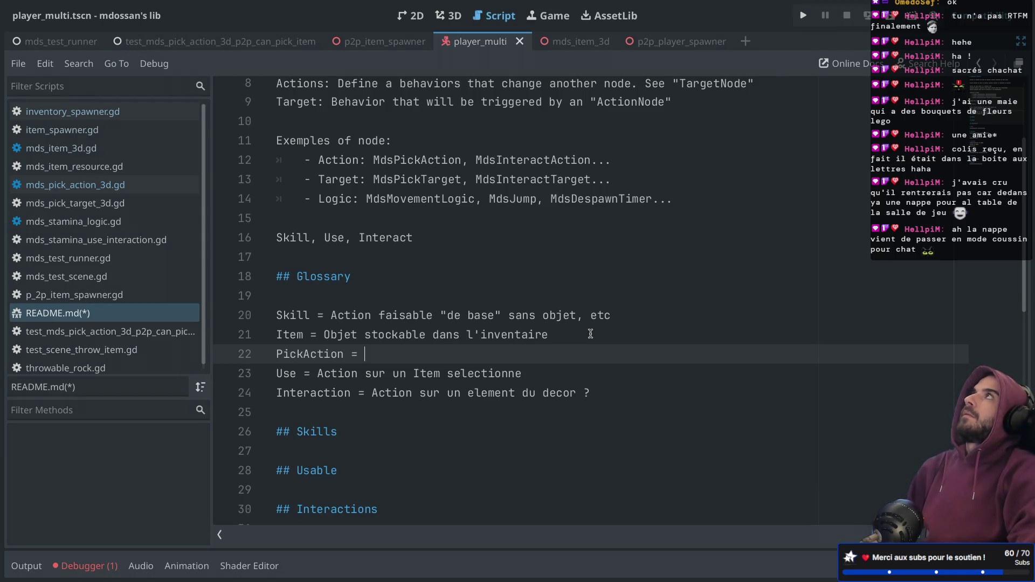
pyautogui.write('Acte de ')
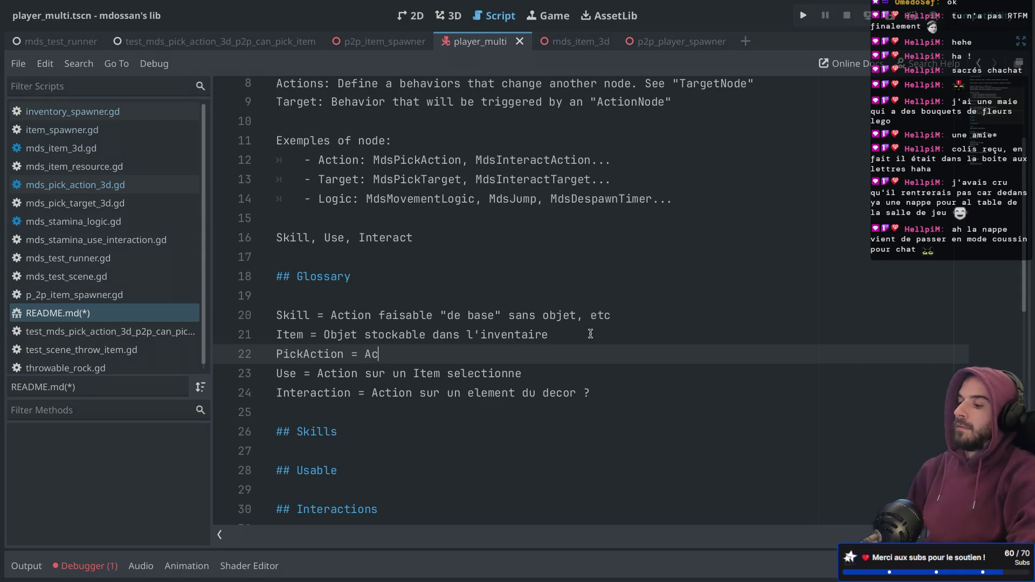
pyautogui.write('r')
pyautogui.press('F1')
pyautogui.press('Escape')
pyautogui.write('ecupe')
pyautogui.press('BackSpace')
pyautogui.press('BackSpace')
pyautogui.press('BackSpace')
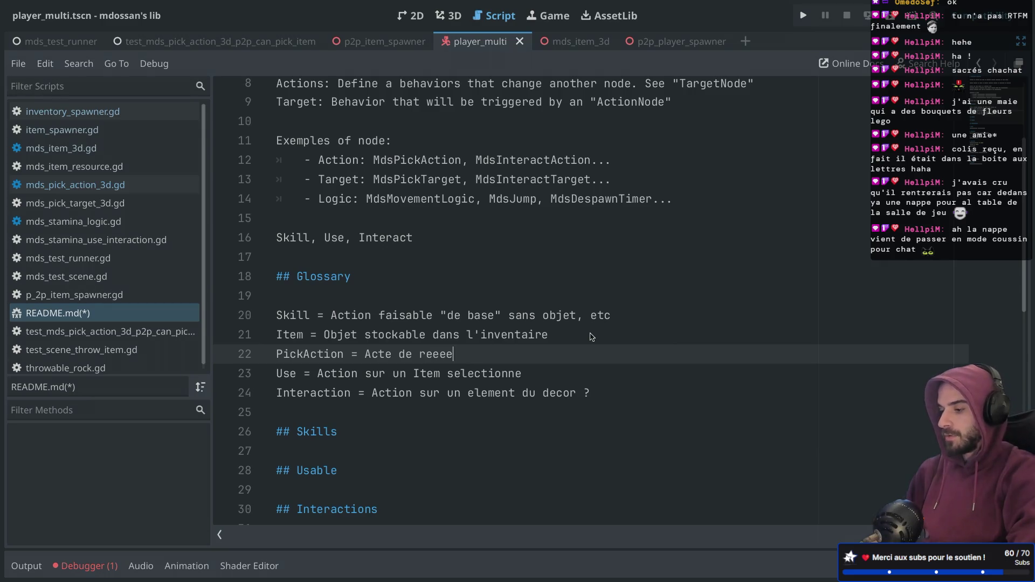
pyautogui.write('ecupere')
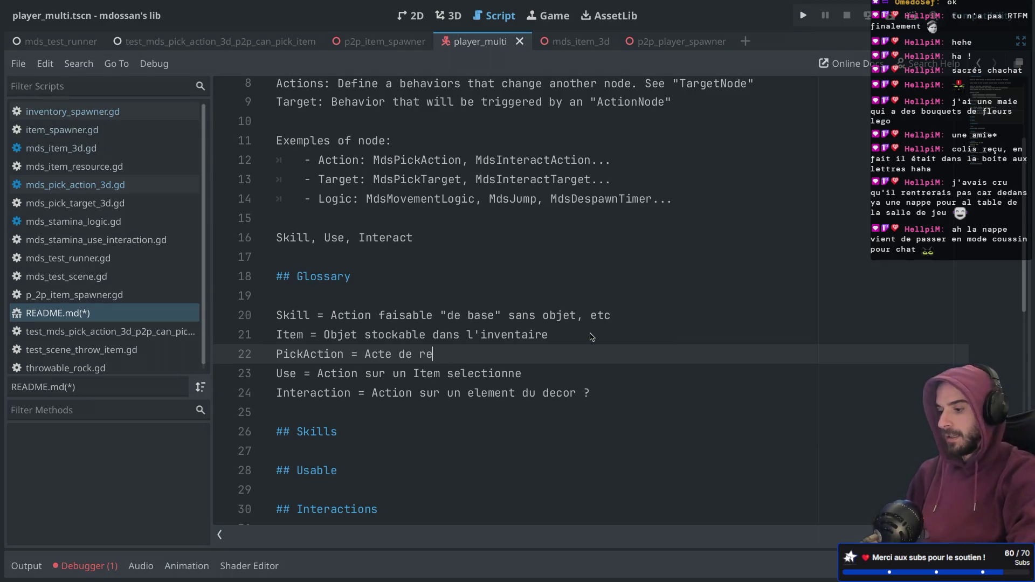
pyautogui.write('r un ob')
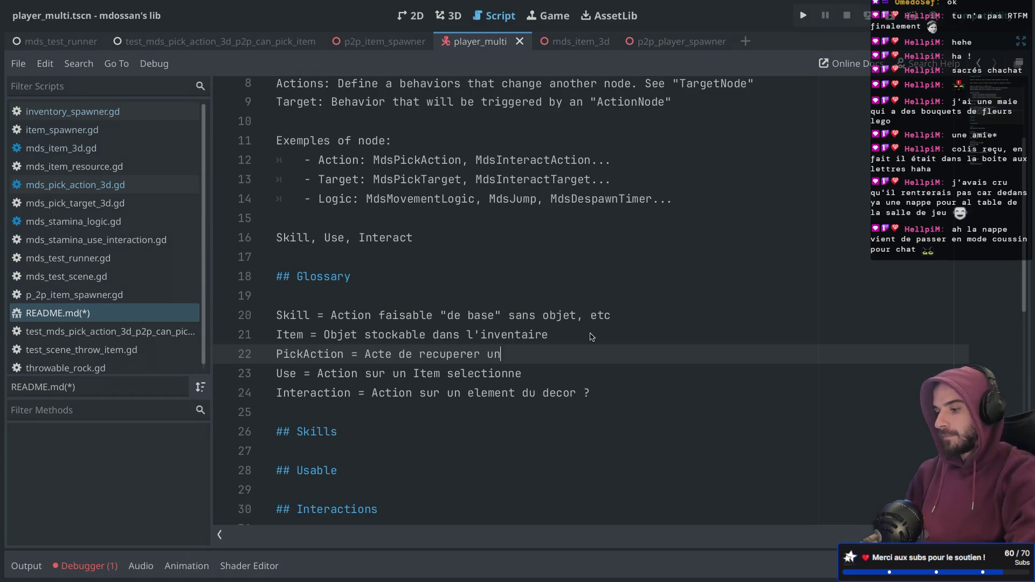
pyautogui.write('jet a')
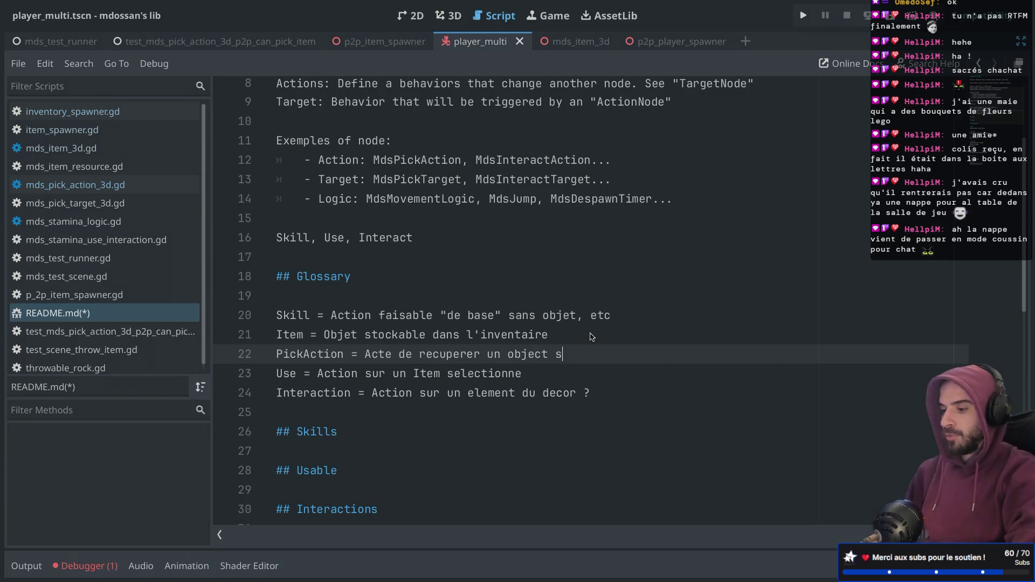
pyautogui.press('BackSpace')
pyautogui.press('BackSpace')
pyautogui.press('BackSpace')
pyautogui.write('ction sur un el')
pyautogui.press('BackSpace')
pyautogui.press('BackSpace')
pyautogui.press('BackSpace')
pyautogui.write('dans le')
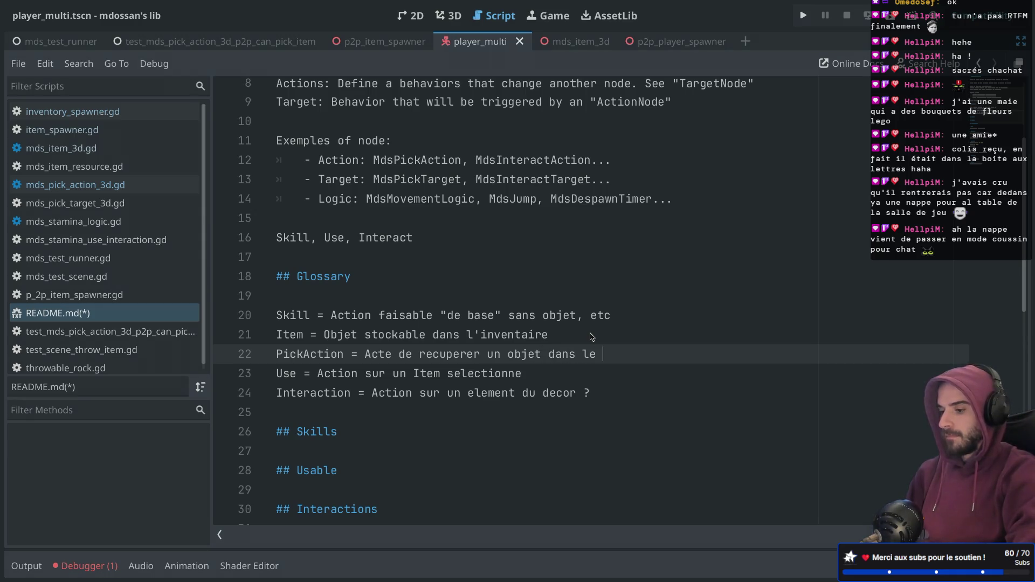
pyautogui.press('BackSpace')
pyautogui.press('BackSpace')
pyautogui.press('BackSpace')
pyautogui.write('"le monde')
pyautogui.write('" et le met')
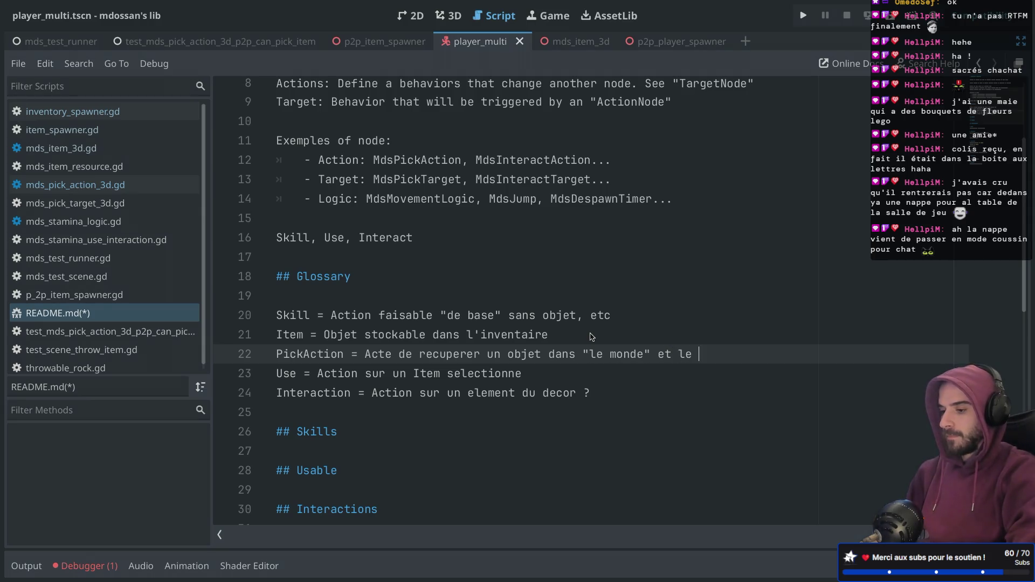
pyautogui.write("tre dans l'")
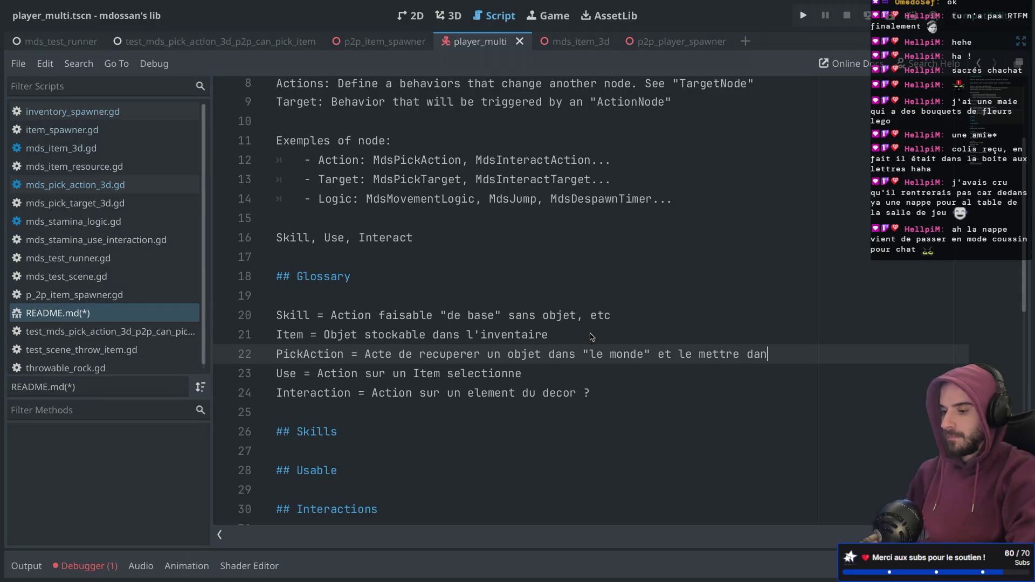
pyautogui.write('inventaire du j')
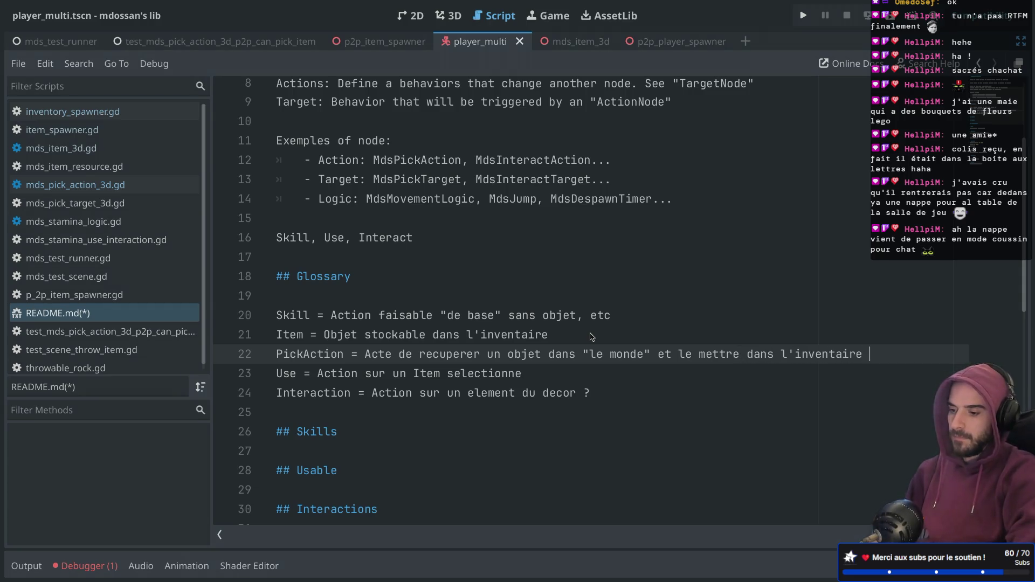
pyautogui.write('oe')
pyautogui.press('BackSpace')
pyautogui.press('BackSpace')
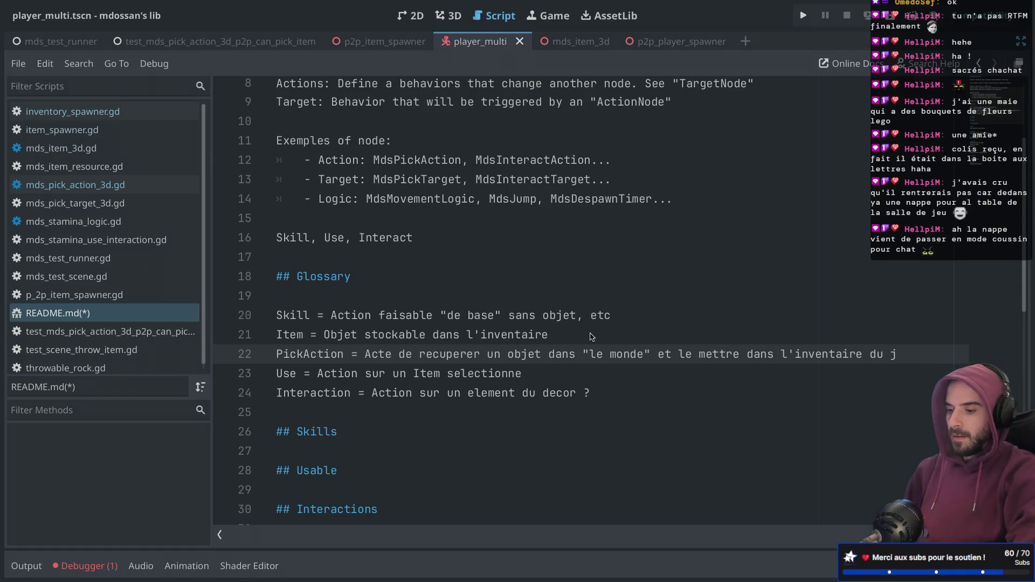
pyautogui.press('BackSpace')
pyautogui.press('BackSpace')
pyautogui.press('BackSpace')
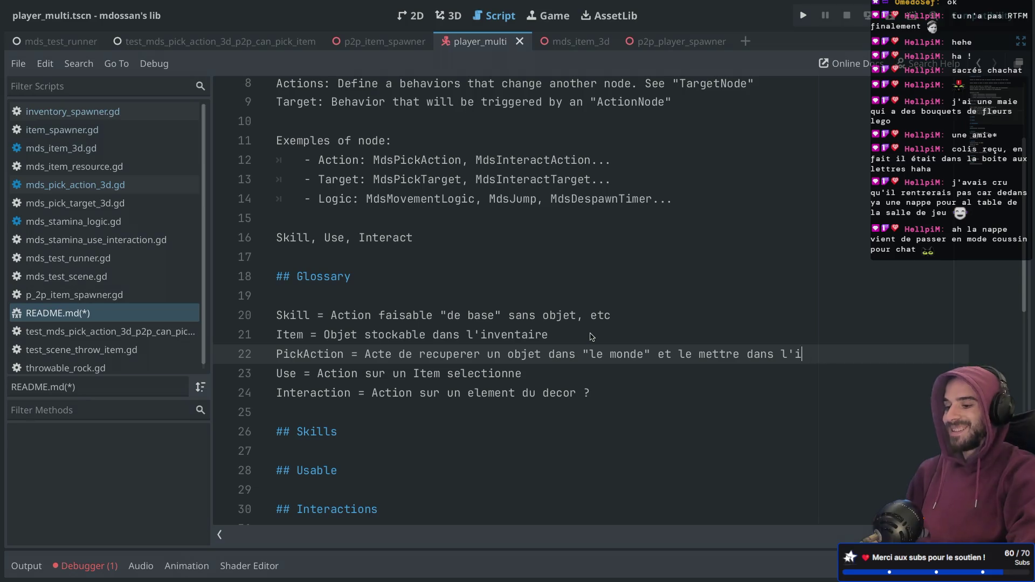
pyautogui.write('un a')
pyautogui.press('BackSpace')
pyautogui.write('inventaire')
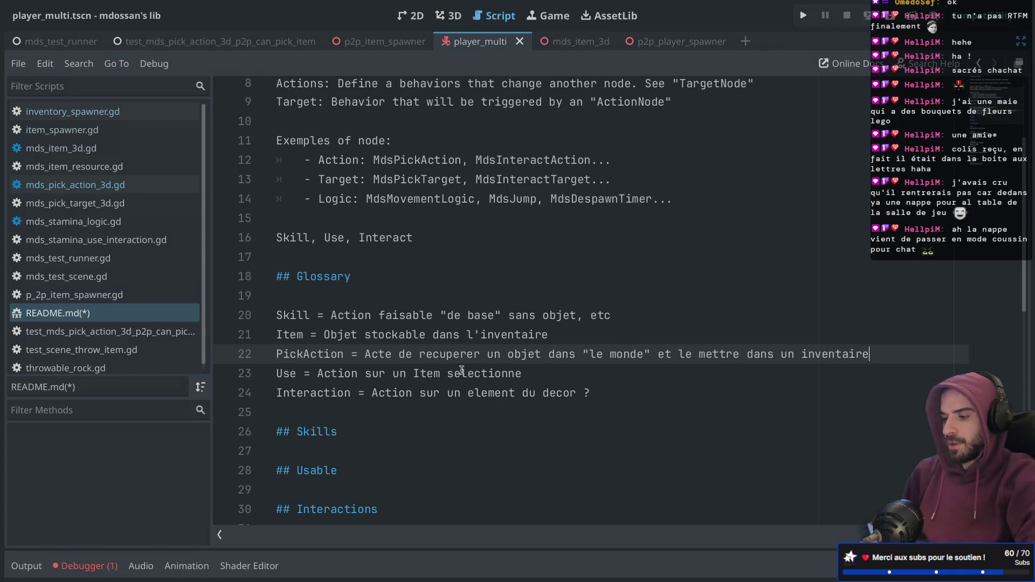
# Step: Review the PickAction line and append '(MdsInventory' at its end
pyautogui.click(362, 354)
pyautogui.keyDown('shift'); pyautogui.click(496, 354); pyautogui.keyUp('shift')
pyautogui.click(465, 393)
pyautogui.click(286, 353)
pyautogui.moveTo(287, 354); pyautogui.dragTo(371, 354)
pyautogui.click(436, 390)
pyautogui.moveTo(581, 356); pyautogui.dragTo(645, 356)
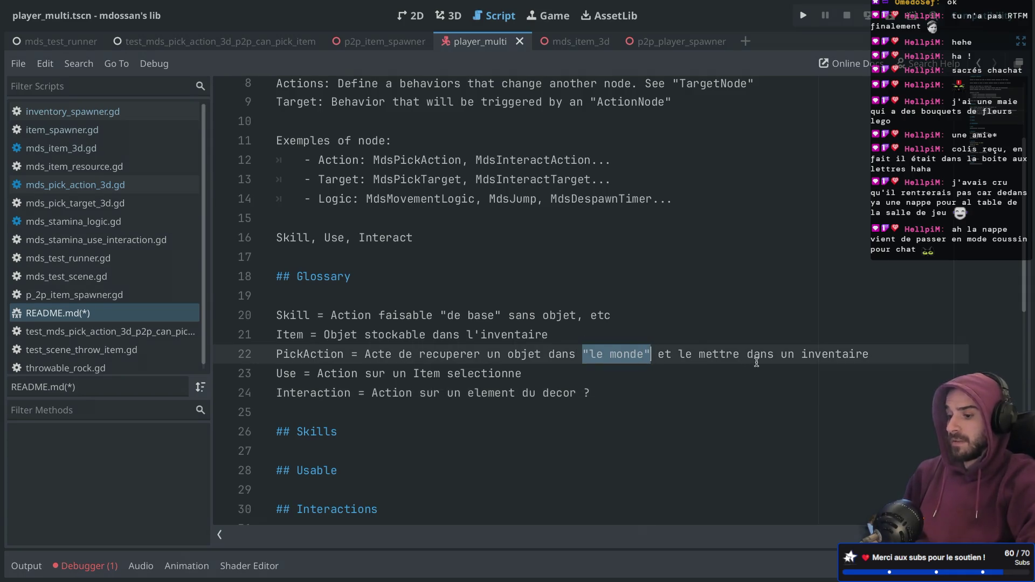
pyautogui.click(817, 355)
pyautogui.click(879, 355)
pyautogui.write('(')
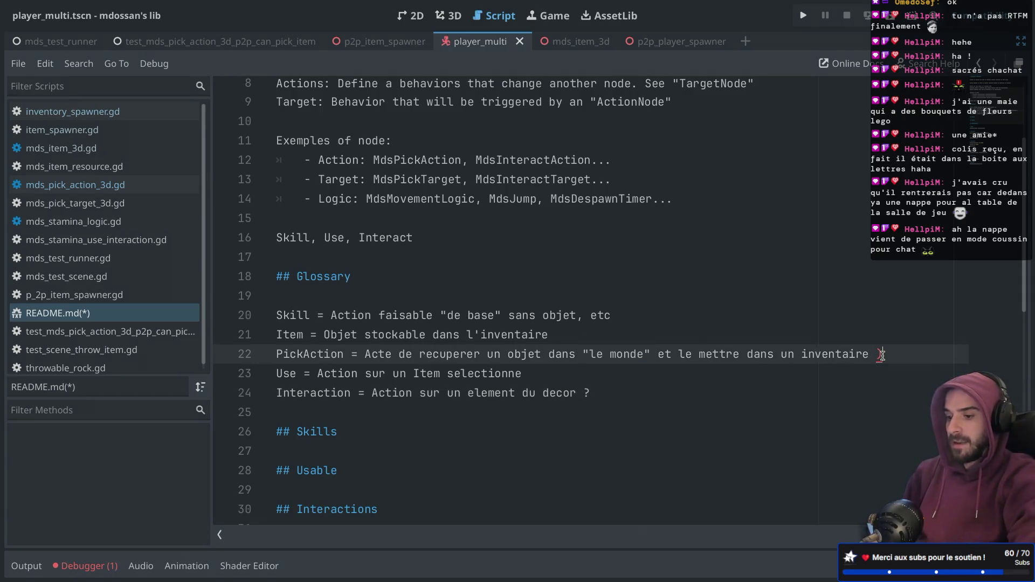
pyautogui.write('MdsInventory')
# Step: Scroll down and place the caret before 'Action' in the Use definition
pyautogui.scroll(-1, 803, 351)
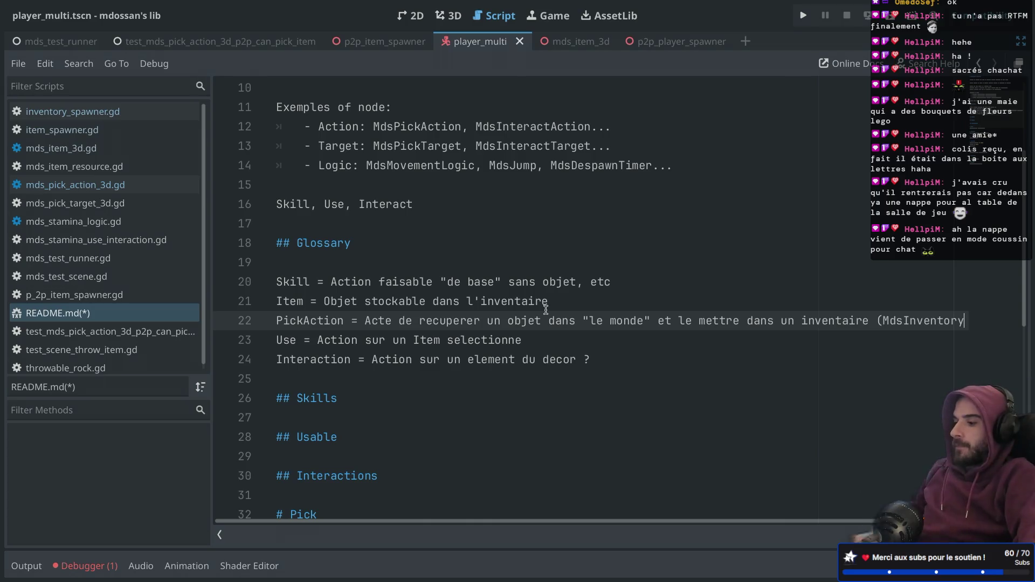
pyautogui.click(314, 340)
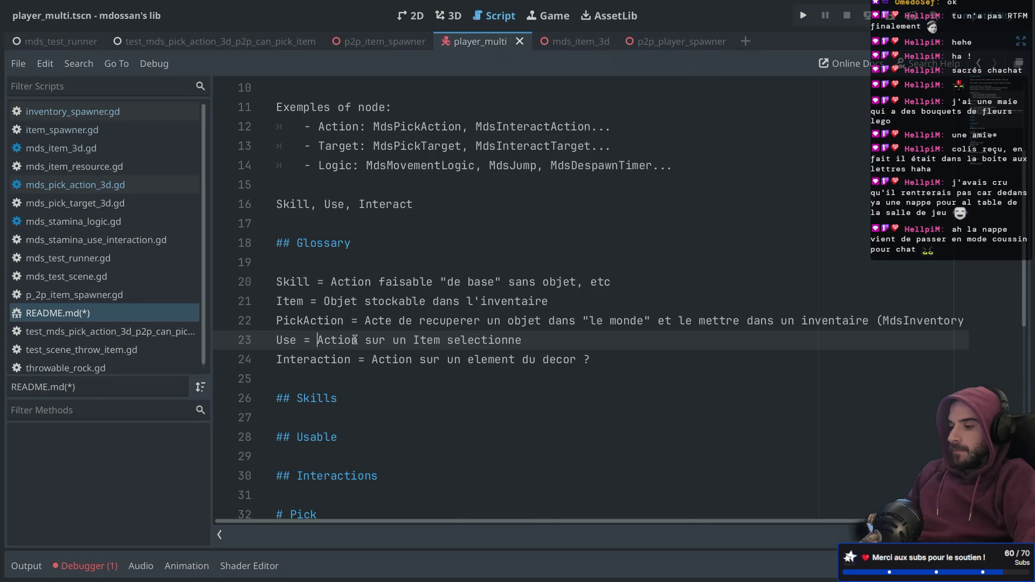
# Step: Reword Use as an action 'faite grace a un MdsItem', ending with 'dans le MdsInventory'
pyautogui.write('faite')
pyautogui.write(' grace a')
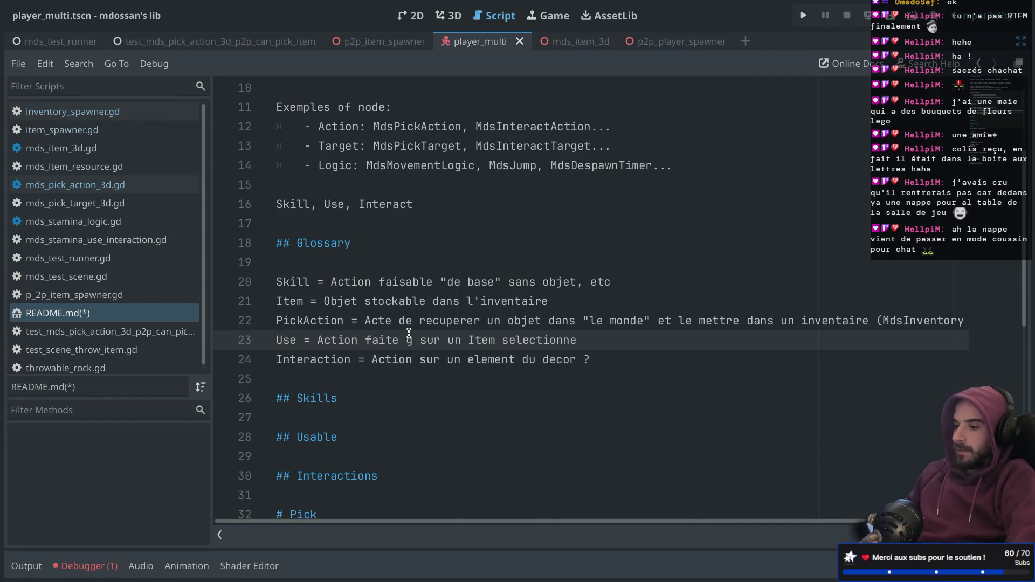
pyautogui.write(' un')
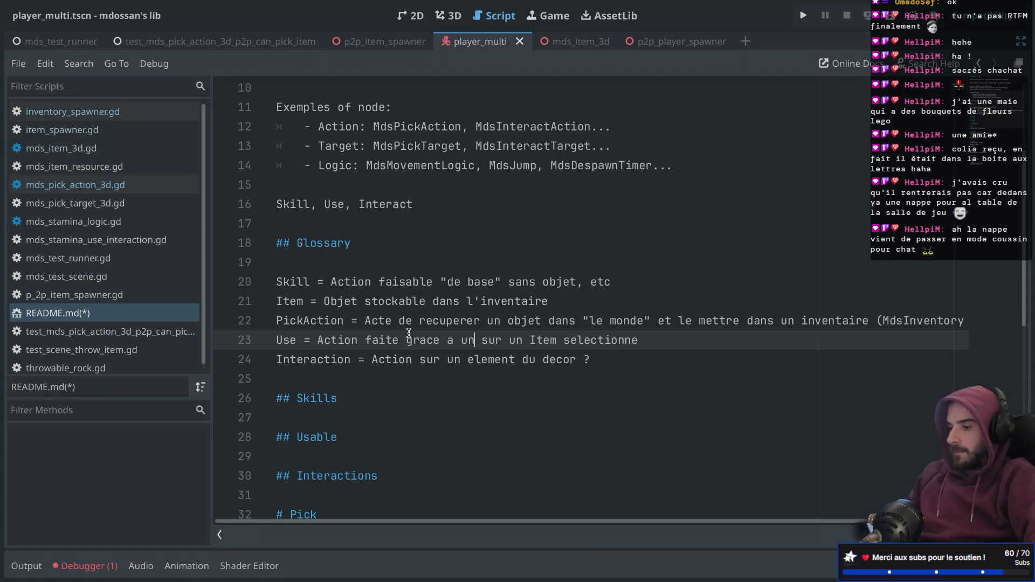
pyautogui.press('Delete')
pyautogui.press('Delete')
pyautogui.press('Delete')
pyautogui.press('BackSpace')
pyautogui.press('BackSpace')
pyautogui.press('BackSpace')
pyautogui.write('Mds')
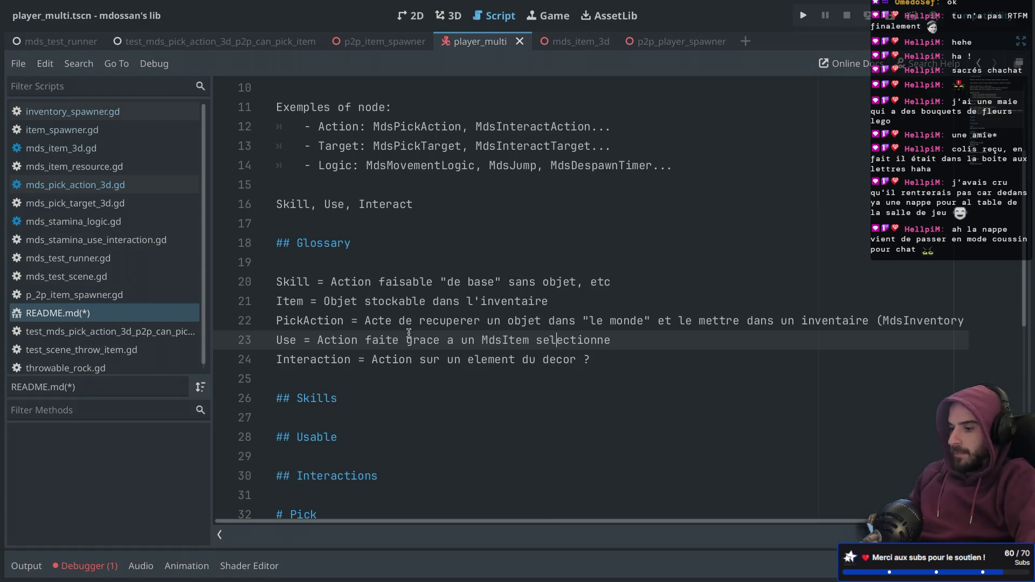
pyautogui.press('Down')
pyautogui.press('Up')
pyautogui.press('End')
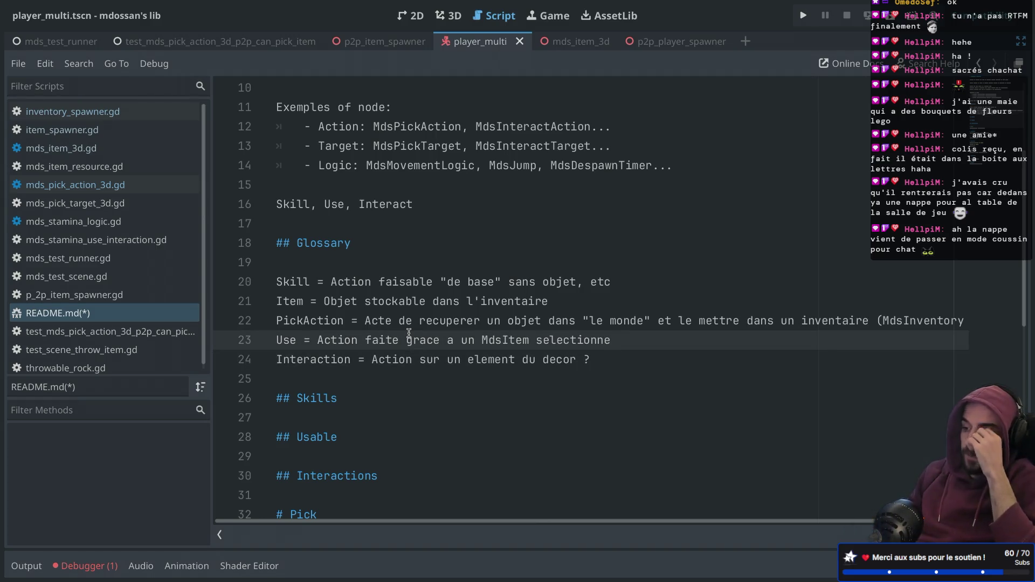
pyautogui.write('dans')
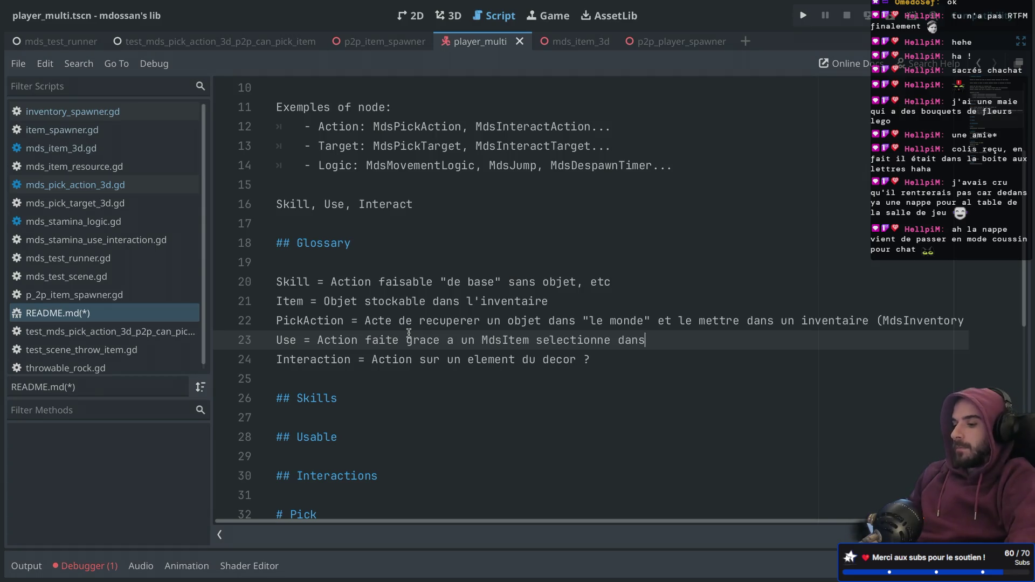
pyautogui.write('le Mds')
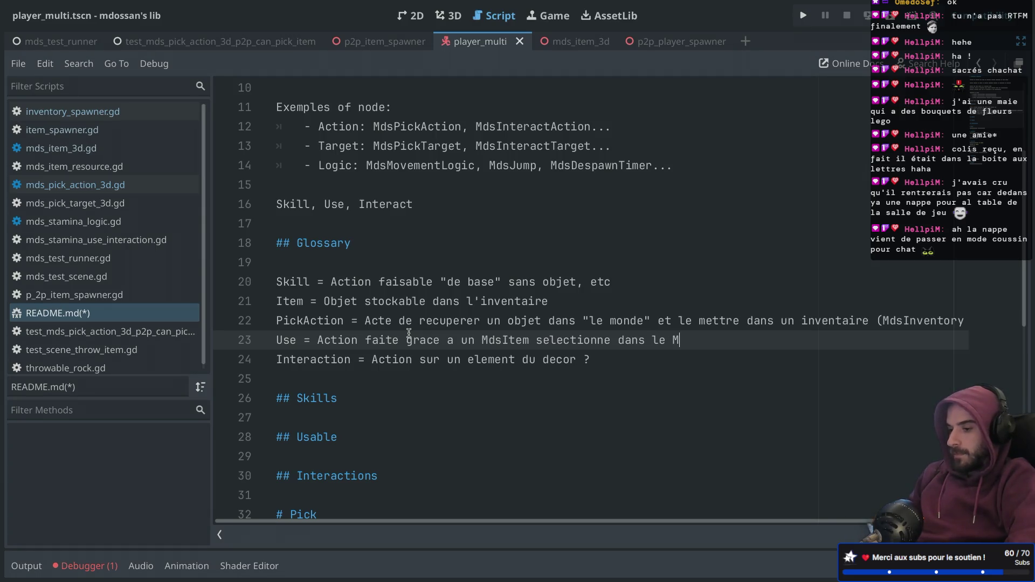
pyautogui.write('Invenotr')
pyautogui.press('BackSpace')
pyautogui.press('BackSpace')
pyautogui.press('BackSpace')
pyautogui.write('tory')
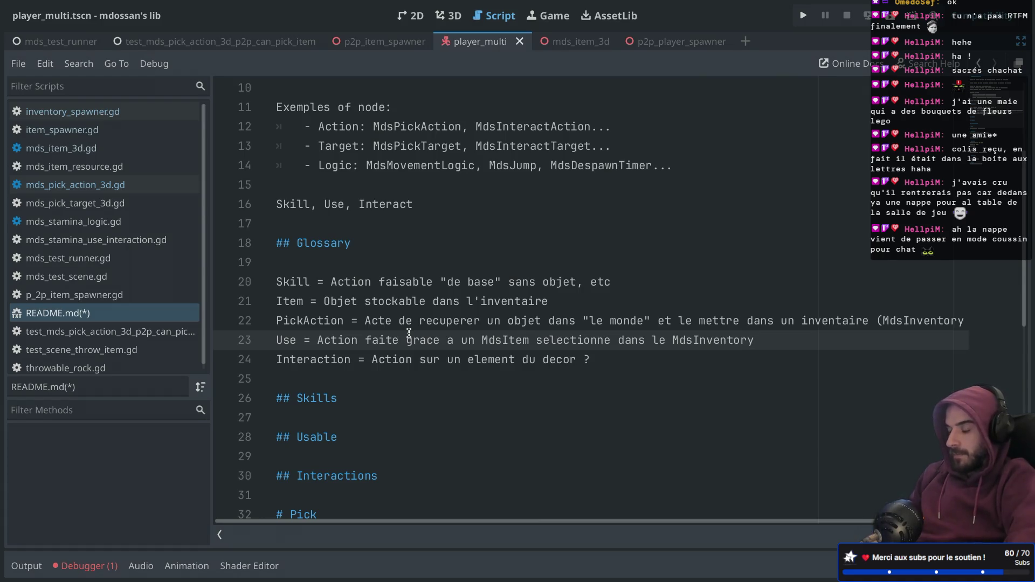
# Step: Check the reworded lines and start renaming the term Use to Usage
pyautogui.moveTo(652, 340)
pyautogui.mouseDown()
pyautogui.moveTo(701, 340)
pyautogui.moveTo(692, 341)
pyautogui.moveTo(688, 292)
pyautogui.mouseUp()
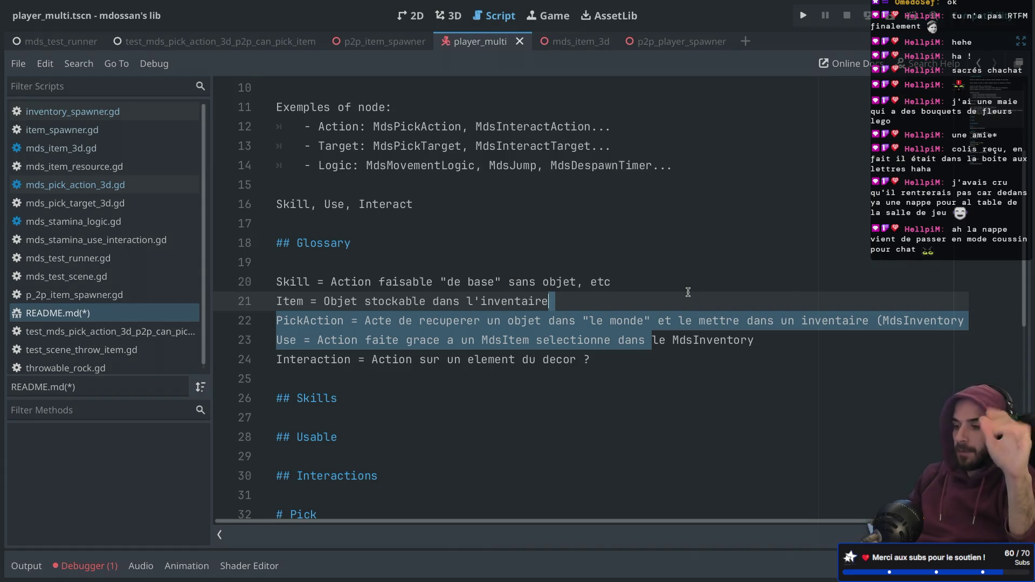
pyautogui.click(648, 305)
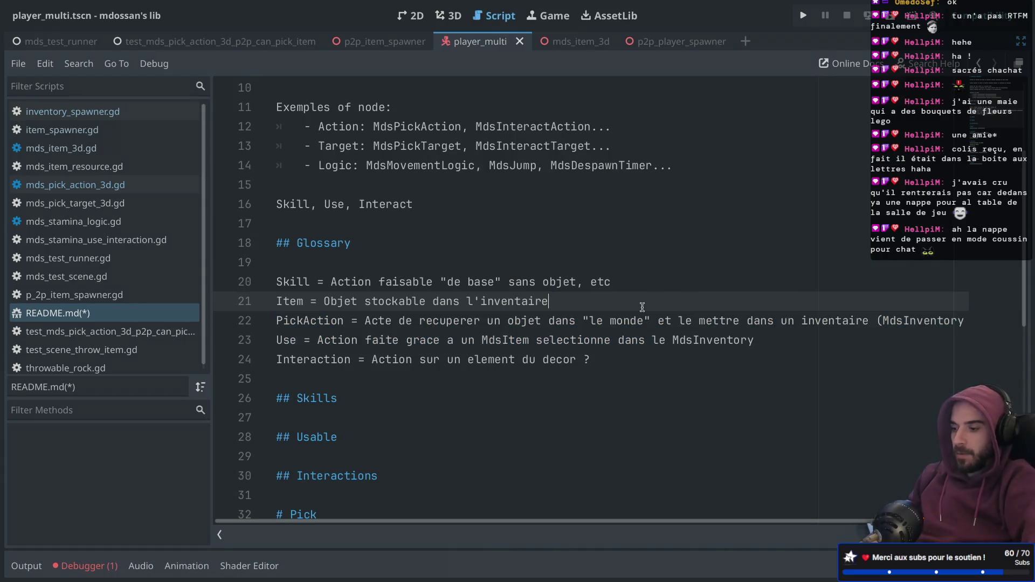
pyautogui.moveTo(308, 340); pyautogui.dragTo(436, 338)
pyautogui.click(458, 320)
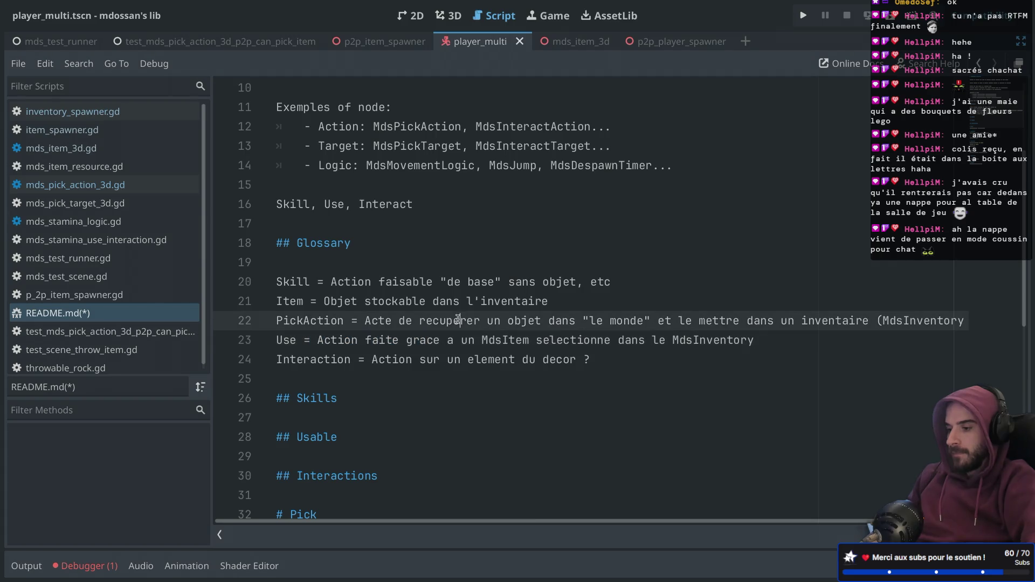
pyautogui.click(297, 340)
pyautogui.press('BackSpace')
pyautogui.write('age')
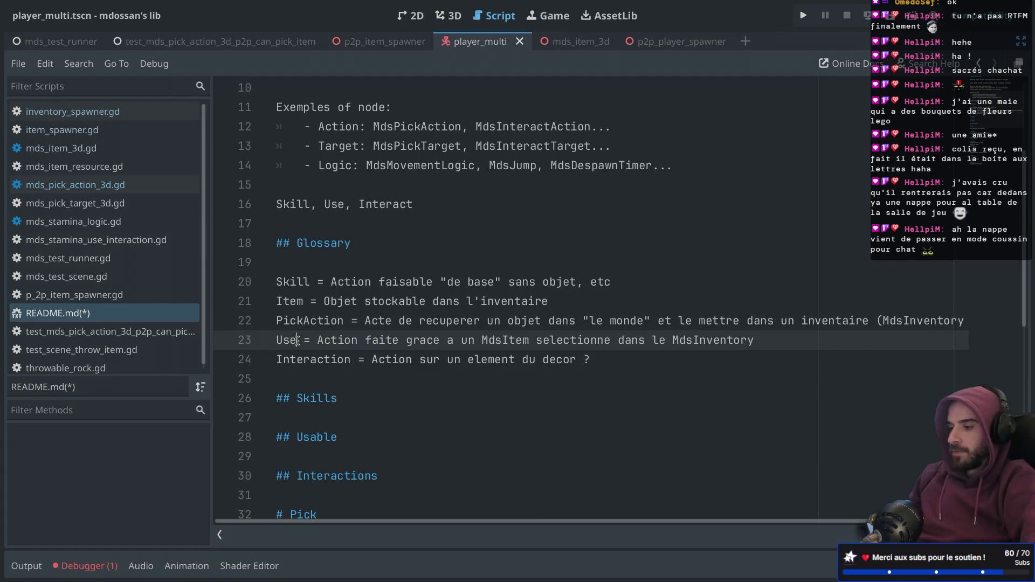
pyautogui.press('BackSpace')
pyautogui.press('BackSpace')
pyautogui.press('BackSpace')
pyautogui.write('e')
pyautogui.click(367, 317)
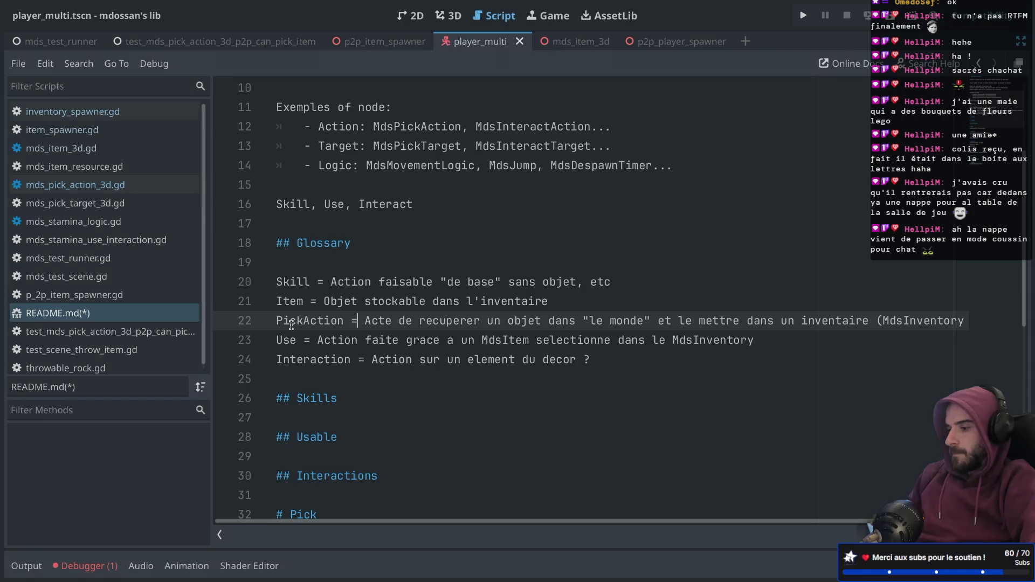
pyautogui.doubleClick(322, 320)
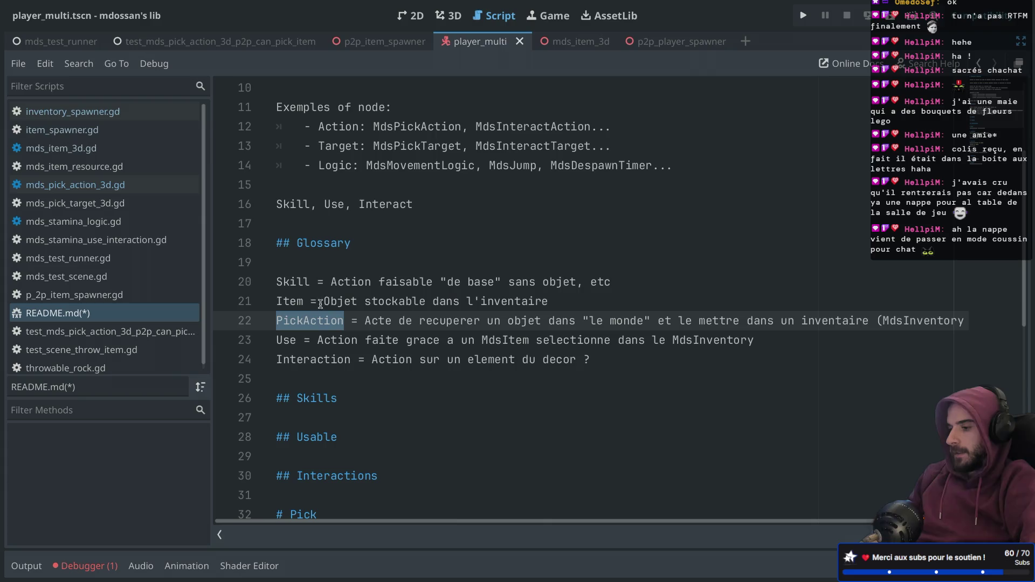
pyautogui.moveTo(330, 301); pyautogui.dragTo(480, 301)
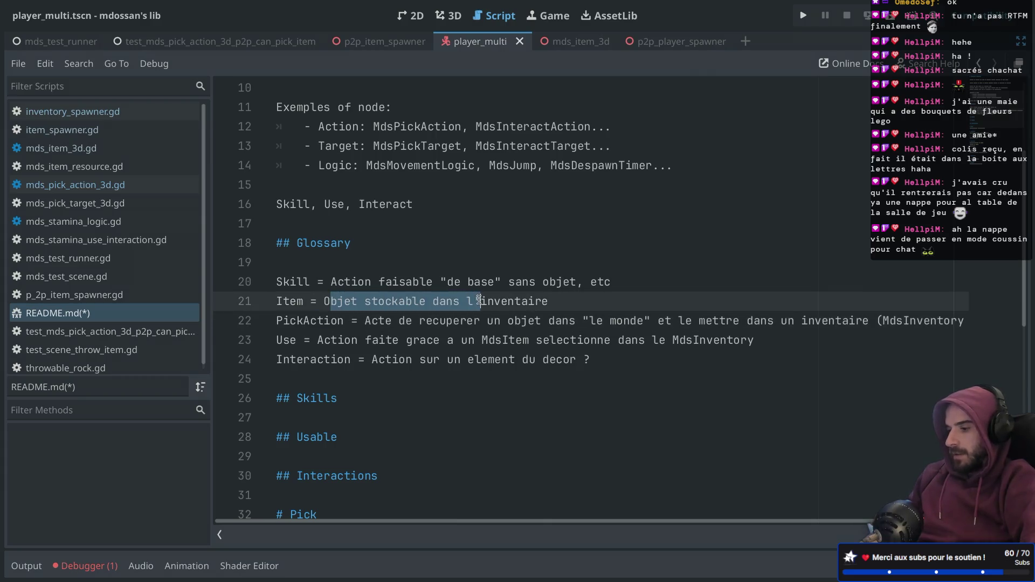
pyautogui.click(461, 341)
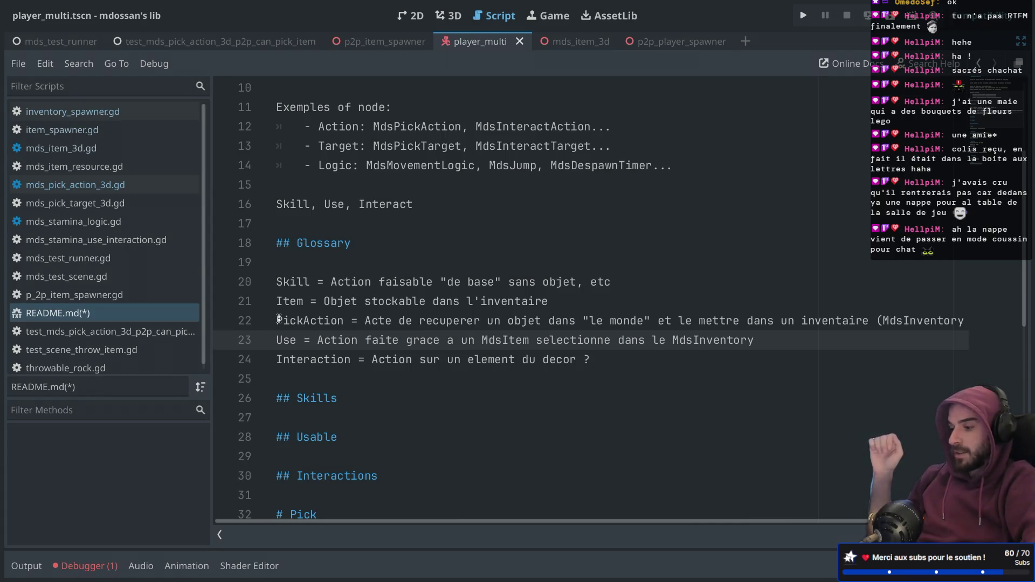
pyautogui.moveTo(270, 321); pyautogui.dragTo(354, 319)
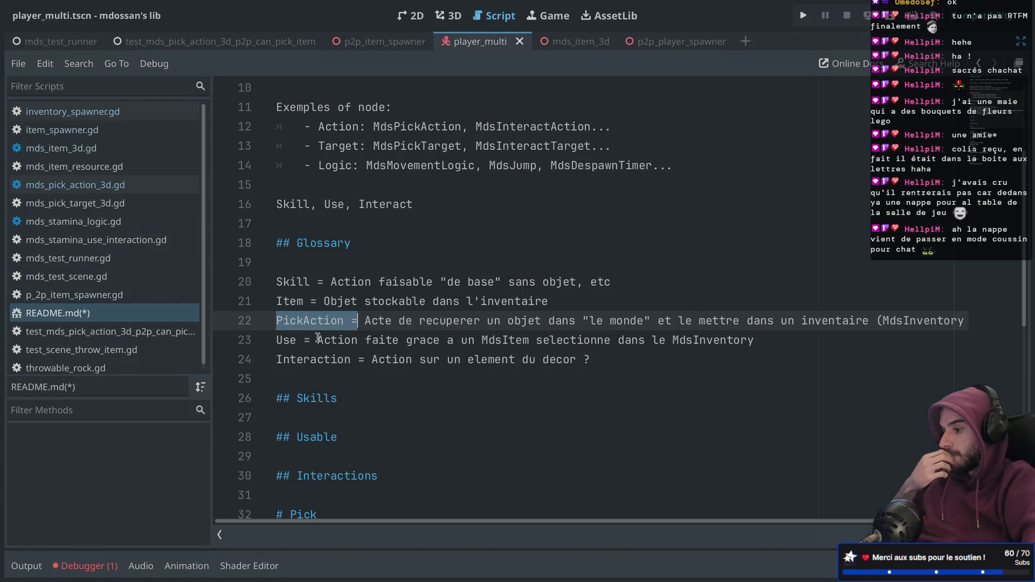
pyautogui.click(298, 336)
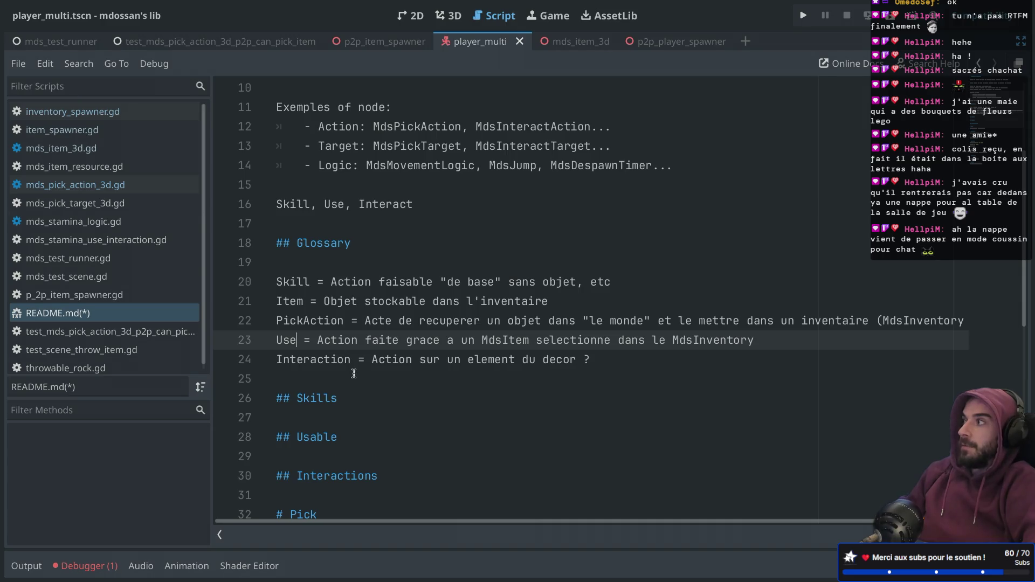
pyautogui.moveTo(277, 340); pyautogui.dragTo(337, 340)
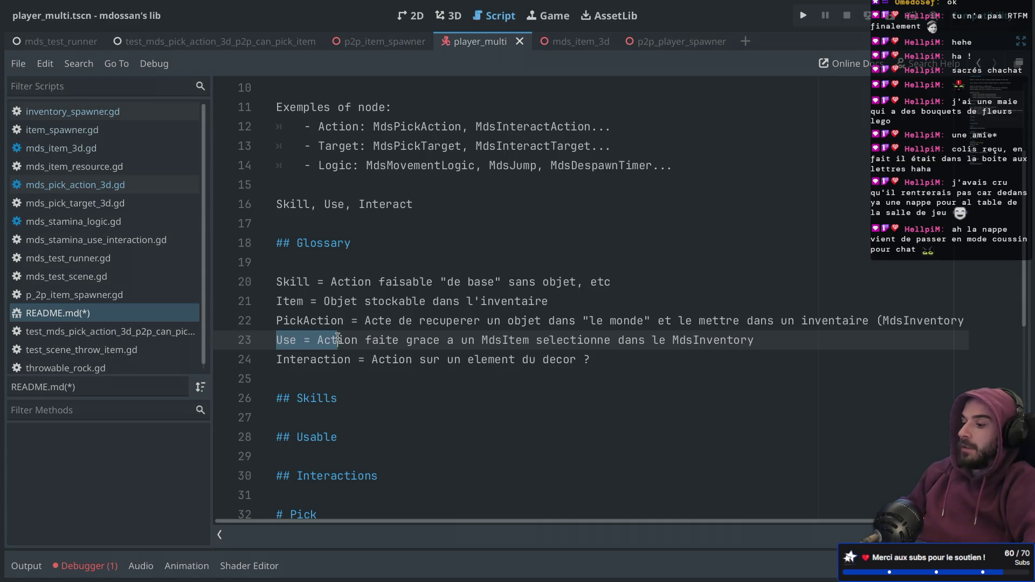
pyautogui.moveTo(283, 320); pyautogui.dragTo(333, 320)
pyautogui.moveTo(303, 358); pyautogui.dragTo(589, 359)
pyautogui.click(402, 399)
pyautogui.click(529, 360)
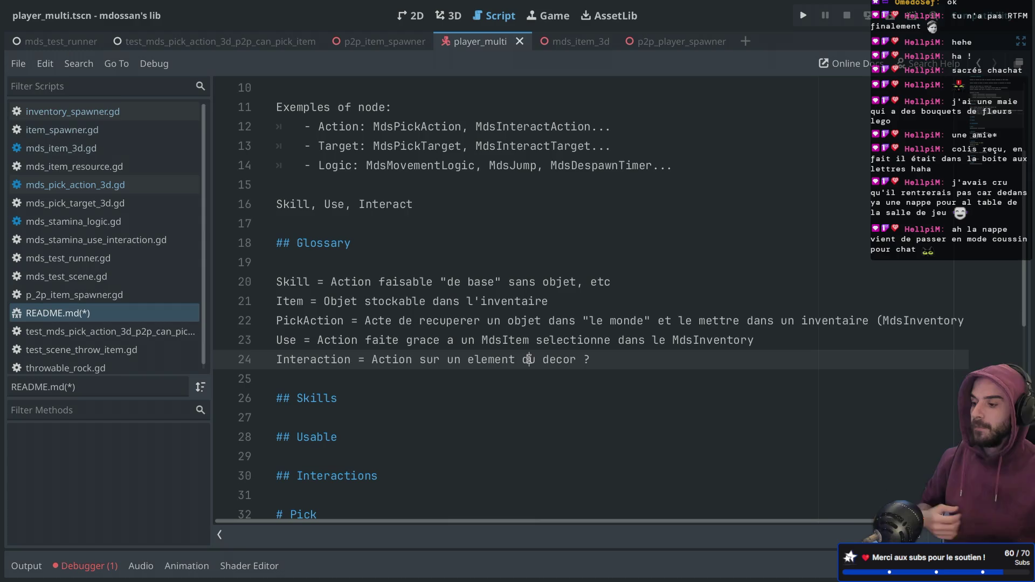
pyautogui.click(607, 286)
# Step: Add bullets '- Potion : Recuperable, utilisable' and '- Piece: Recuperable, utilisable au shop' under Item, plus an empty bullet
pyautogui.click(591, 302)
pyautogui.press('Return')
pyautogui.write('- ')
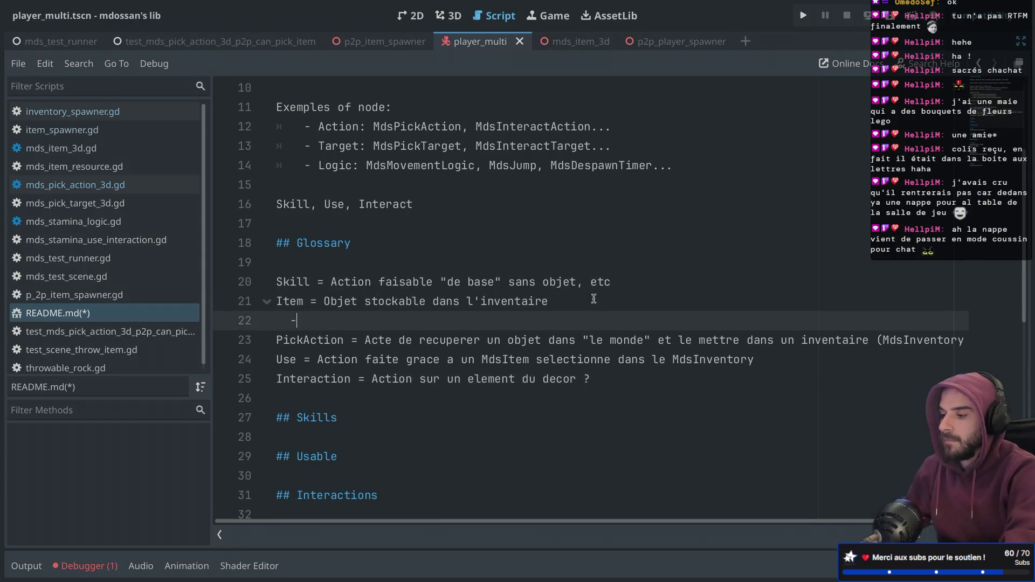
pyautogui.write('Potion')
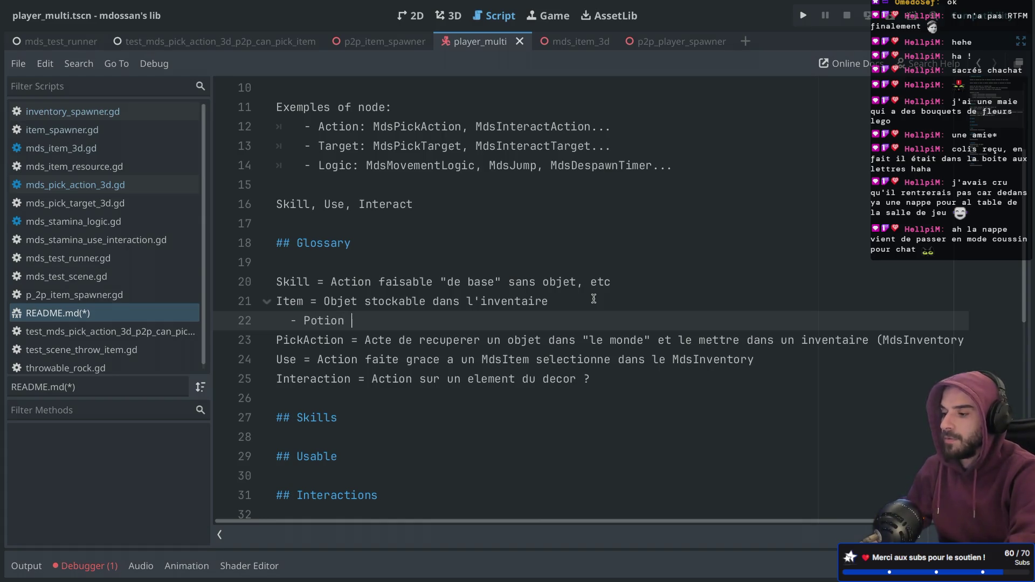
pyautogui.write(' : ')
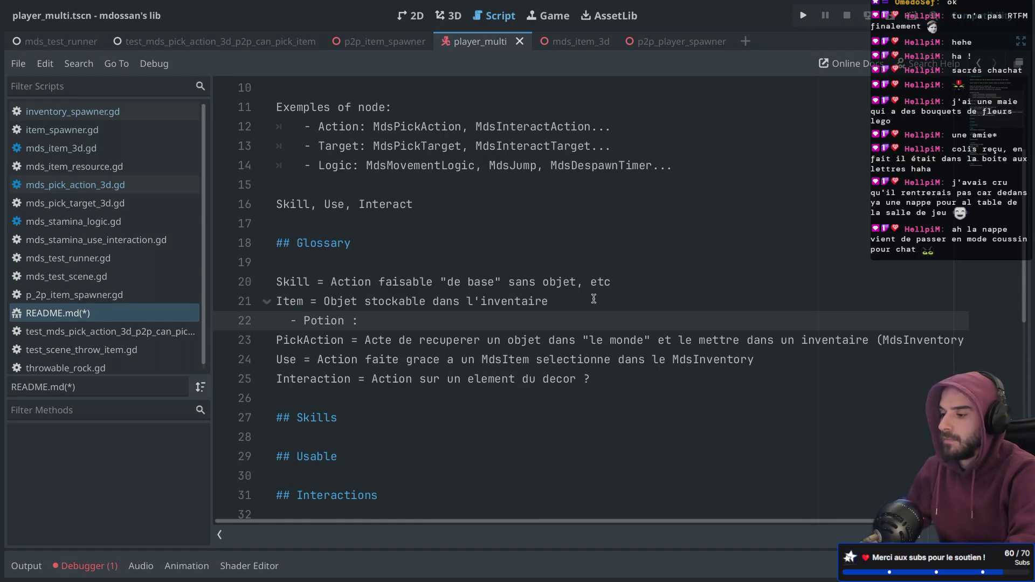
pyautogui.write('Recupera')
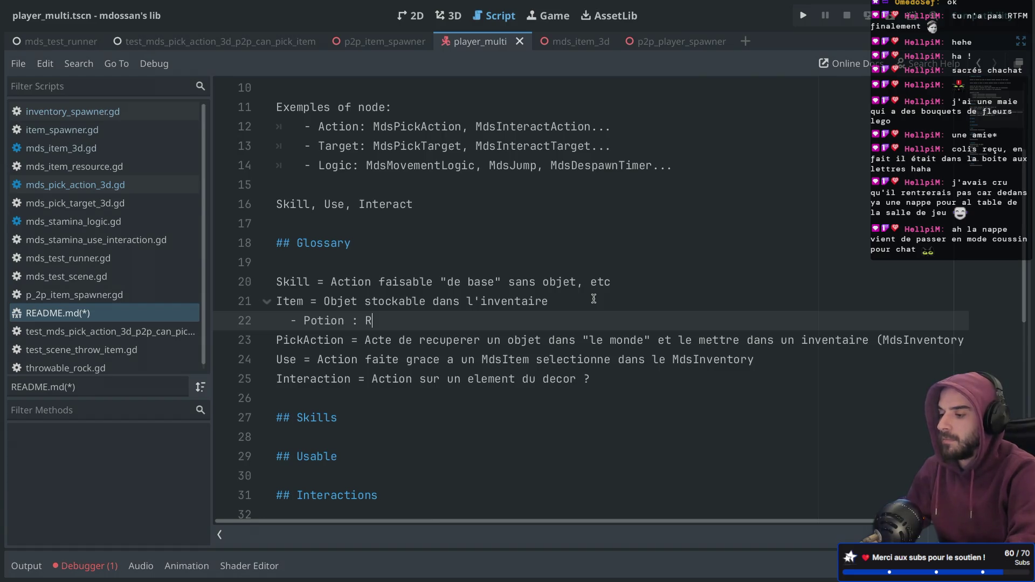
pyautogui.write('ble, ')
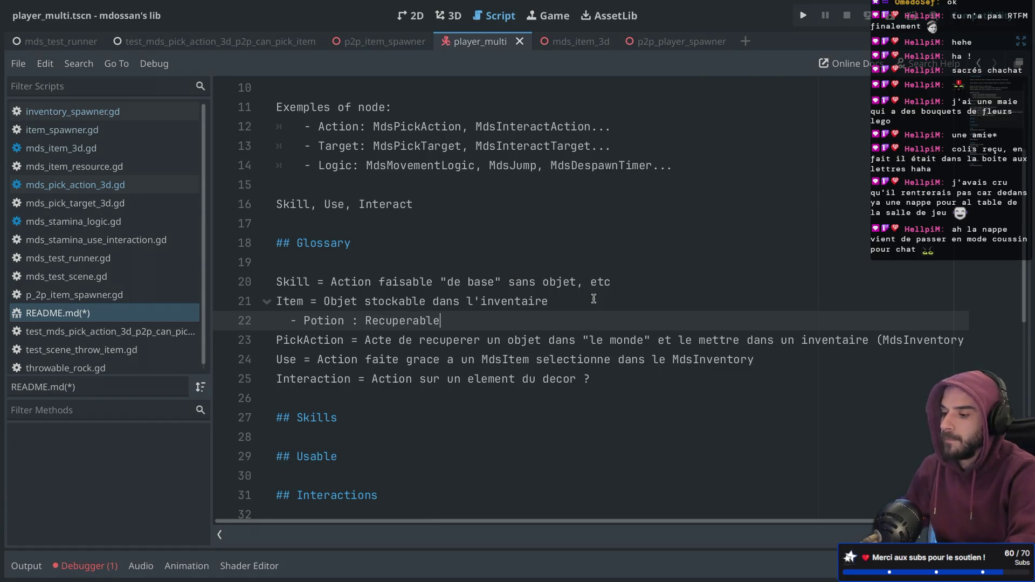
pyautogui.write('utilisa')
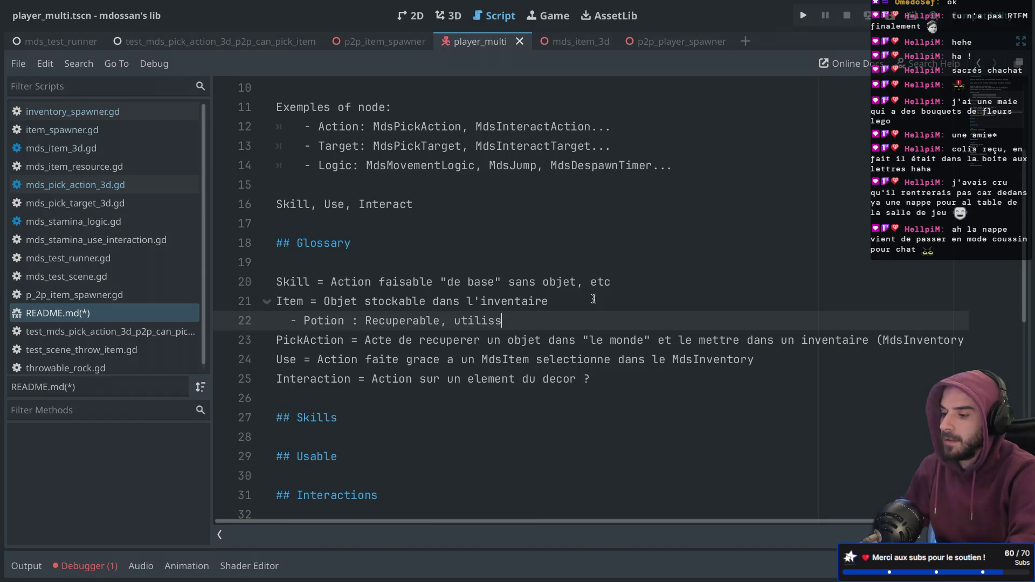
pyautogui.write('ble')
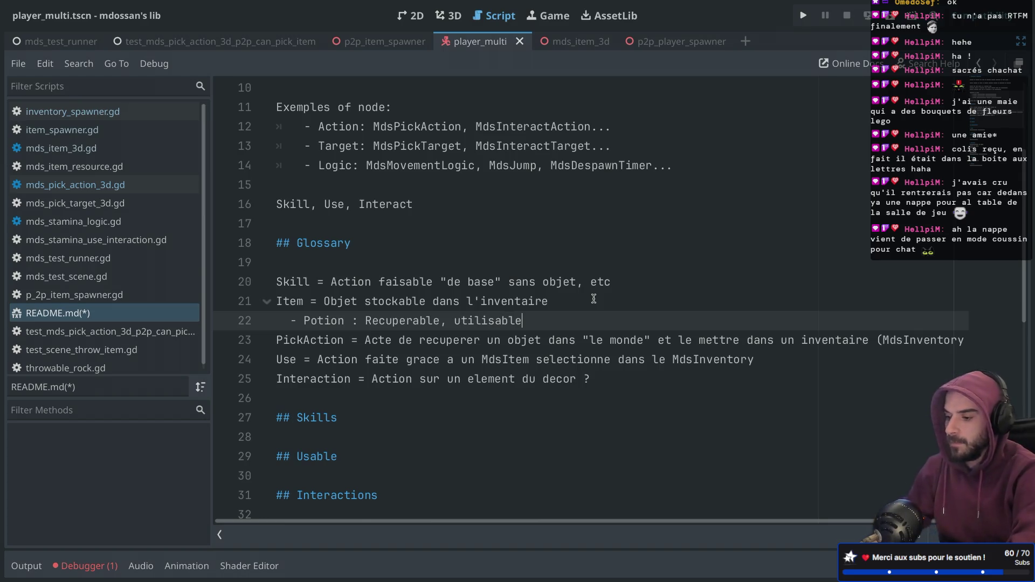
pyautogui.press('Return')
pyautogui.write('-')
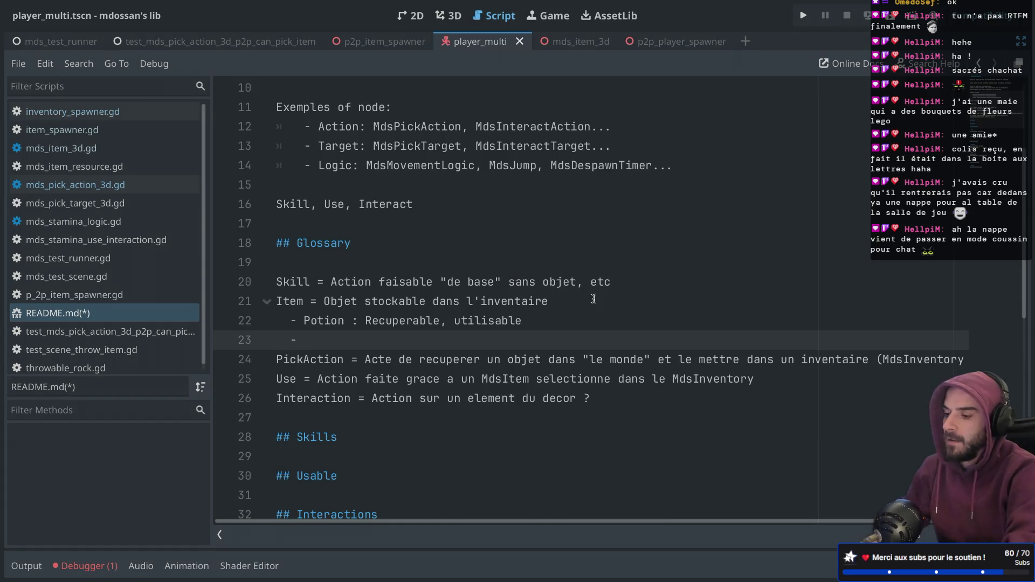
pyautogui.write(' Piece: Recuperable, ')
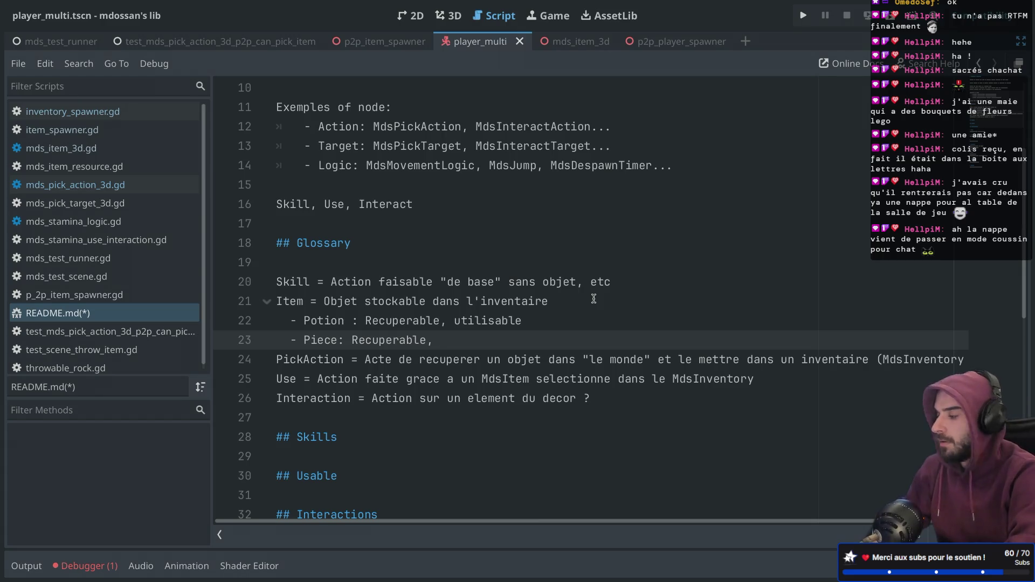
pyautogui.write('uti')
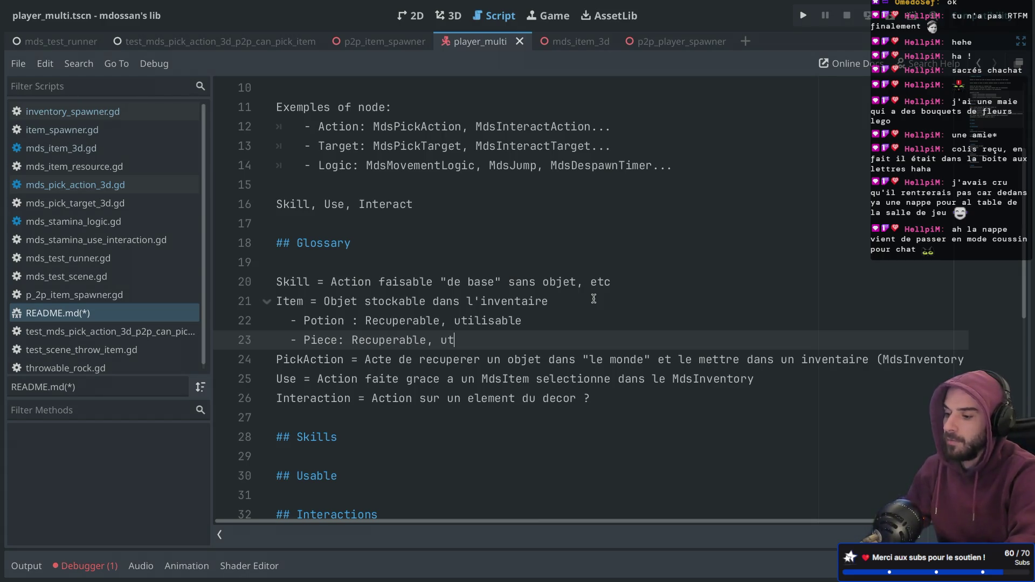
pyautogui.write('lisable au sho')
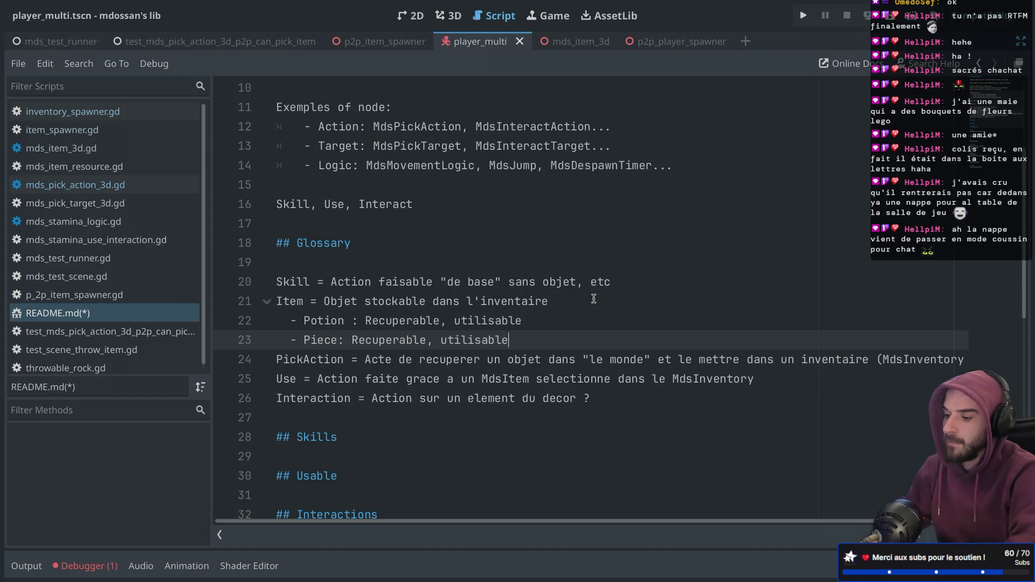
pyautogui.write('p')
pyautogui.press('Return')
pyautogui.write('-')
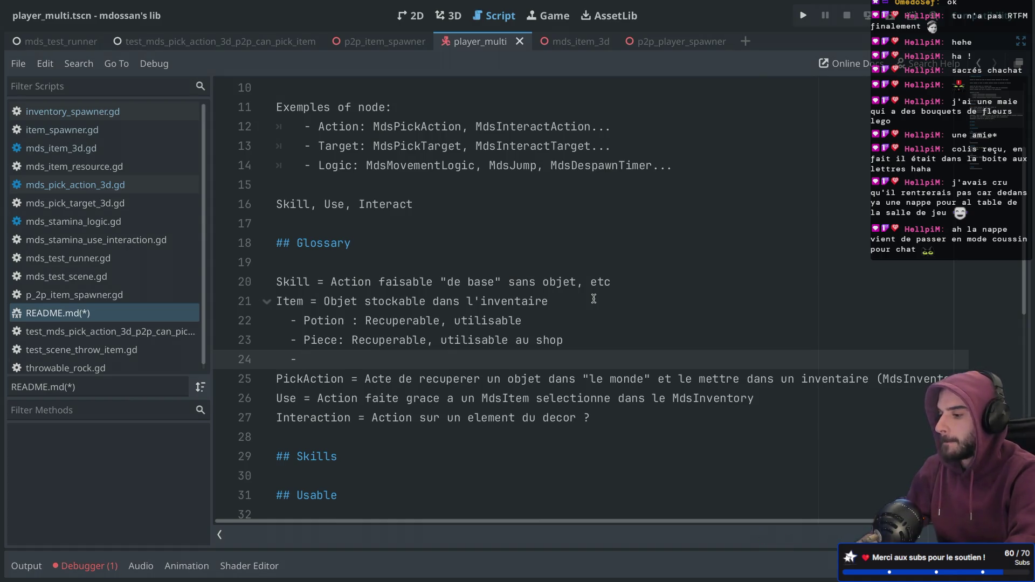
# Step: Change Potion's 'utilisable' to 'consomable' so it reads Recuperable, consomable
pyautogui.doubleClick(518, 320)
pyautogui.write('con')
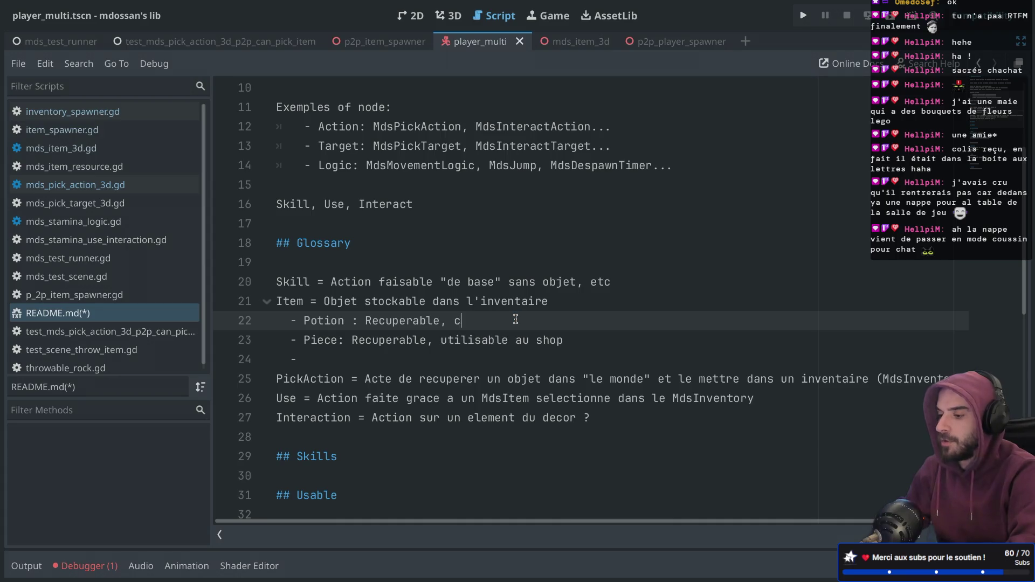
pyautogui.write('som')
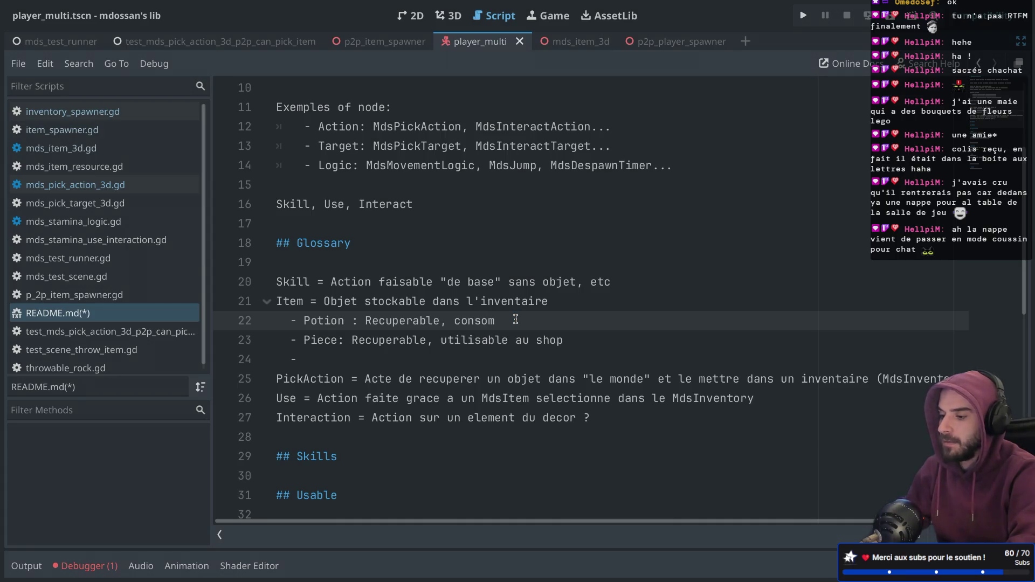
pyautogui.write('able')
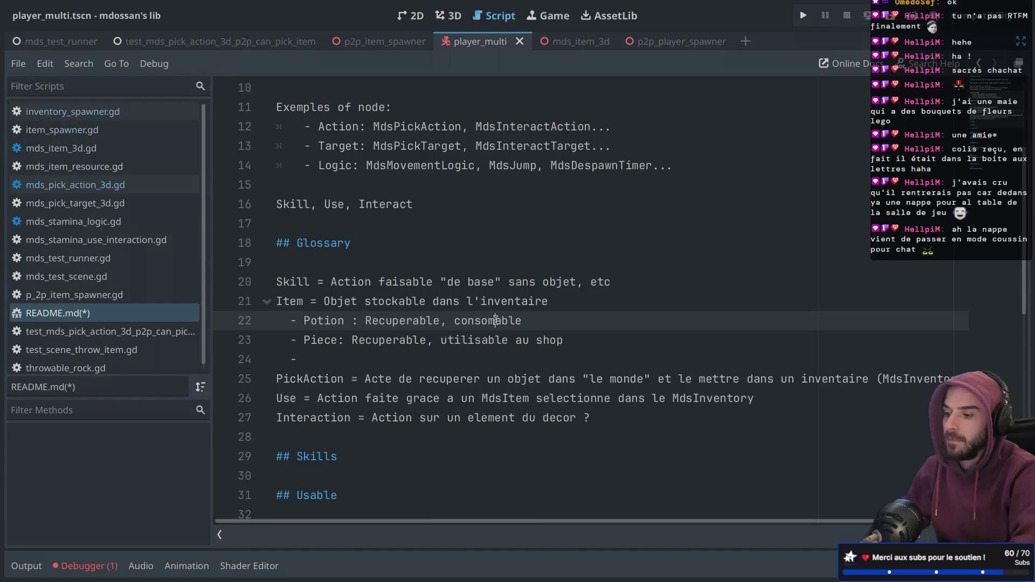
pyautogui.doubleClick(496, 320)
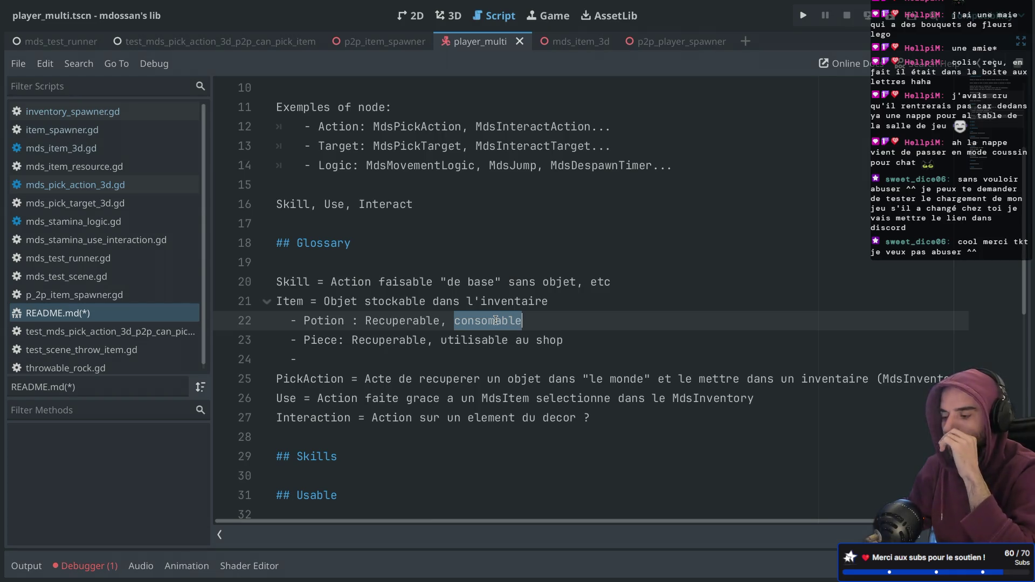
pyautogui.click(351, 359)
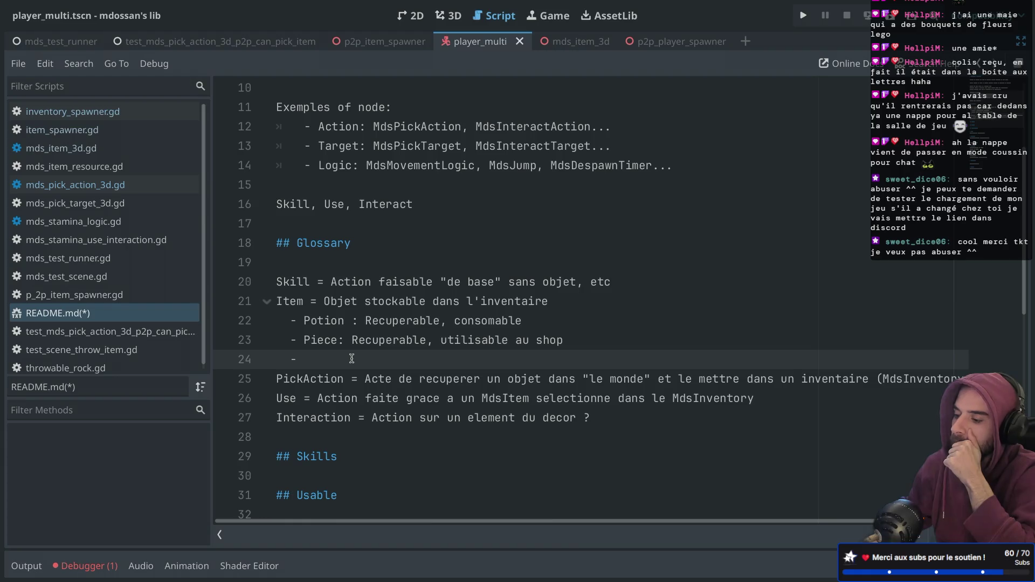
# Step: Open a new indented line below the Interaction definition
pyautogui.click(615, 421)
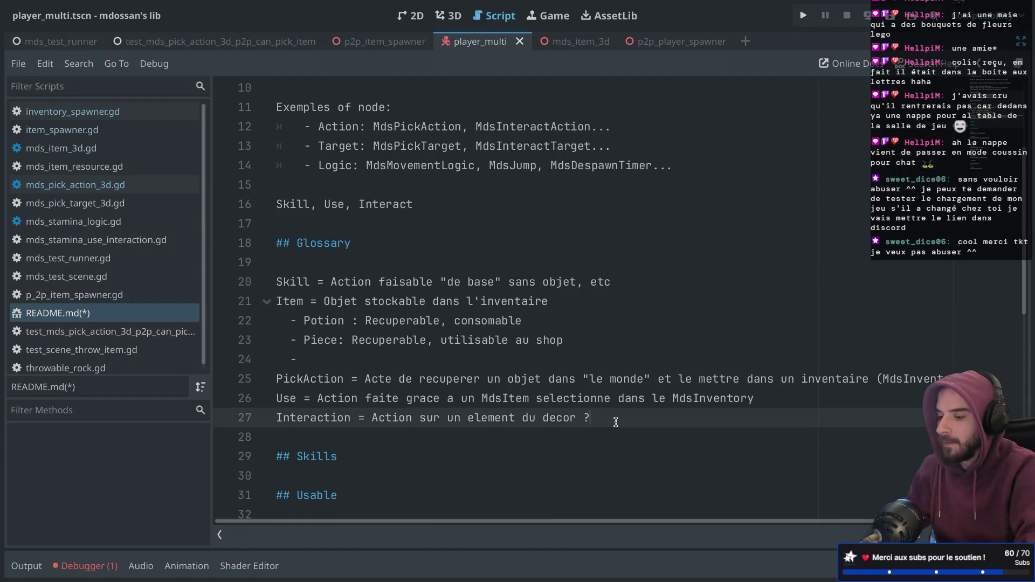
pyautogui.press('Return')
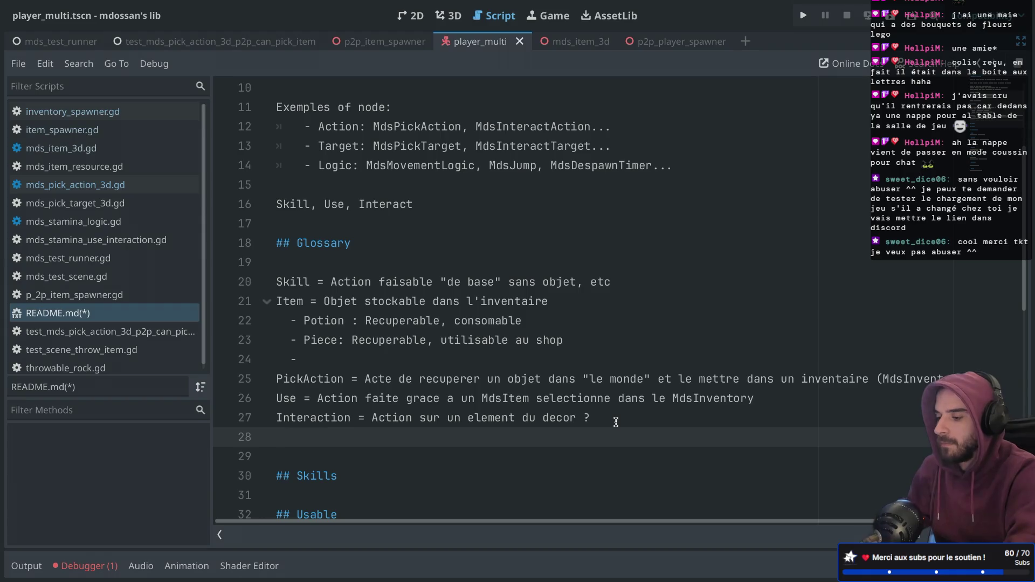
pyautogui.press('BackSpace')
pyautogui.press('BackSpace')
pyautogui.press('Return')
pyautogui.press('BackSpace')
pyautogui.press('BackSpace')
pyautogui.press('Return')
# Step: Add a '- Levier' bullet under Interaction followed by an empty bullet
pyautogui.write('- Levier')
pyautogui.press('Return')
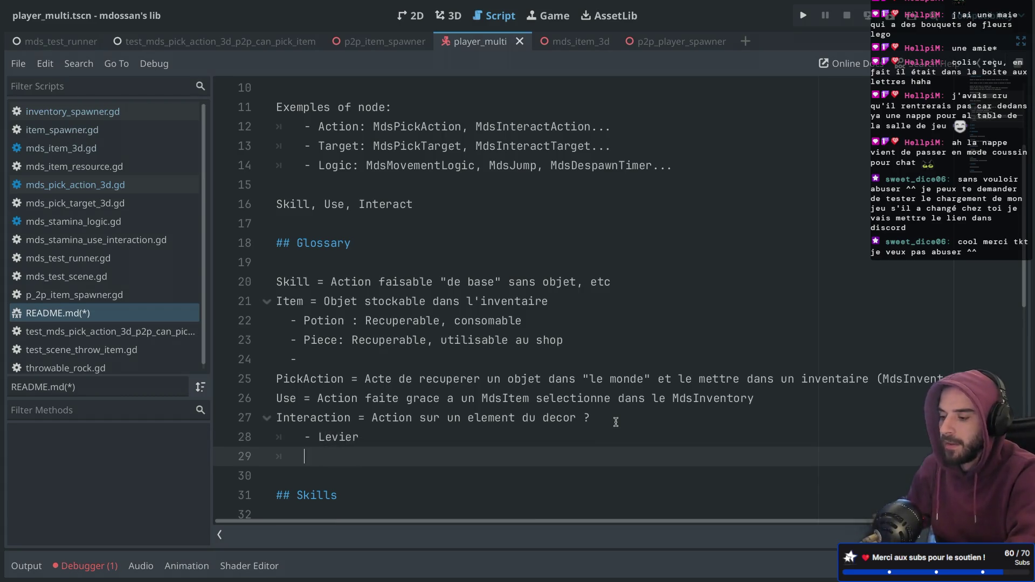
pyautogui.write('-')
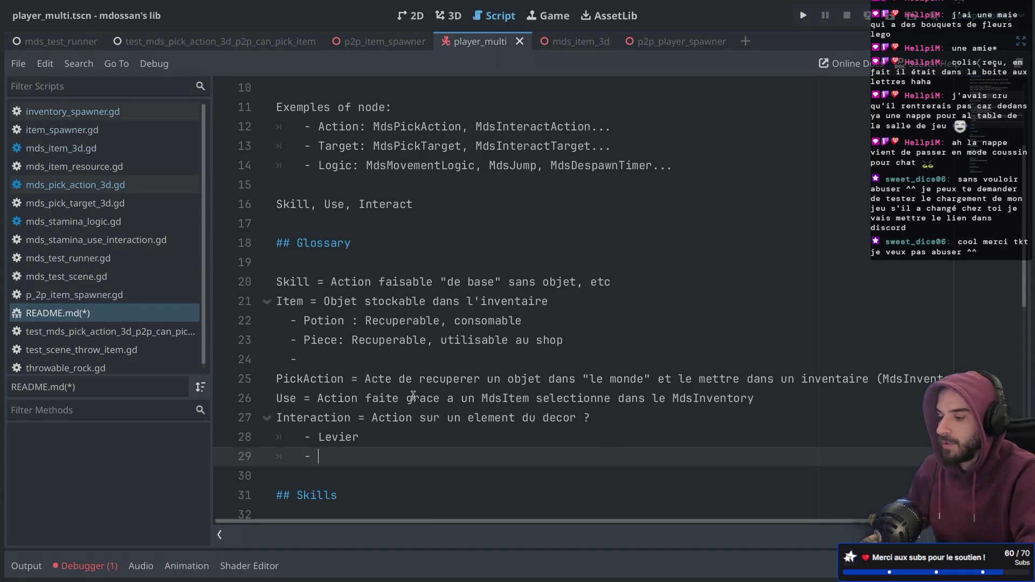
# Step: Indent the Potion, Piece and empty bullets by one tab each
pyautogui.click(290, 323)
pyautogui.press('BackSpace')
pyautogui.press('Tab')
pyautogui.click(290, 340)
pyautogui.press('Tab')
pyautogui.click(288, 360)
pyautogui.press('Tab')
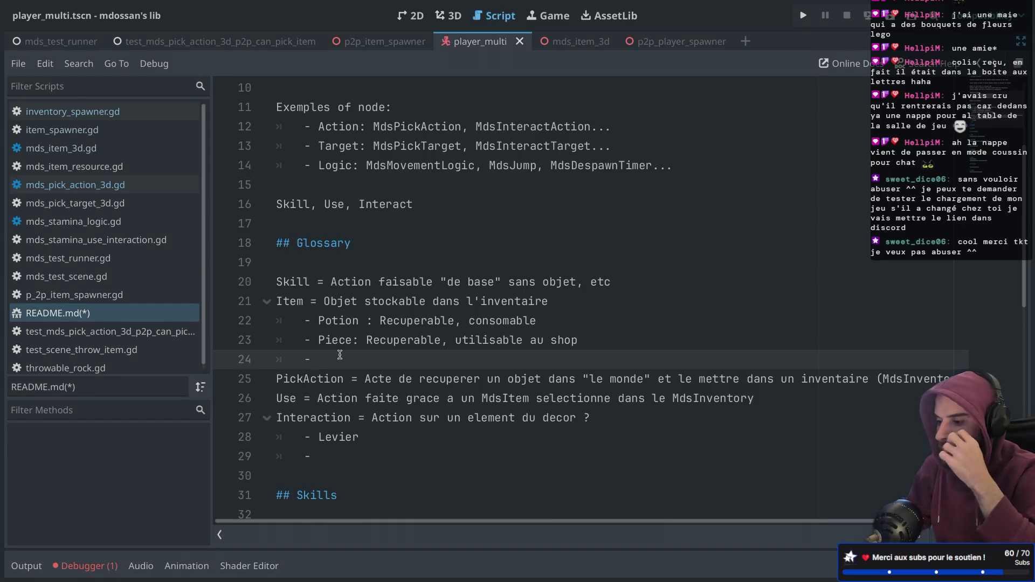
pyautogui.doubleClick(313, 378)
# Step: Replace the term Use with ItemUsage on line 26 and save README.md
pyautogui.click(311, 383)
pyautogui.doubleClick(303, 384)
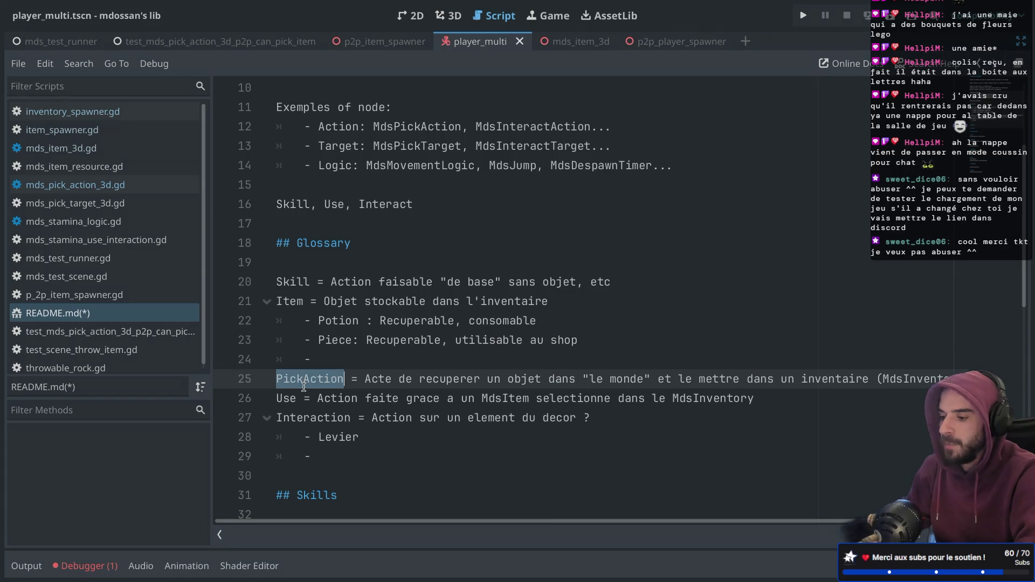
pyautogui.doubleClick(451, 379)
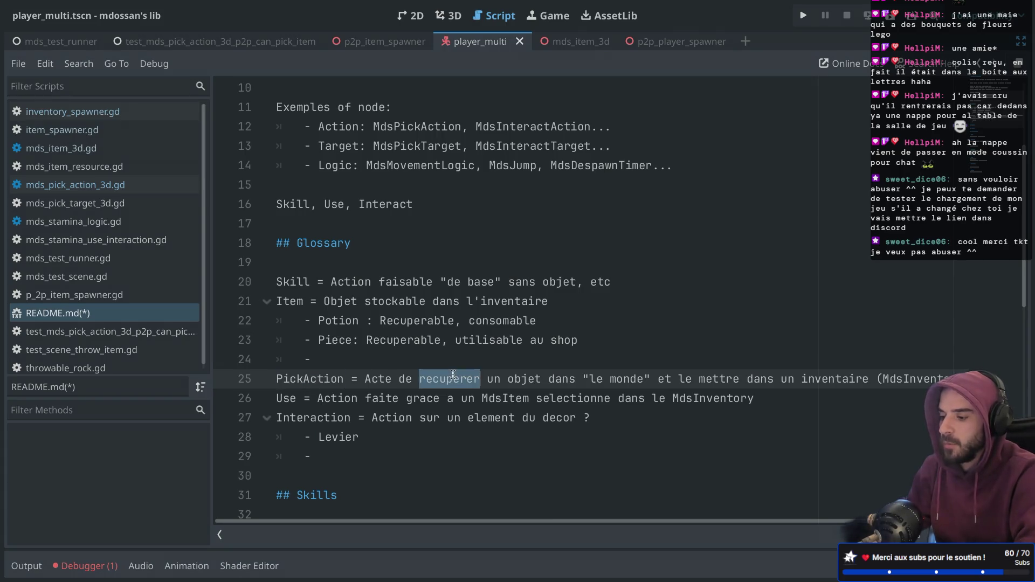
pyautogui.click(294, 398)
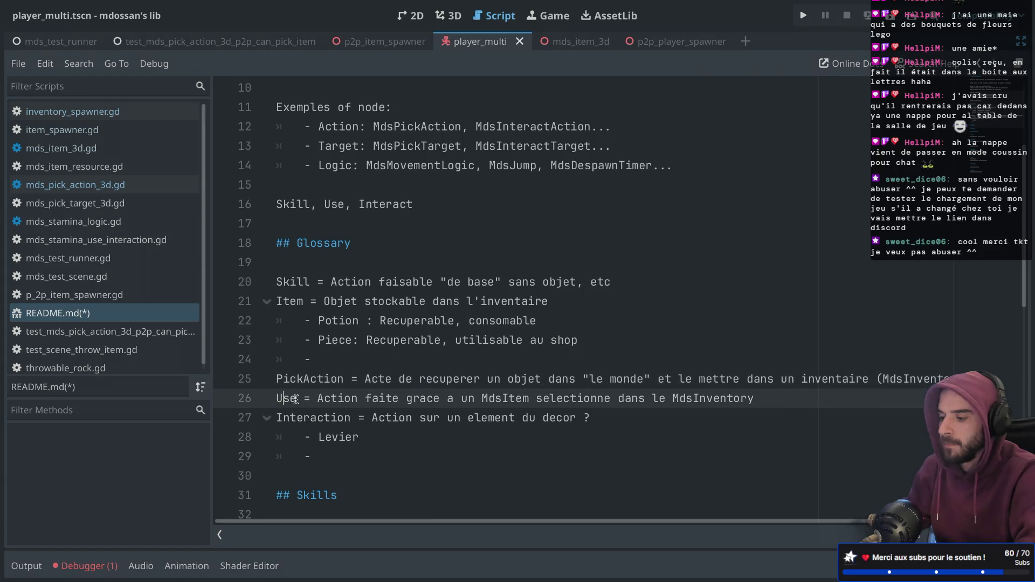
pyautogui.doubleClick(289, 399)
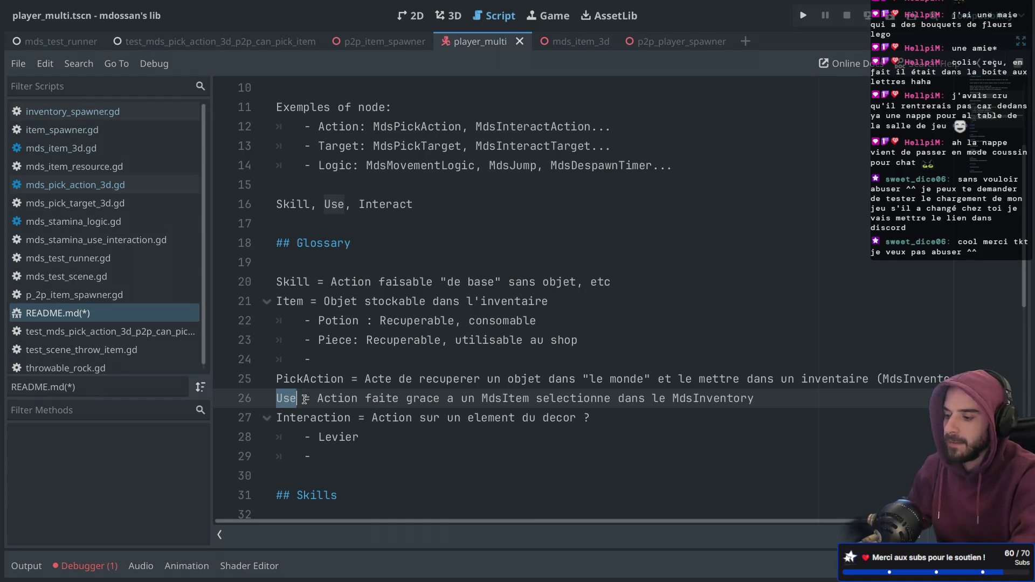
pyautogui.write('ItemUsage')
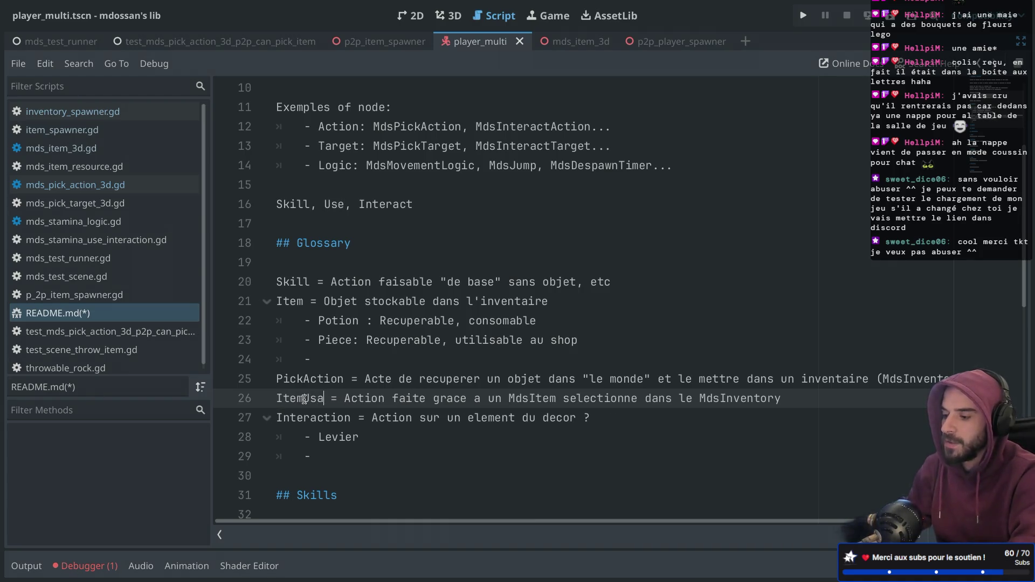
pyautogui.hotkey('ctrl', 's')
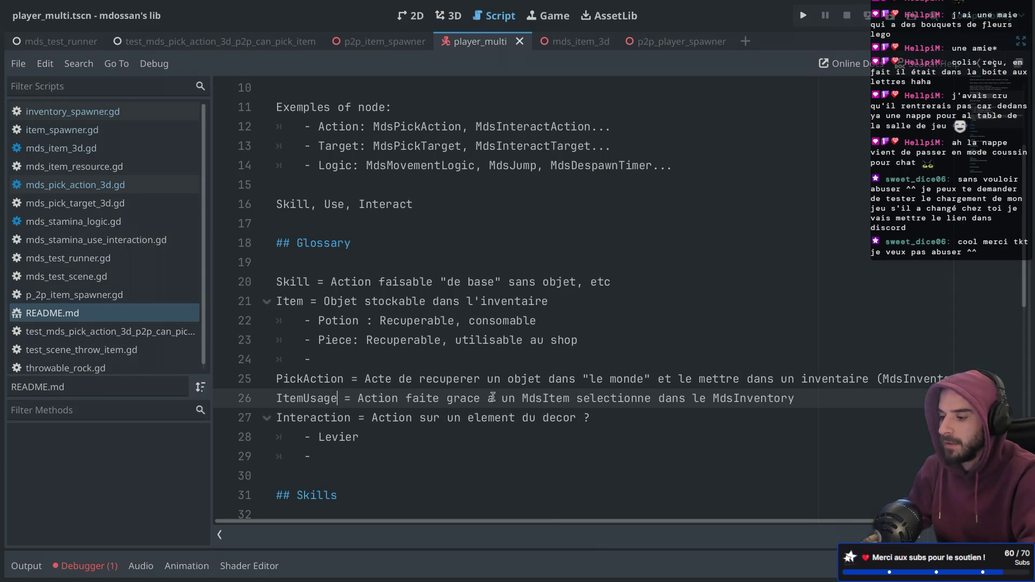
pyautogui.moveTo(803, 389)
pyautogui.mouseDown()
pyautogui.moveTo(359, 419)
pyautogui.moveTo(218, 414)
pyautogui.moveTo(221, 406)
pyautogui.mouseUp()
pyautogui.hotkey('ctrl', 'c')
# Step: Cut the ItemUsage line, paste it above PickAction, and add blank lines after it and Skill
pyautogui.press('BackSpace')
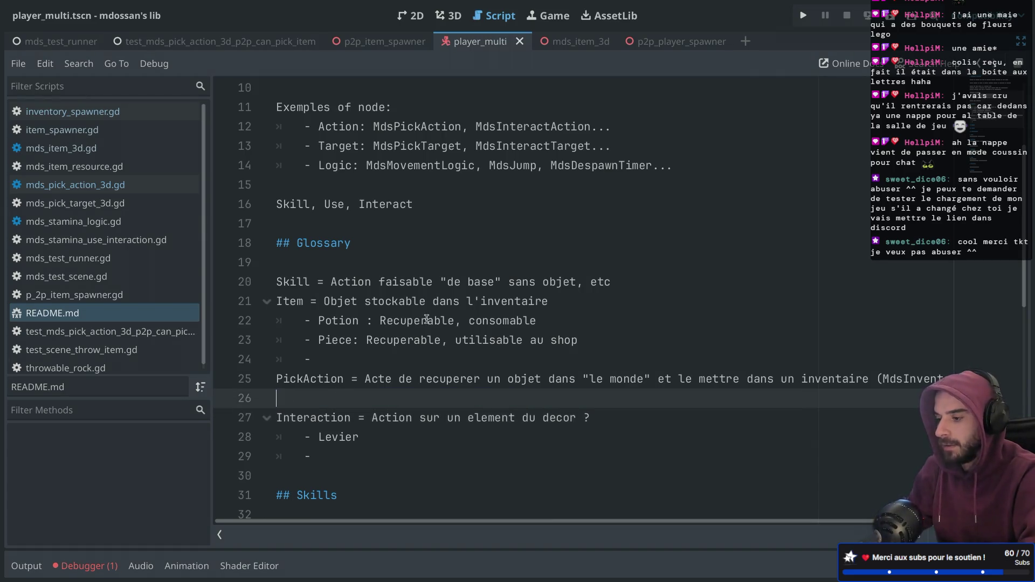
pyautogui.click(388, 355)
pyautogui.press('Return')
pyautogui.hotkey('ctrl', 'v')
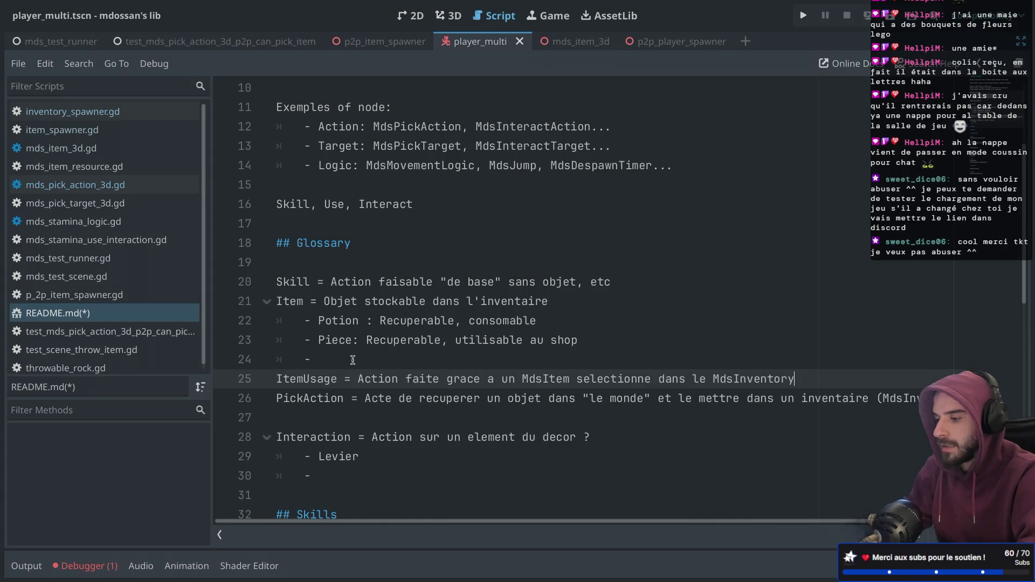
pyautogui.press('Return')
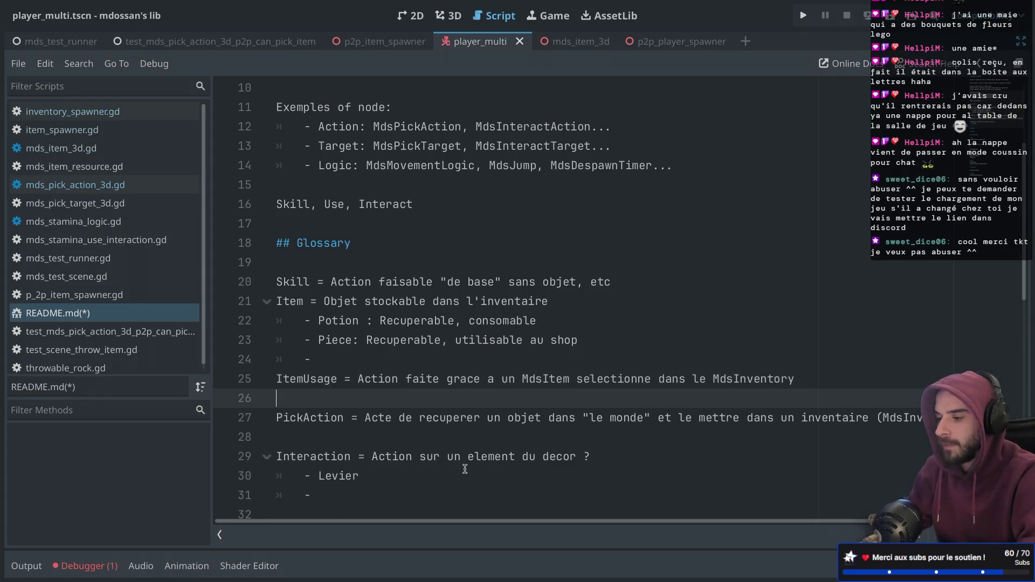
pyautogui.scroll(-1, 465, 468)
pyautogui.click(605, 240)
pyautogui.press('Return')
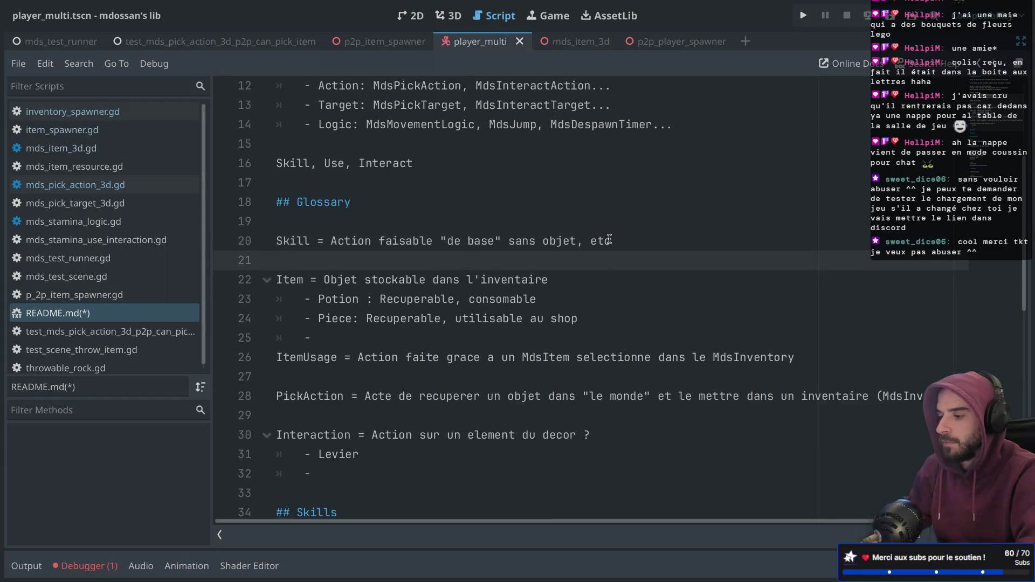
pyautogui.click(277, 244)
# Step: Add indented bullets Movement, Jump, Dash and Sorts under the Skill definition
pyautogui.click(618, 237)
pyautogui.press('Return')
pyautogui.press('Tab')
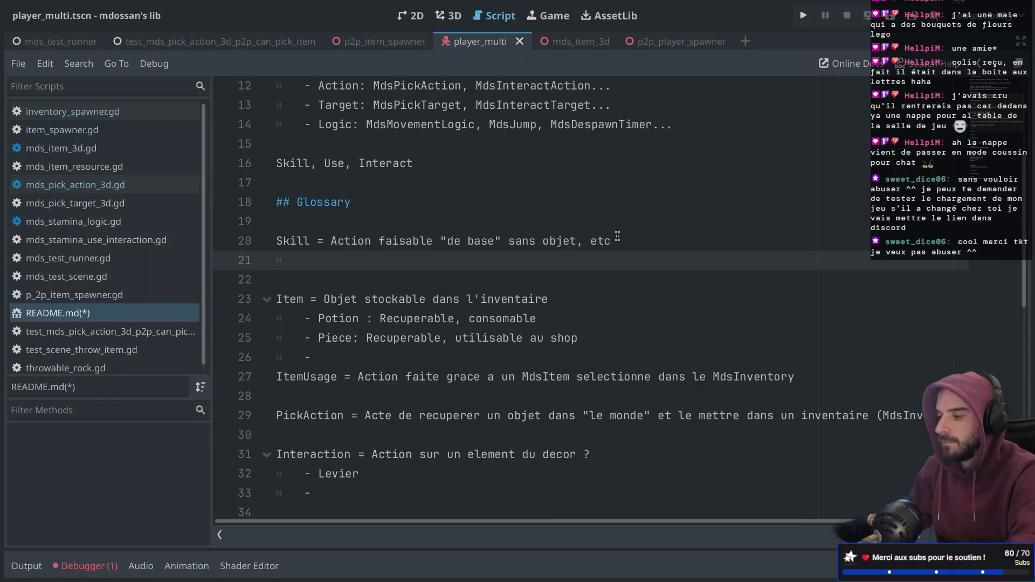
pyautogui.write('Movement')
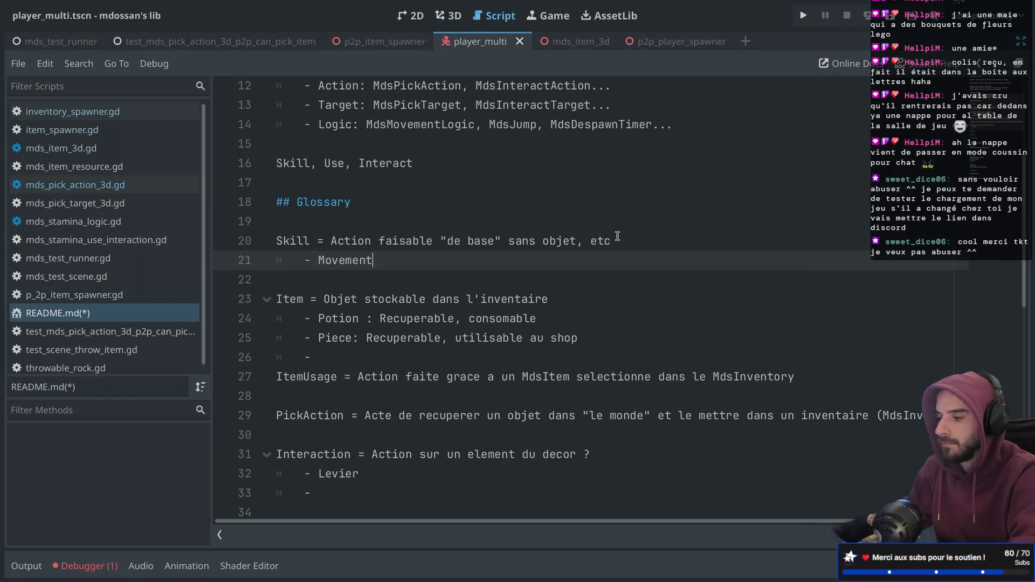
pyautogui.press('Return')
pyautogui.write('- Jump')
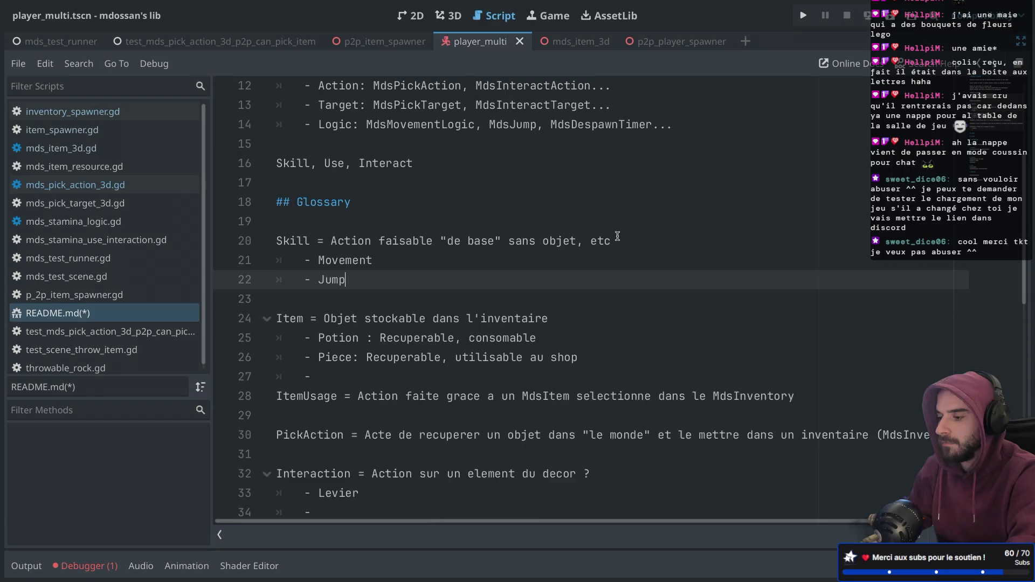
pyautogui.press('Return')
pyautogui.write('- ')
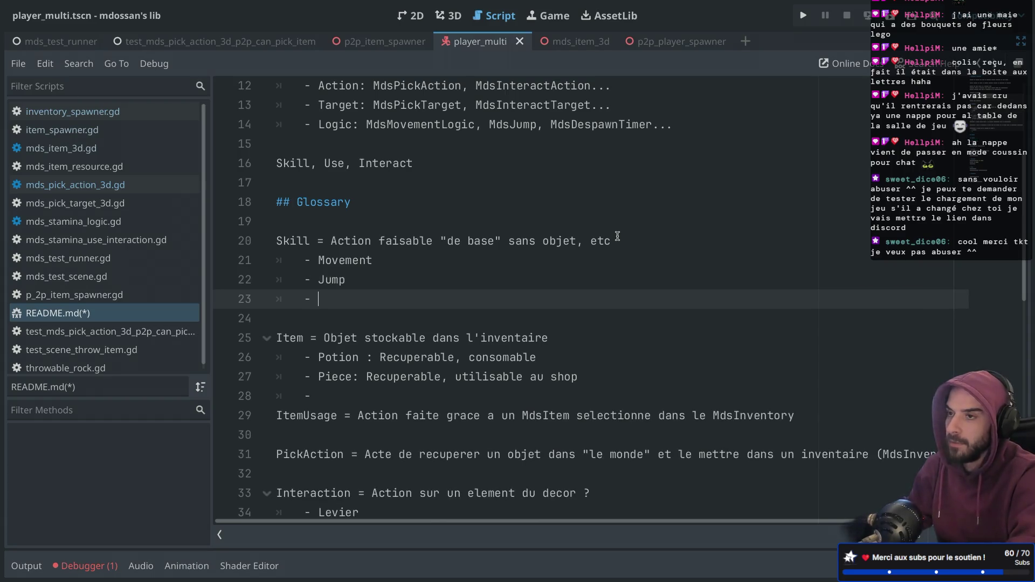
pyautogui.write('Dash')
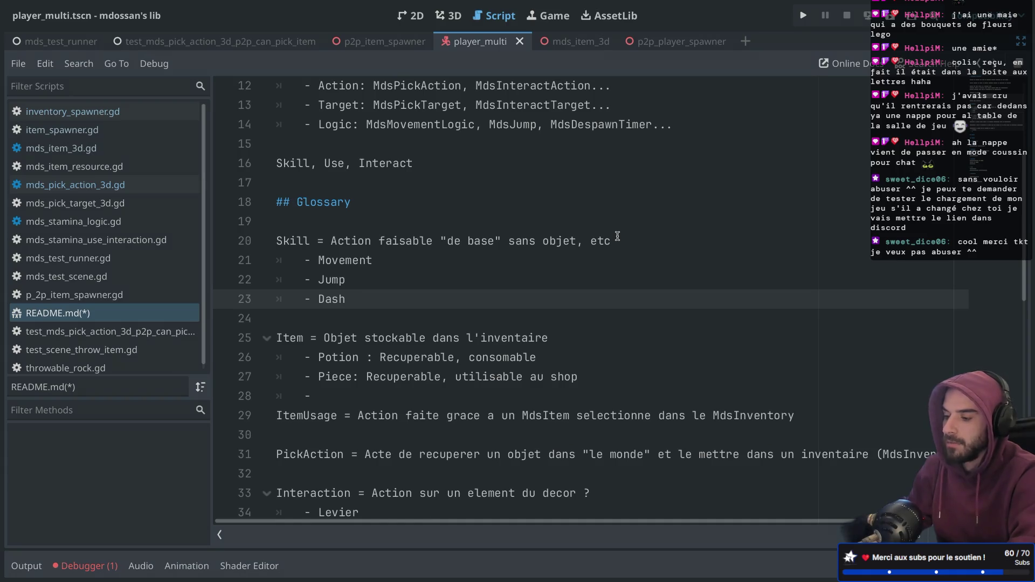
pyautogui.press('Return')
pyautogui.write('-')
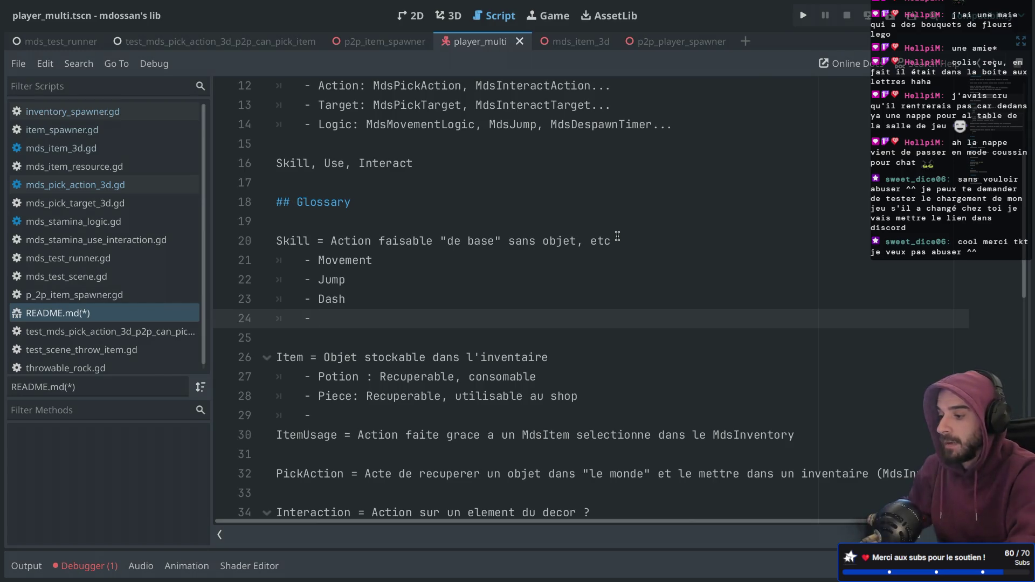
pyautogui.write('Sorts')
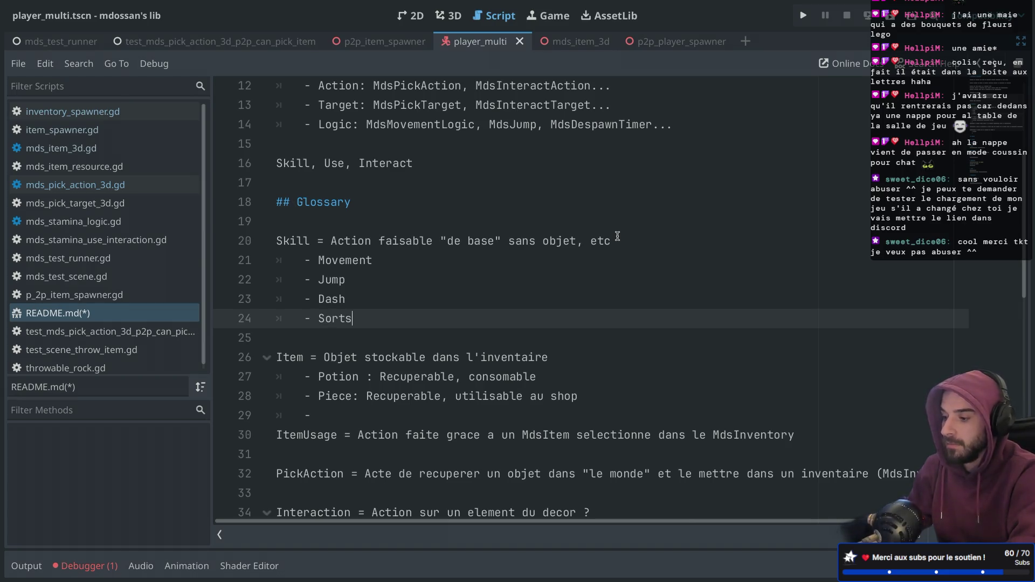
pyautogui.scroll(-3, 617, 235)
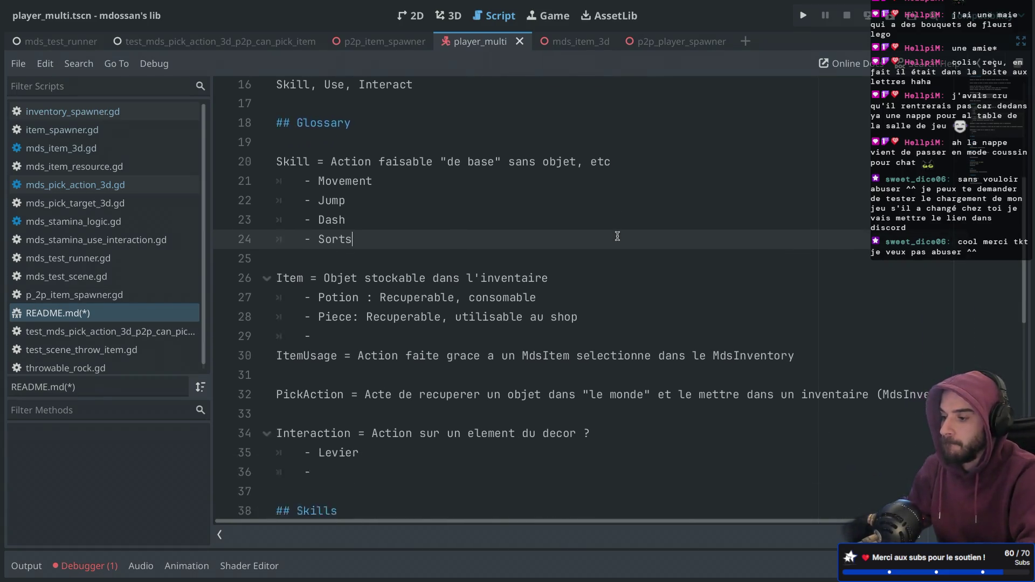
pyautogui.scroll(2, 617, 235)
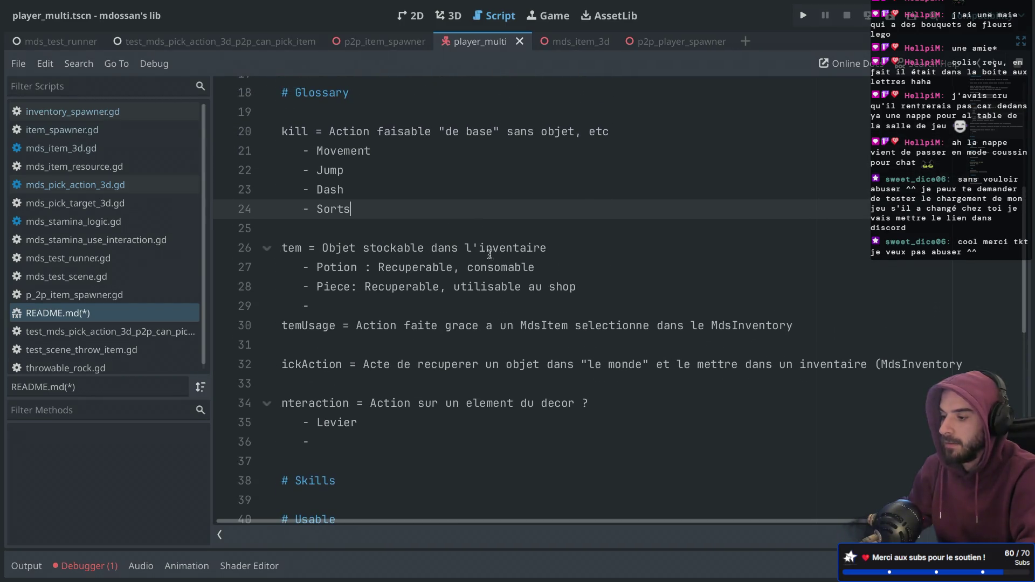
pyautogui.scroll(1, 457, 254)
pyautogui.scroll(1, 457, 254)
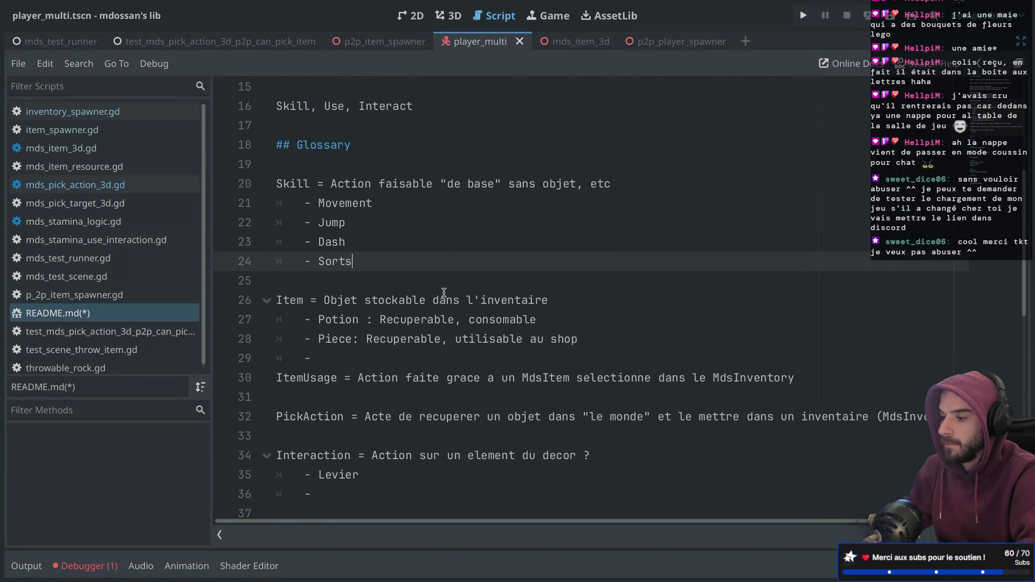
pyautogui.doubleClick(347, 299)
pyautogui.write('Scene')
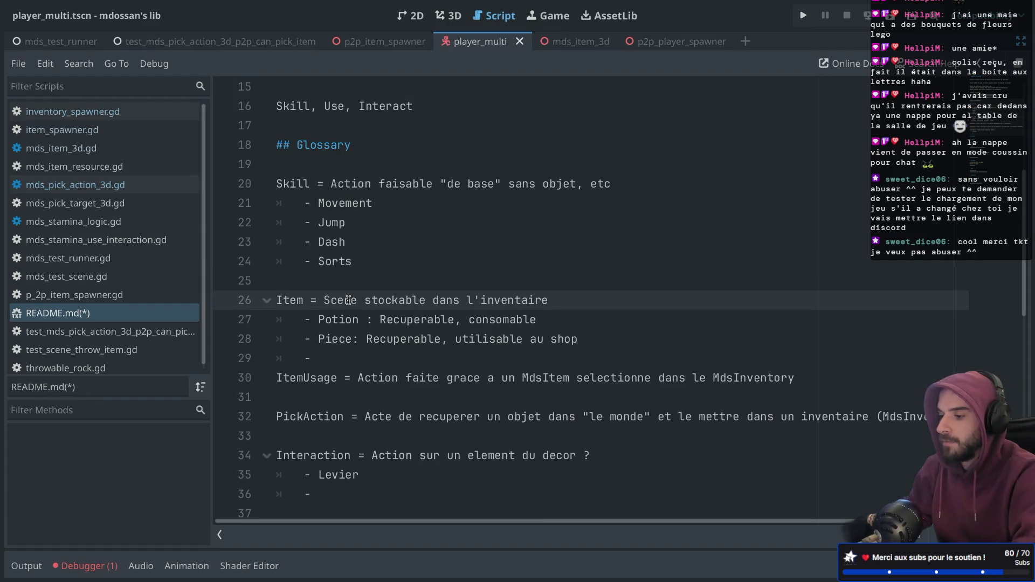
pyautogui.hotkey('ctrl', 'z')
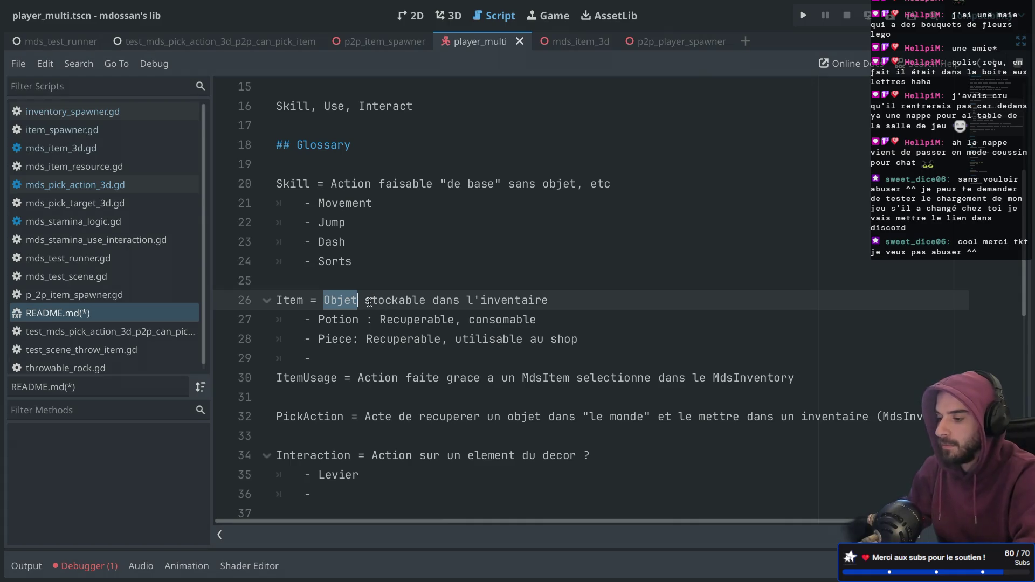
pyautogui.click(369, 302)
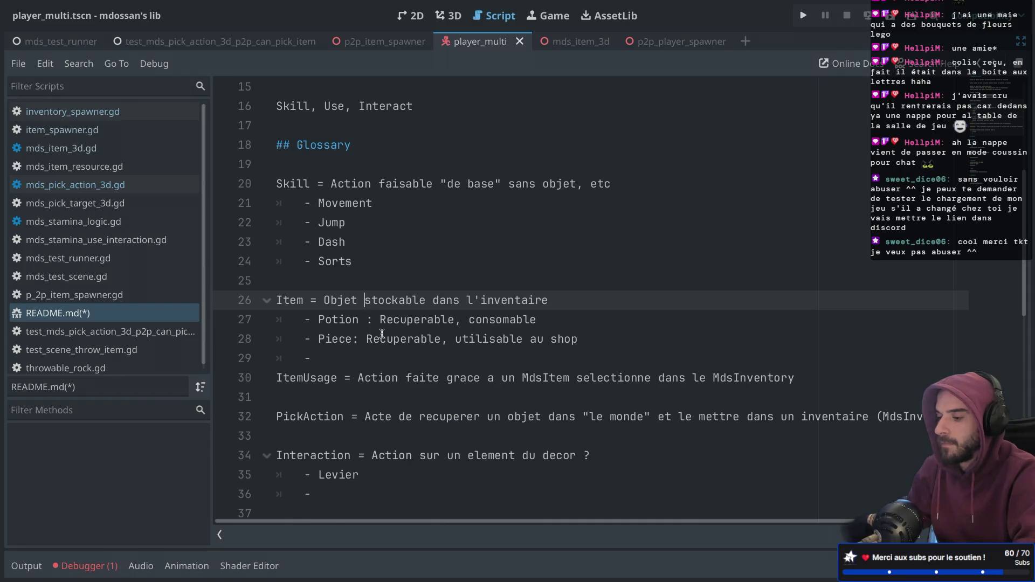
pyautogui.scroll(-1, 382, 334)
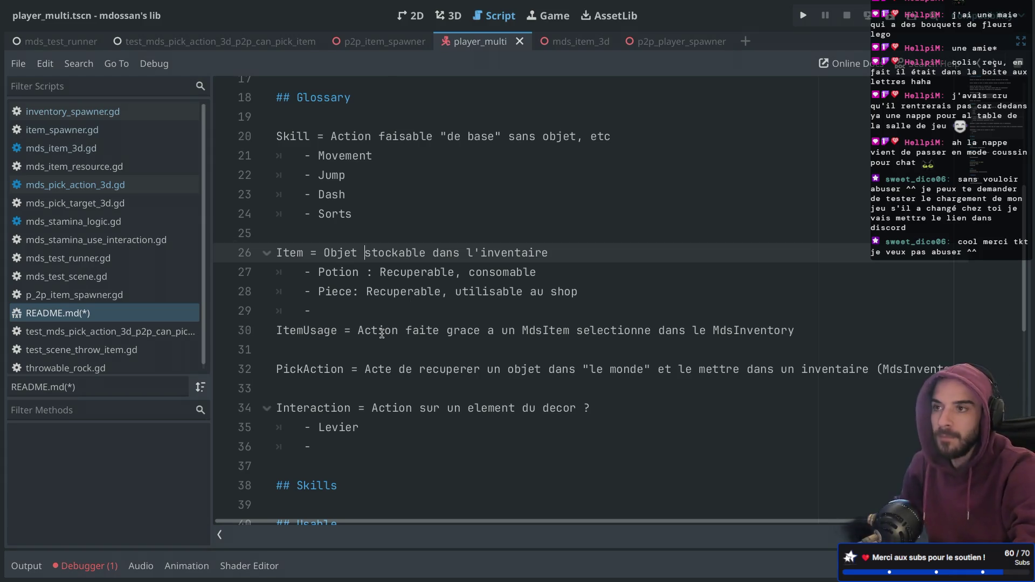
pyautogui.scroll(-3, 384, 326)
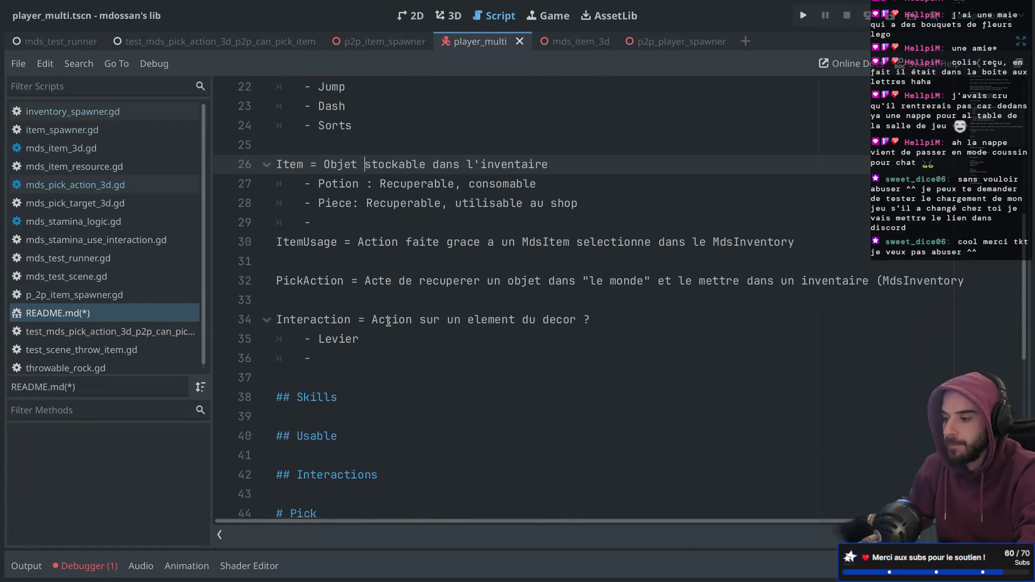
pyautogui.scroll(2, 388, 321)
pyautogui.doubleClick(334, 261)
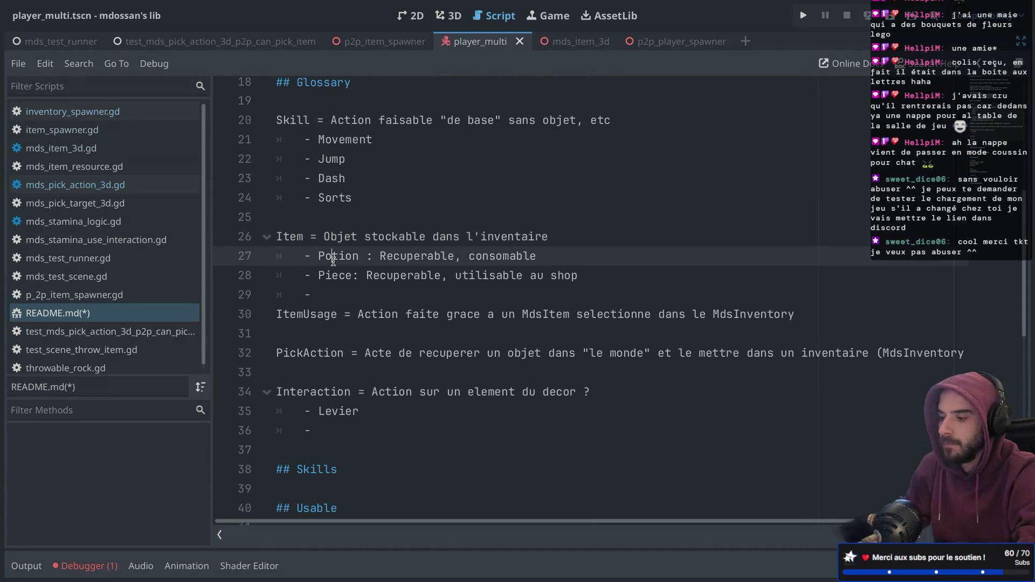
pyautogui.doubleClick(333, 272)
pyautogui.click(335, 288)
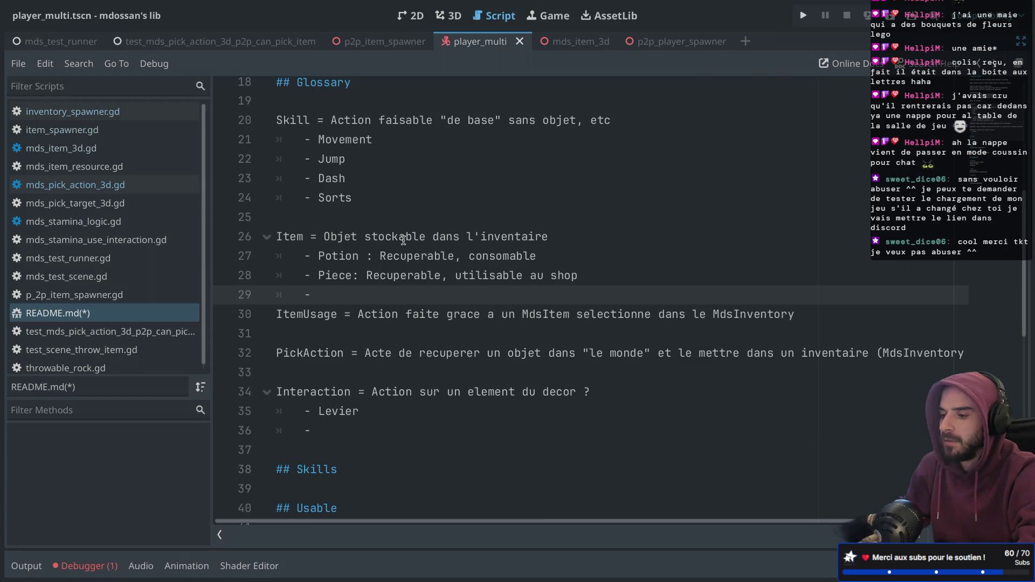
# Step: Append ', avec une logique d'utilisation' to the Item definition on line 26 and save
pyautogui.click(563, 236)
pyautogui.write(',a')
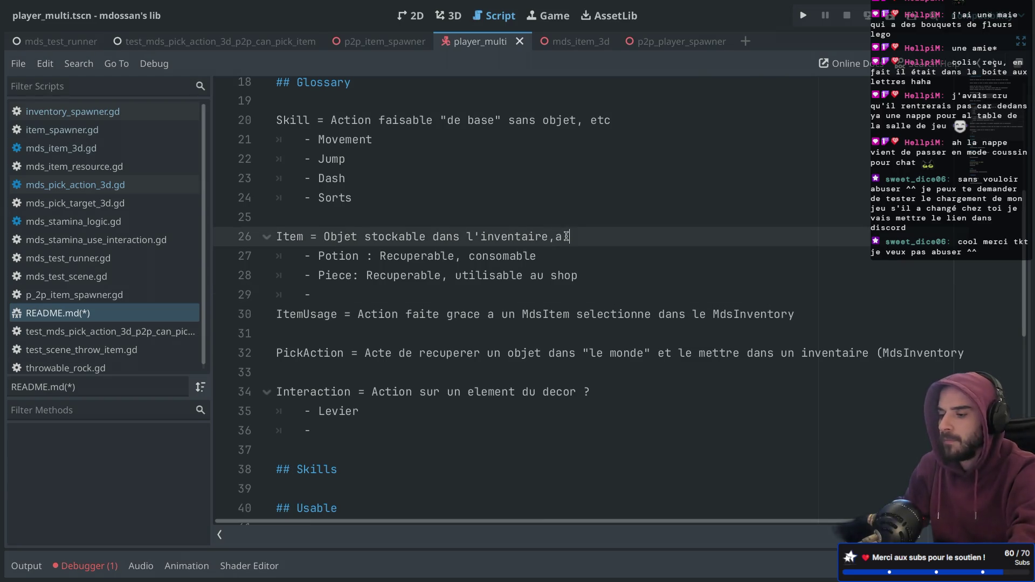
pyautogui.write('c you')
pyautogui.press('BackSpace')
pyautogui.press('BackSpace')
pyautogui.write('un')
pyautogui.write('ogic')
pyautogui.write("ue d'utilisab")
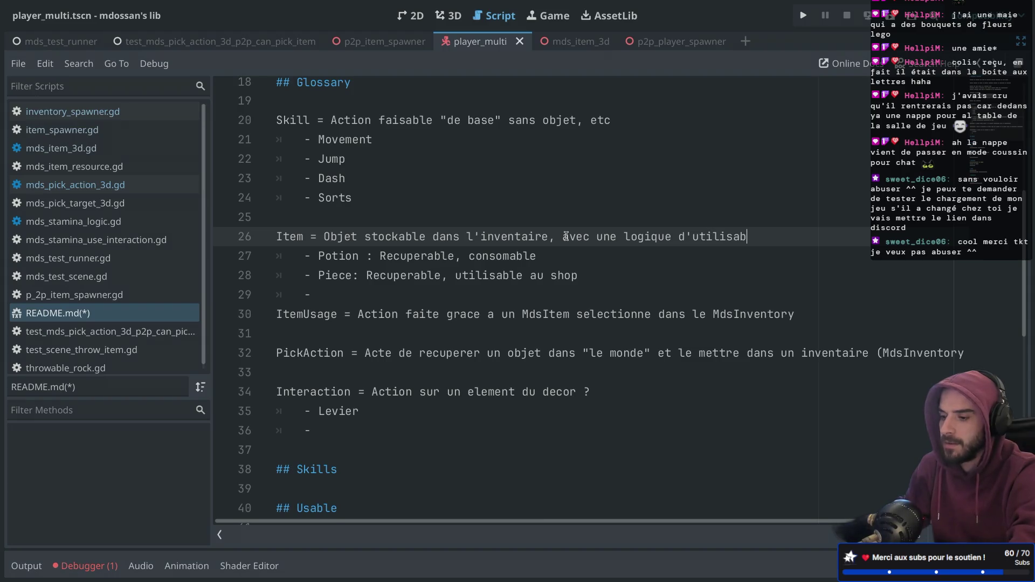
pyautogui.press('BackSpace')
pyautogui.write('tion')
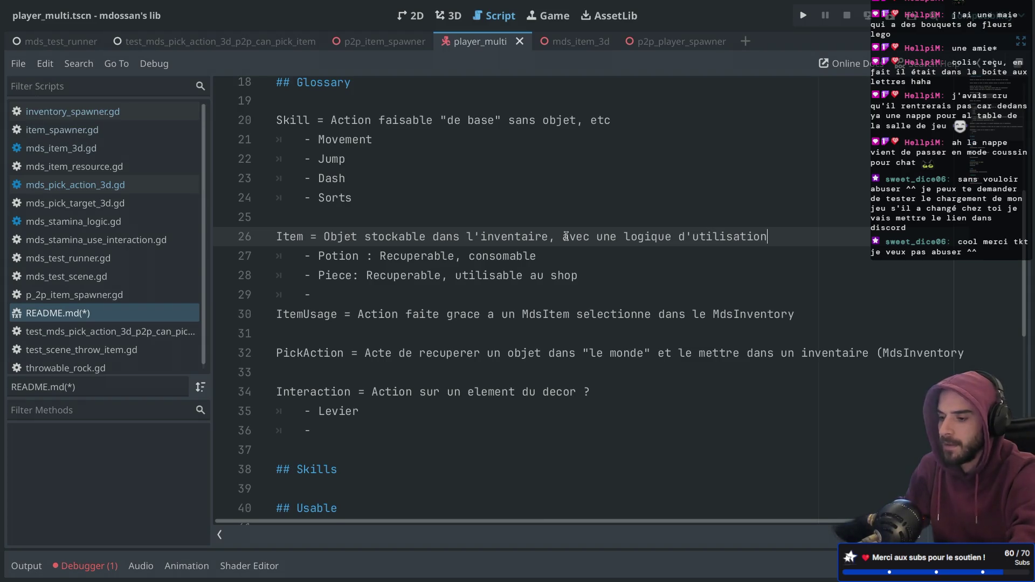
pyautogui.hotkey('ctrl', 's')
# Step: Delete the Potion and Piece descriptions, add an 'Arme' bullet, and save the README
pyautogui.moveTo(565, 237)
pyautogui.mouseDown()
pyautogui.moveTo(764, 232)
pyautogui.moveTo(773, 240)
pyautogui.mouseUp()
pyautogui.moveTo(312, 257); pyautogui.dragTo(394, 257)
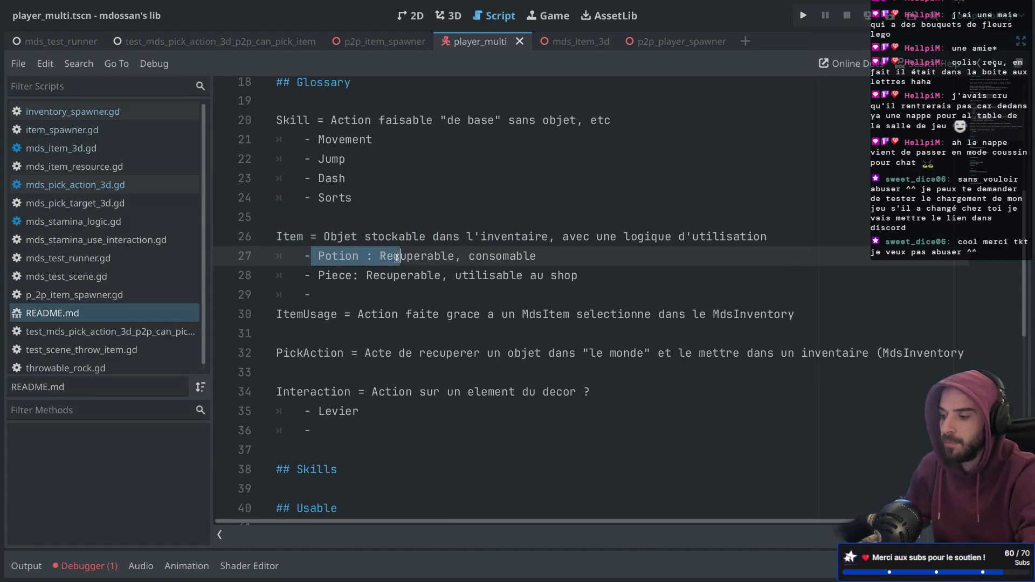
pyautogui.moveTo(312, 275)
pyautogui.mouseDown()
pyautogui.moveTo(360, 276)
pyautogui.moveTo(330, 277)
pyautogui.moveTo(340, 277)
pyautogui.mouseUp()
pyautogui.click(333, 295)
pyautogui.write('Arme')
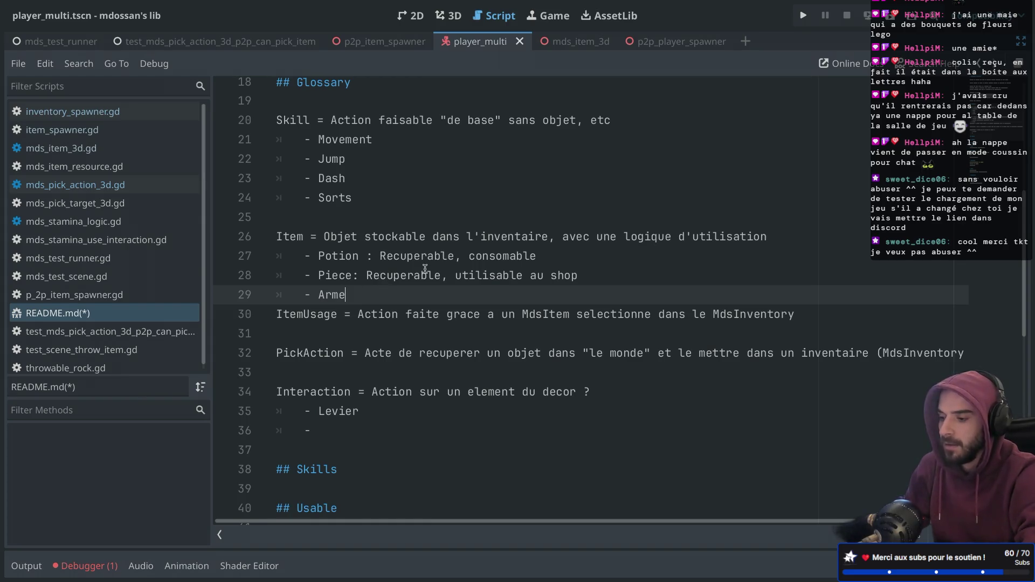
pyautogui.moveTo(361, 256); pyautogui.dragTo(536, 255)
pyautogui.press('BackSpace')
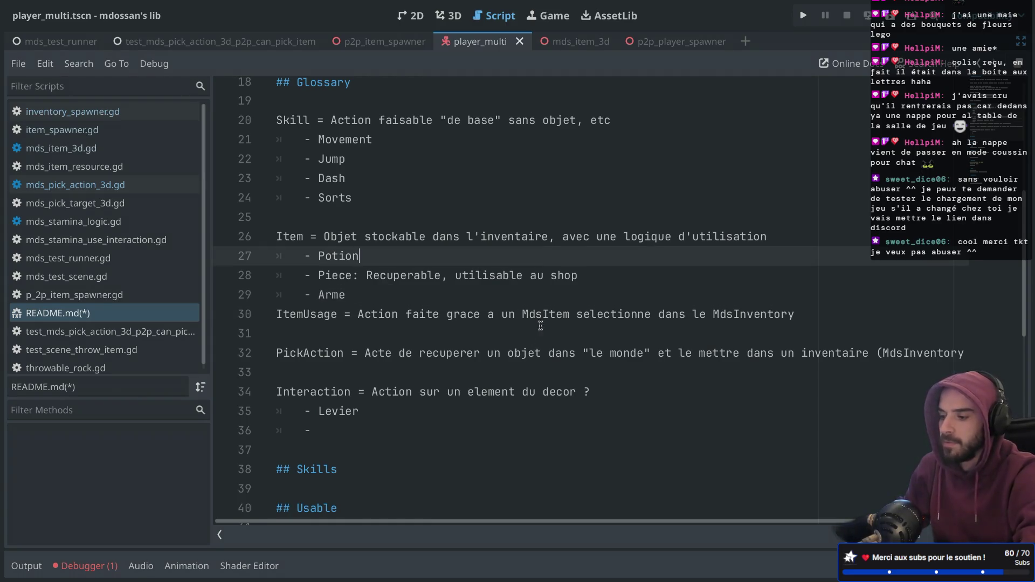
pyautogui.moveTo(352, 275); pyautogui.dragTo(580, 272)
pyautogui.press('BackSpace')
pyautogui.hotkey('ctrl', 's')
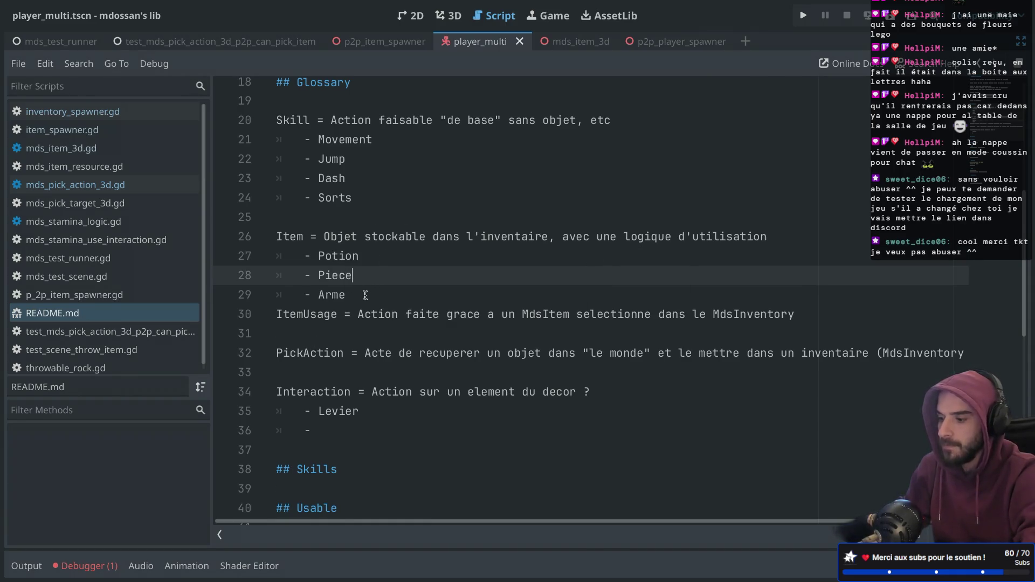
# Step: Add '(MdsItemUsage)' after d'utilisation on line 26
pyautogui.click(774, 237)
pyautogui.write('(M')
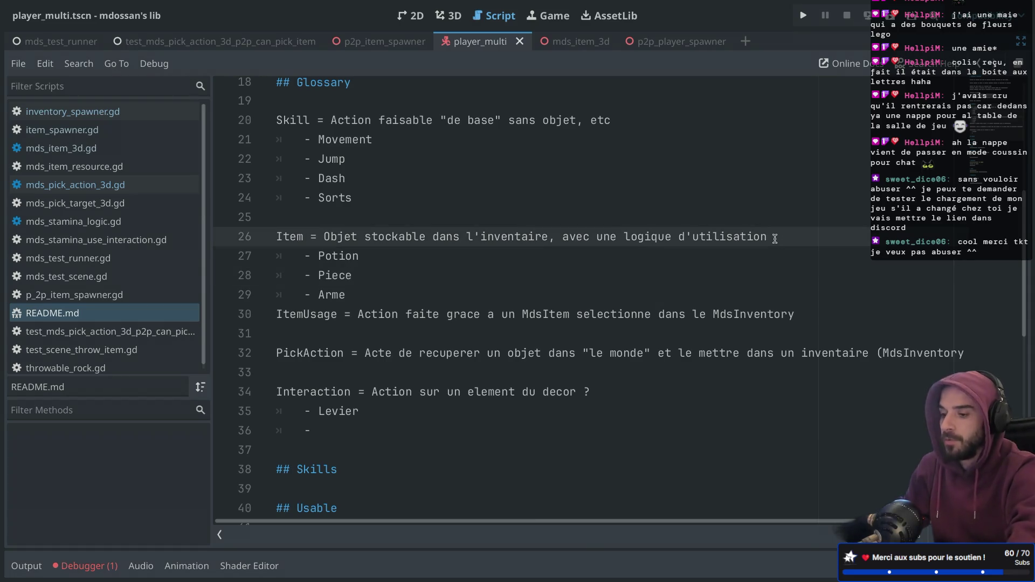
pyautogui.write('dsItemU')
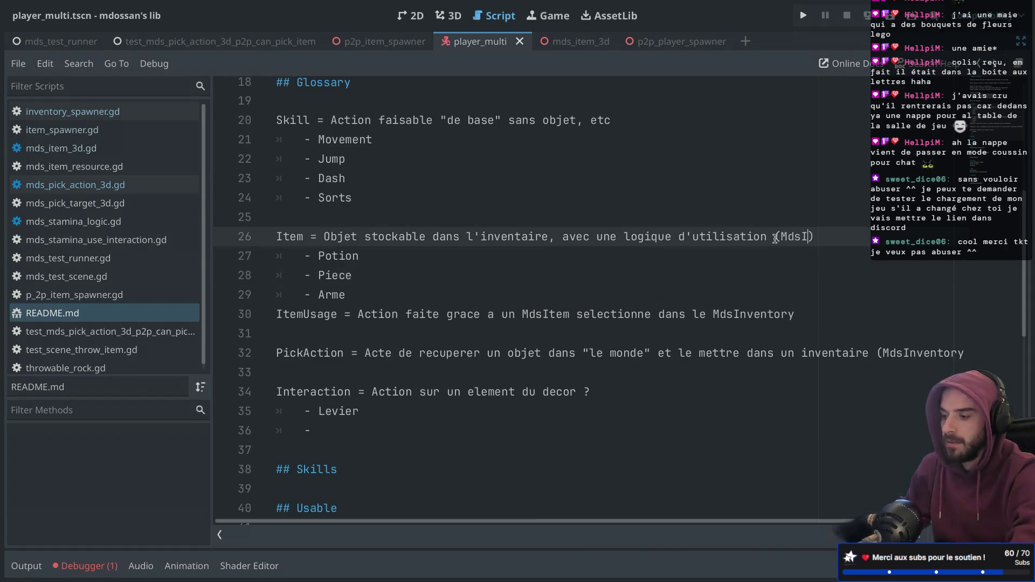
pyautogui.write('sage')
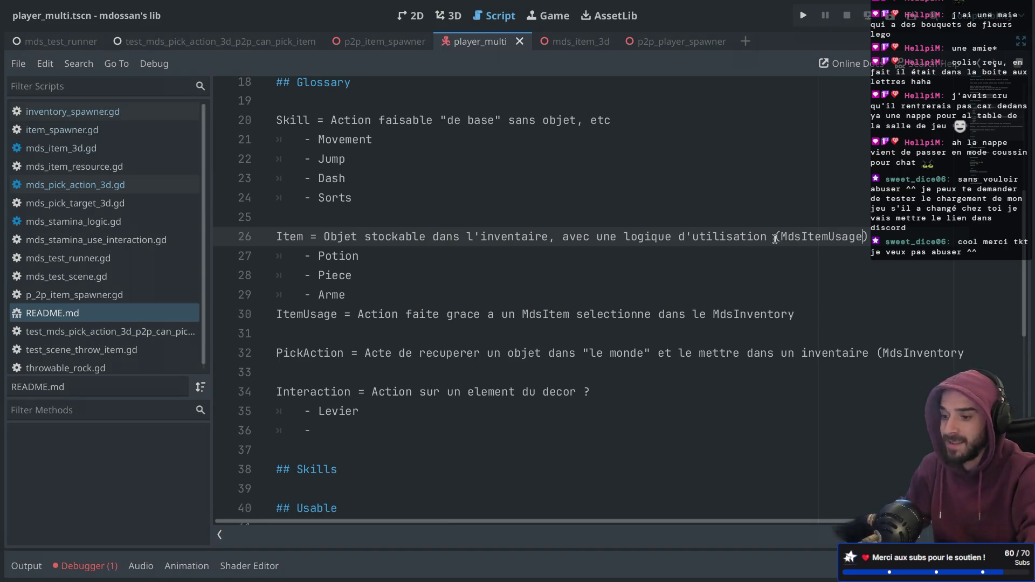
pyautogui.doubleClick(803, 238)
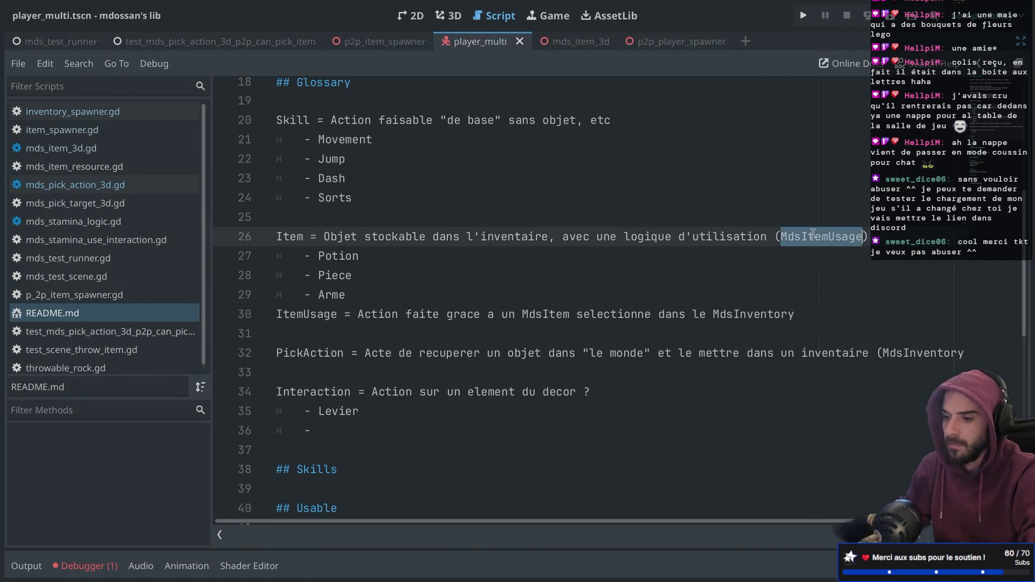
pyautogui.click(808, 238)
pyautogui.doubleClick(807, 238)
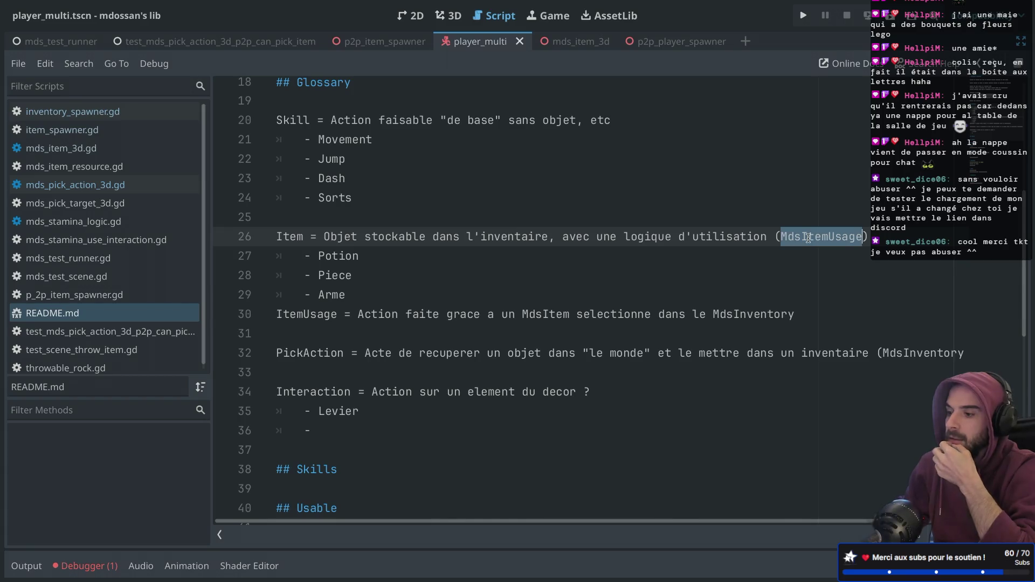
pyautogui.doubleClick(301, 120)
pyautogui.click(370, 198)
pyautogui.press('Return')
pyautogui.press('Return')
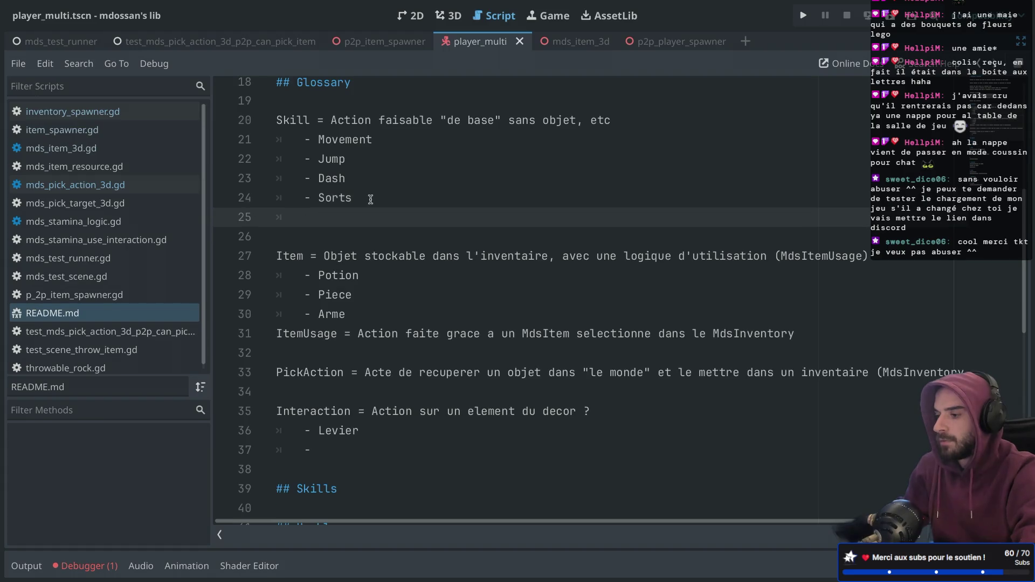
pyautogui.write('Logic:')
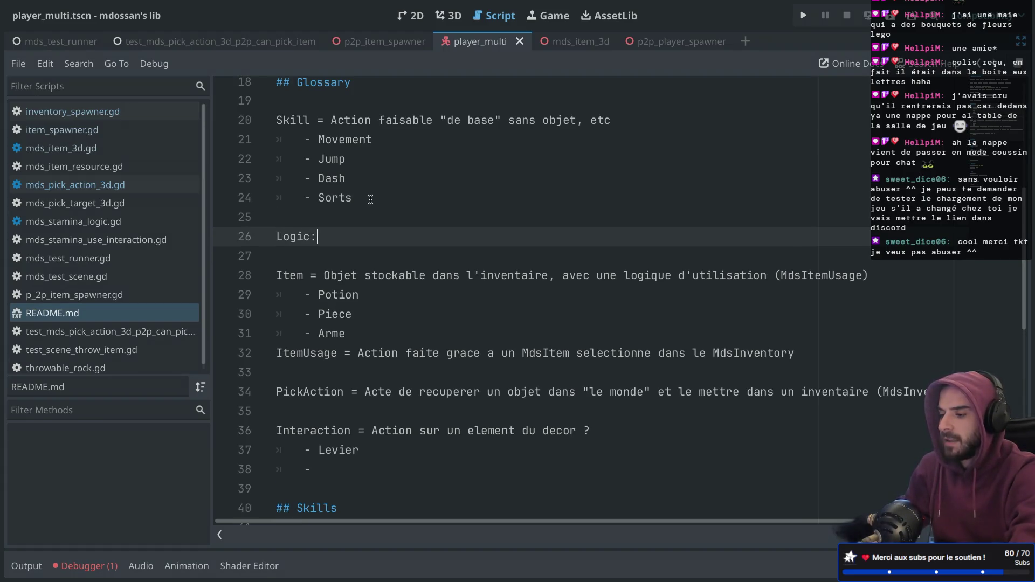
pyautogui.press('Return')
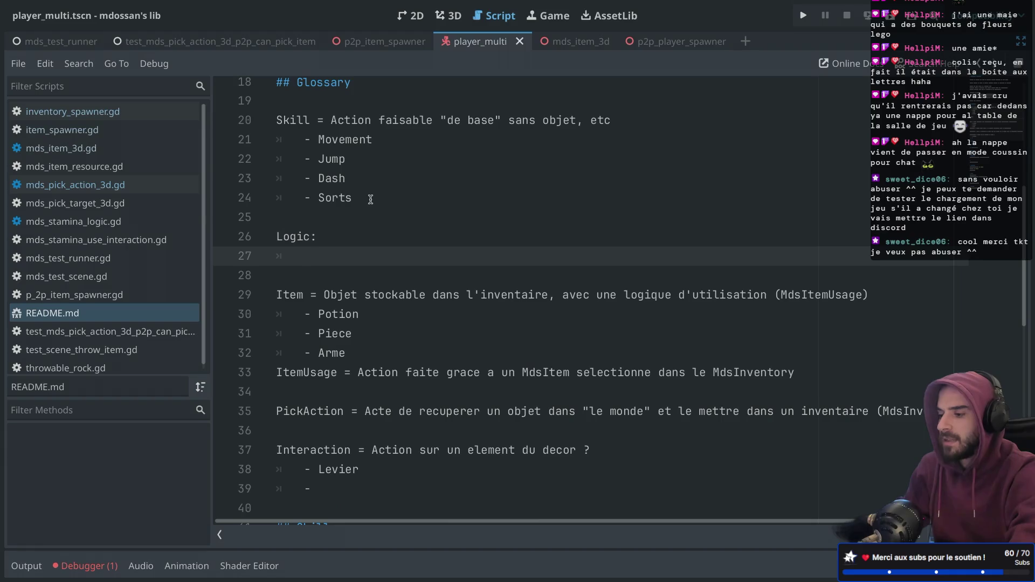
pyautogui.write('- Hea')
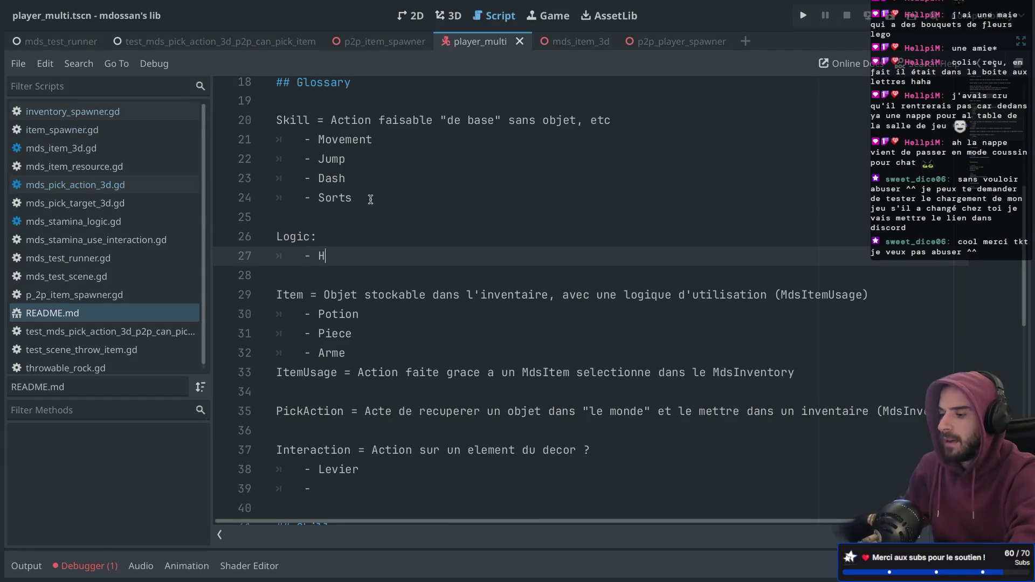
pyautogui.write('lth')
pyautogui.press('Return')
pyautogui.write('- Stamina')
pyautogui.press('Return')
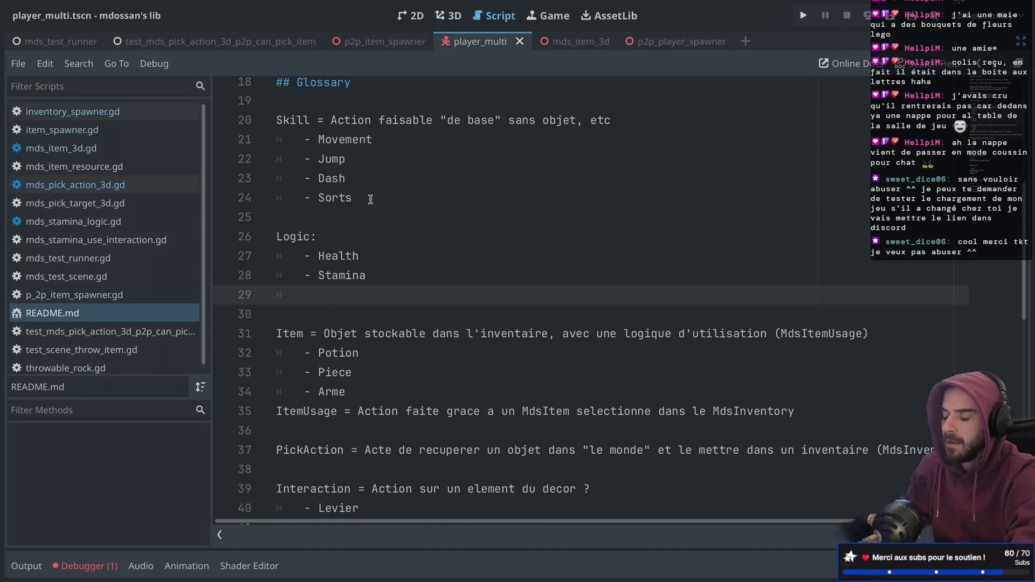
pyautogui.press('BackSpace')
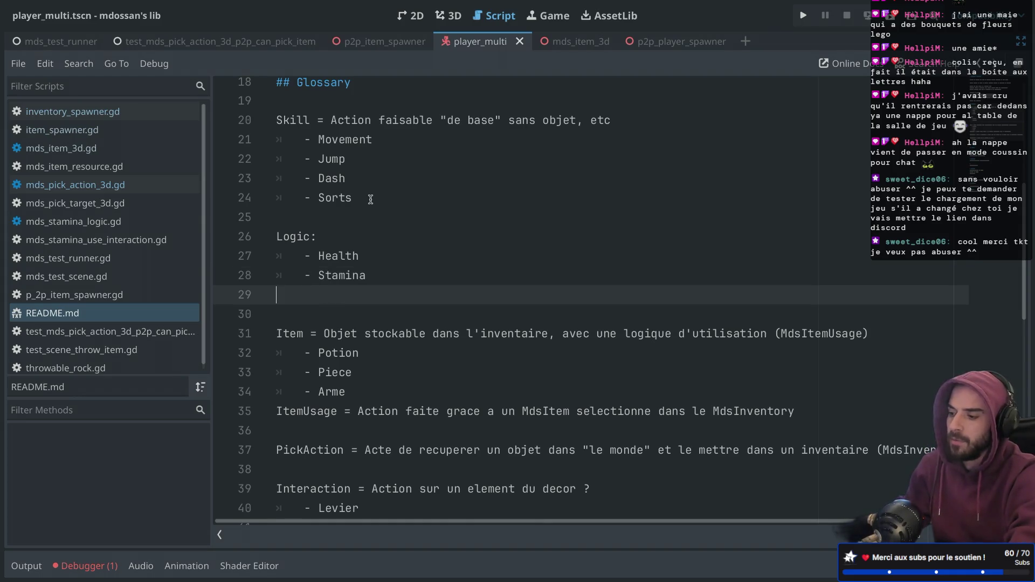
pyautogui.press('BackSpace')
pyautogui.moveTo(289, 237)
pyautogui.mouseDown()
pyautogui.moveTo(318, 240)
pyautogui.moveTo(364, 275)
pyautogui.mouseUp()
pyautogui.click(363, 275)
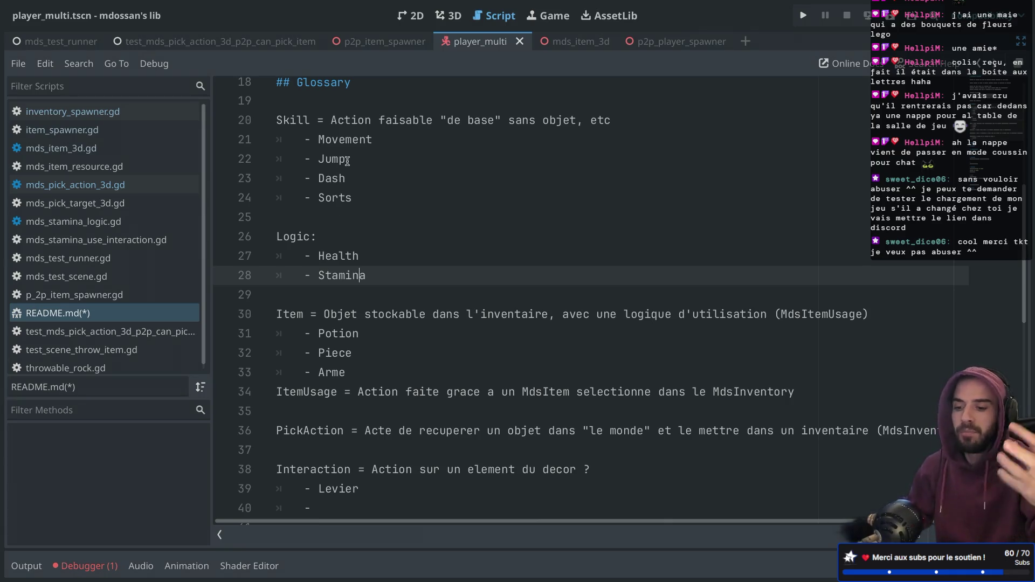
pyautogui.doubleClick(339, 253)
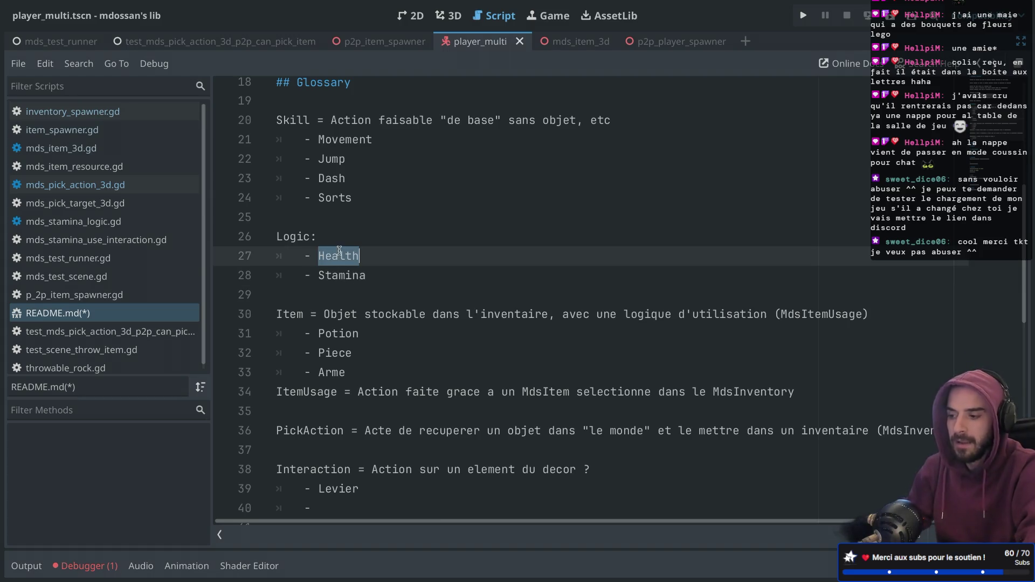
pyautogui.doubleClick(341, 275)
pyautogui.scroll(-2, 368, 281)
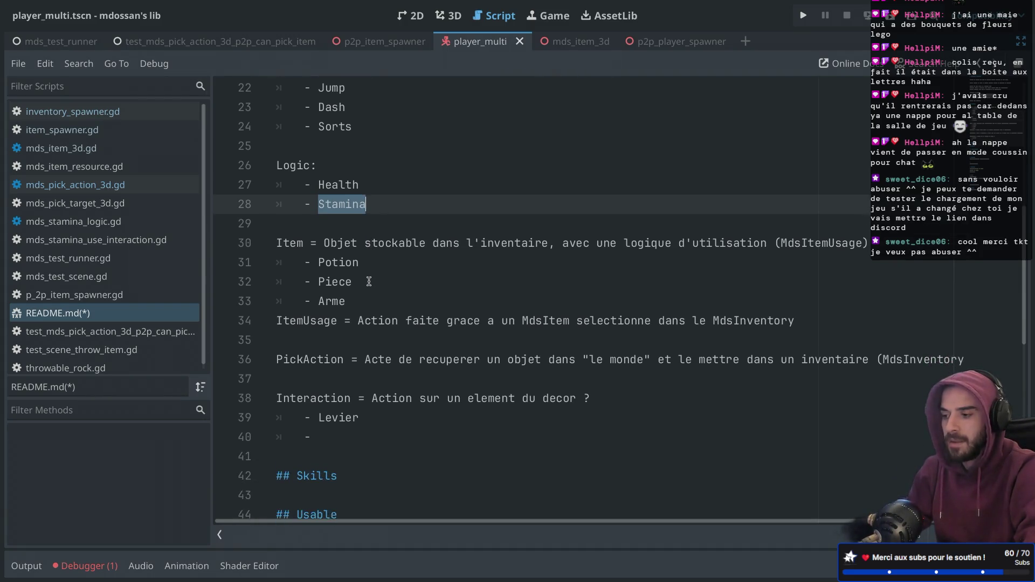
pyautogui.scroll(-2, 368, 281)
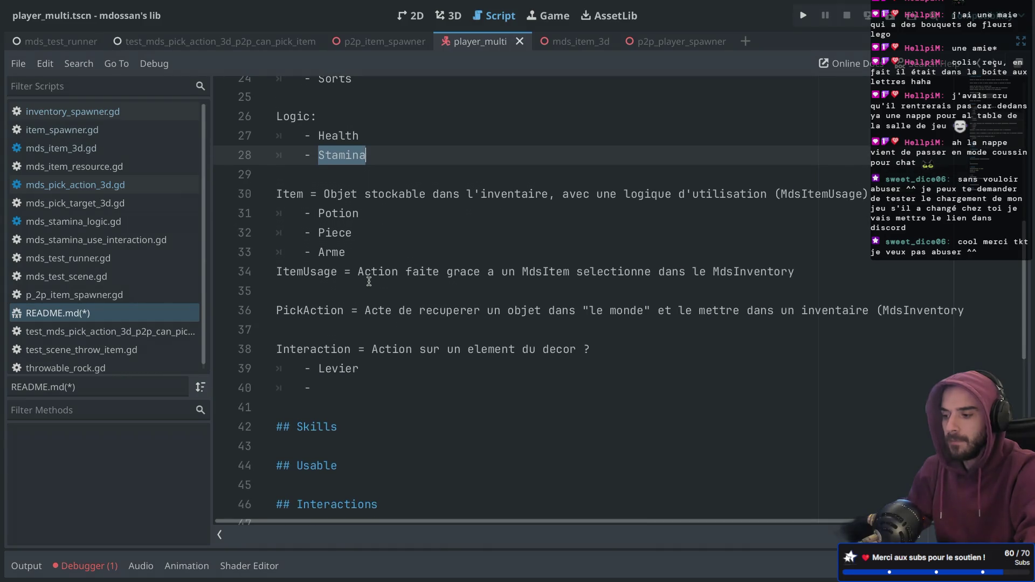
pyautogui.scroll(5, 368, 282)
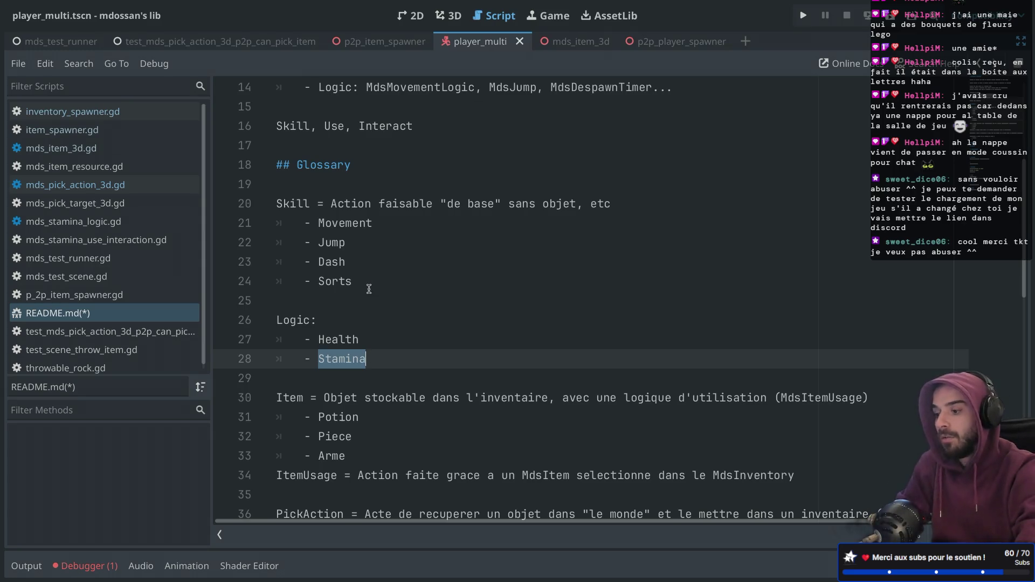
pyautogui.doubleClick(335, 360)
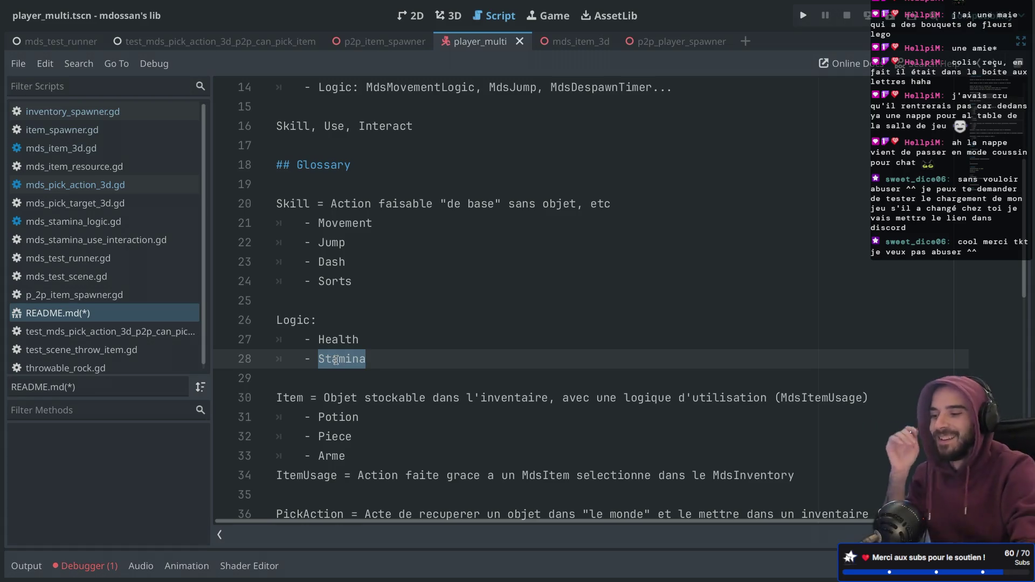
pyautogui.scroll(-2, 335, 360)
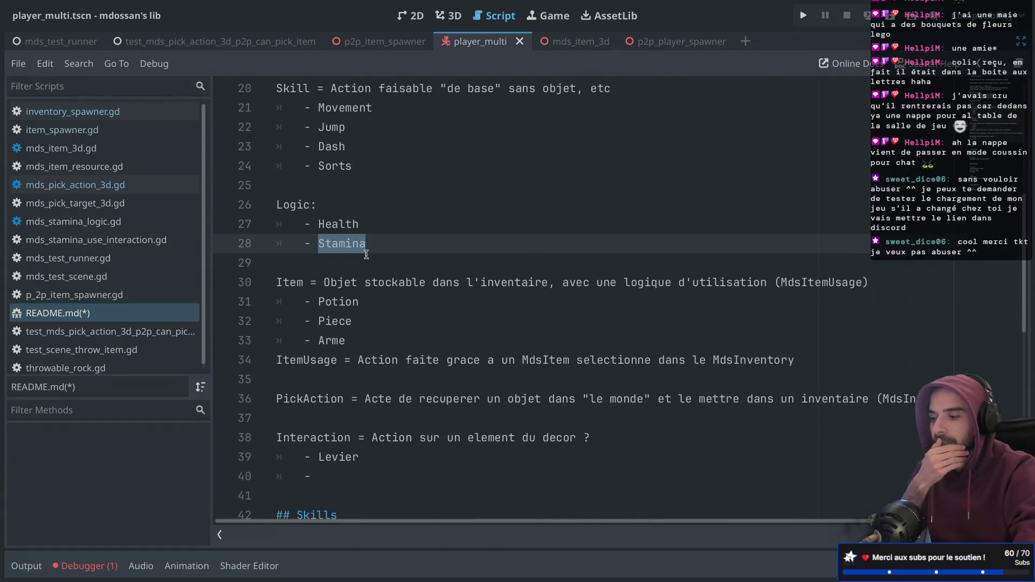
pyautogui.doubleClick(346, 223)
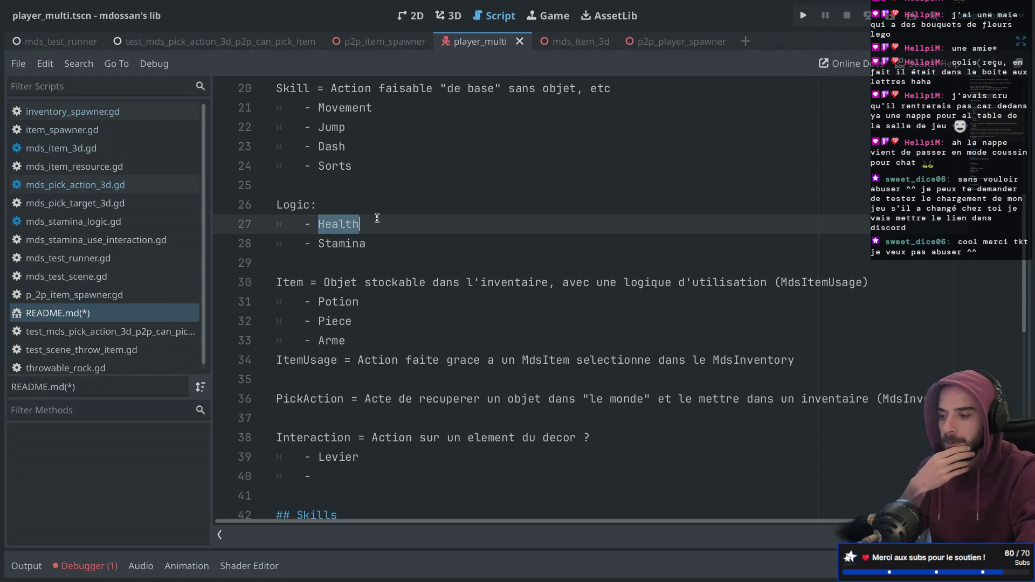
pyautogui.scroll(-2, 377, 218)
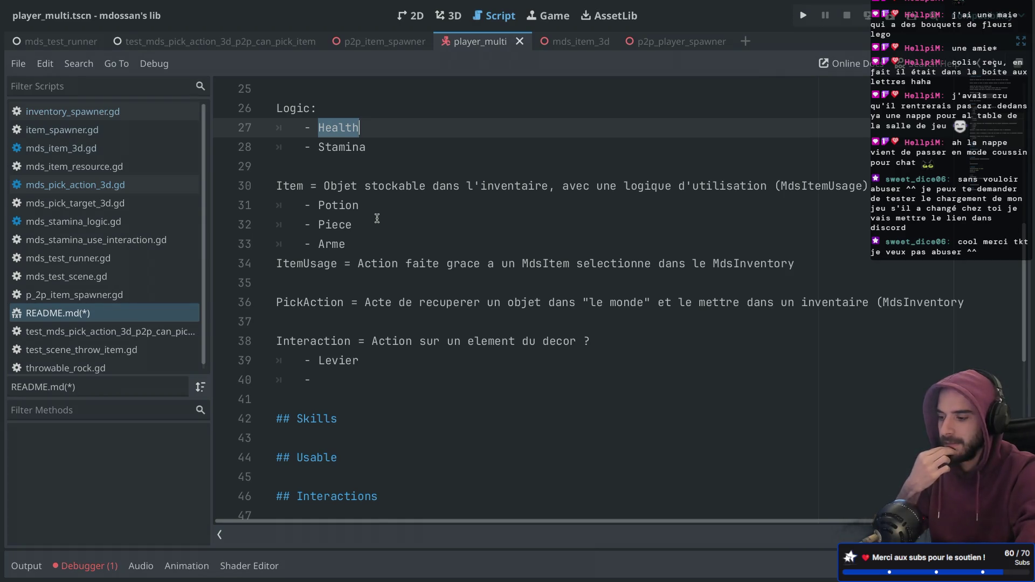
pyautogui.scroll(-2, 377, 218)
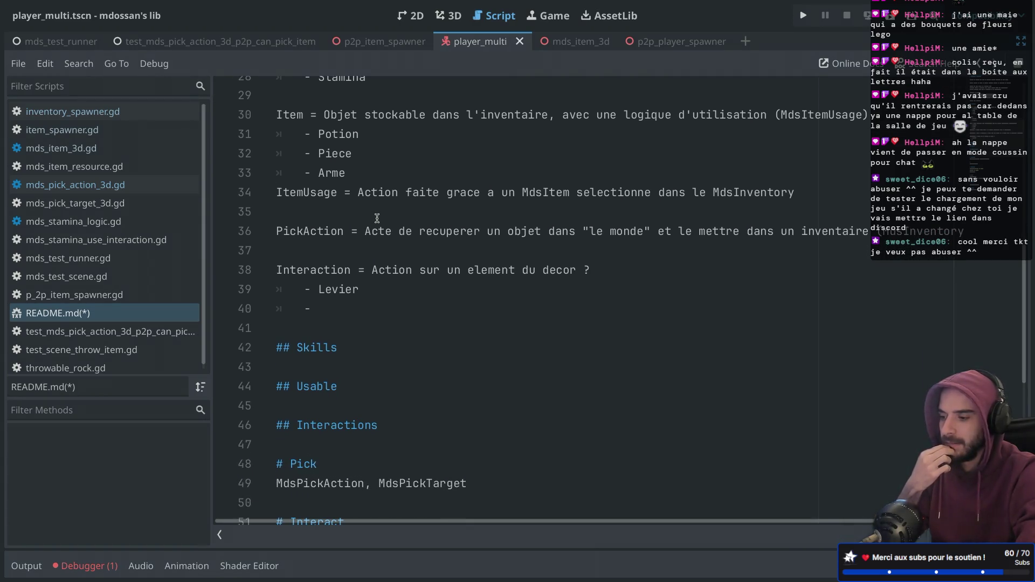
pyautogui.scroll(4, 377, 217)
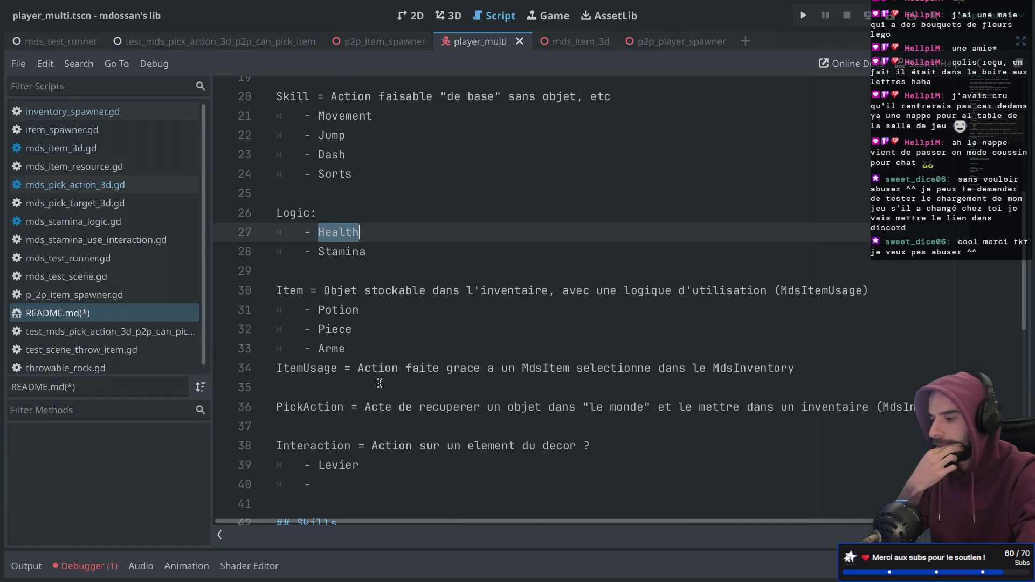
pyautogui.scroll(-2, 379, 383)
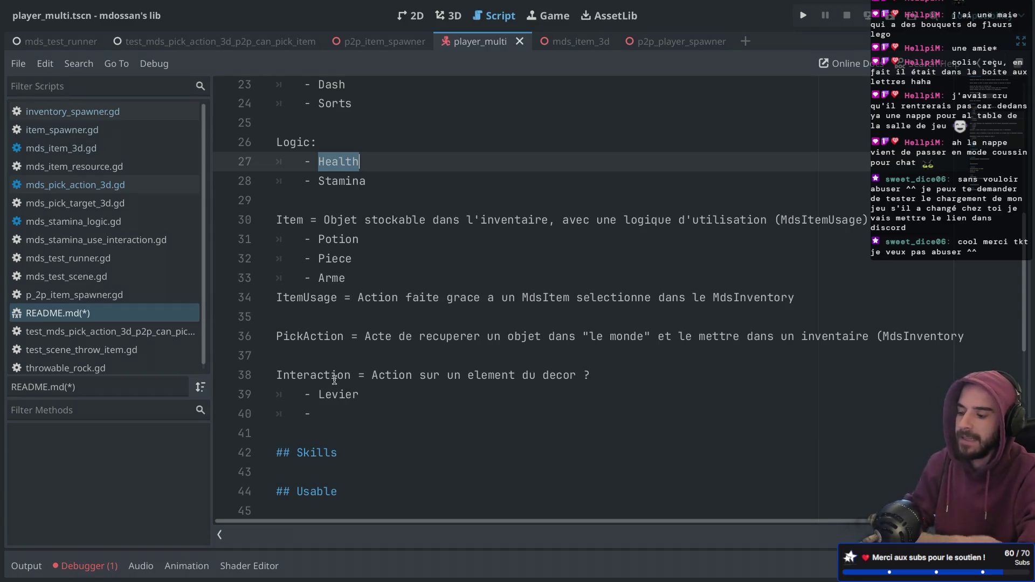
# Step: Add 'Fontaine de vie' under Levier, start a new '-' bullet, then switch to Sketchfab
pyautogui.click(334, 379)
pyautogui.doubleClick(331, 377)
pyautogui.click(339, 392)
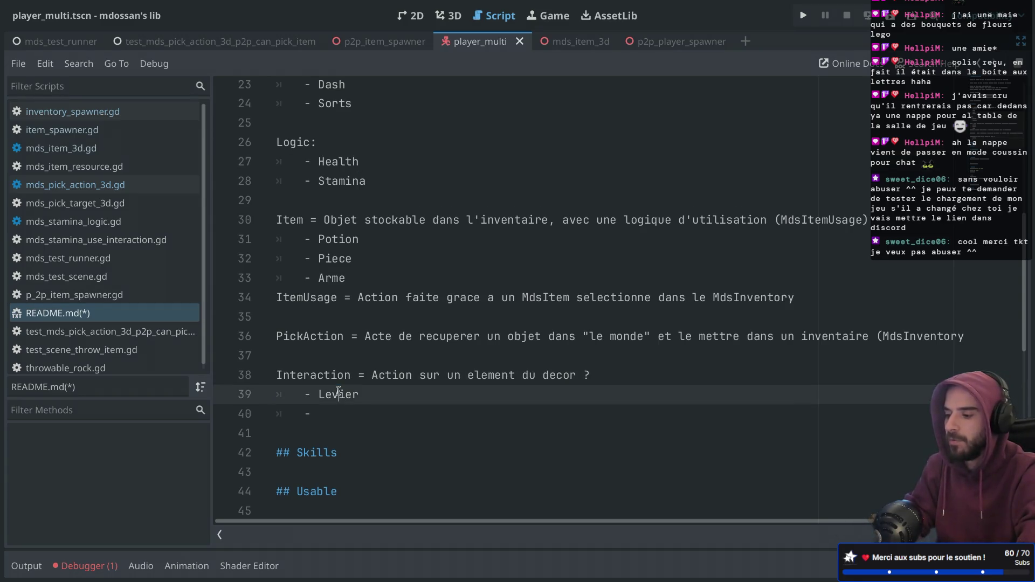
pyautogui.doubleClick(338, 394)
pyautogui.click(333, 412)
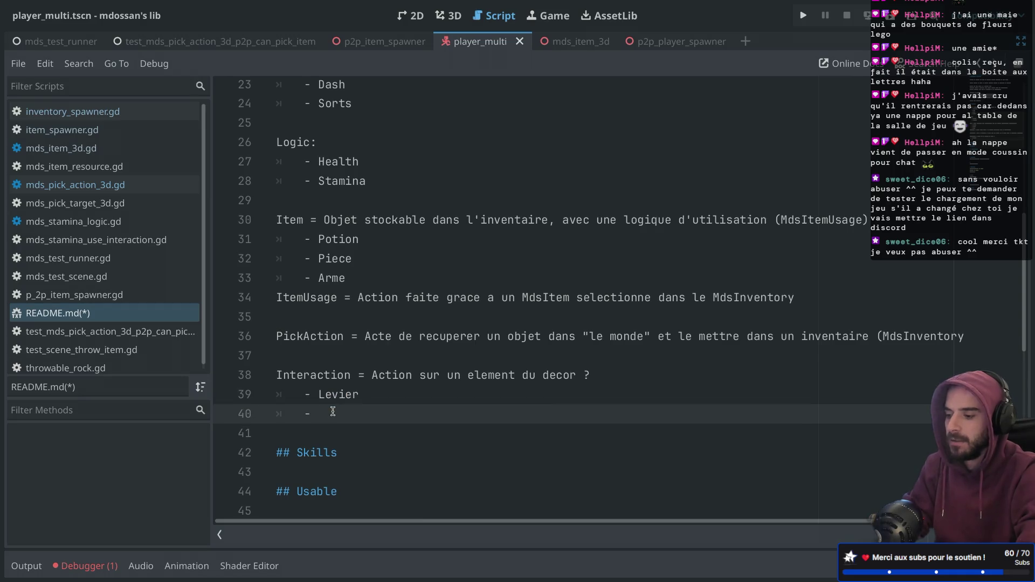
pyautogui.write('Fontaine de vie')
pyautogui.press('Return')
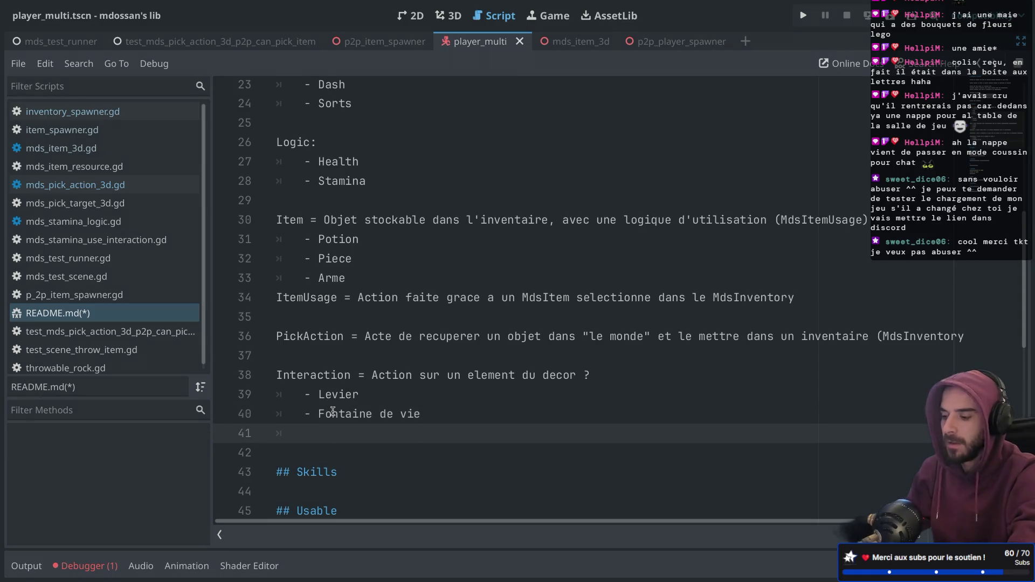
pyautogui.press('BackSpace')
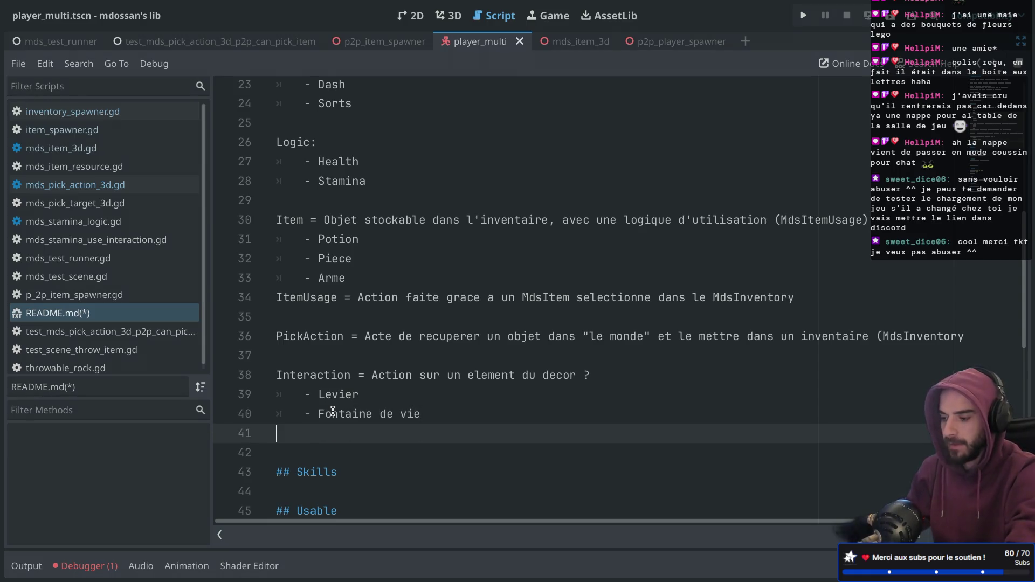
pyautogui.press('Tab')
pyautogui.write('-')
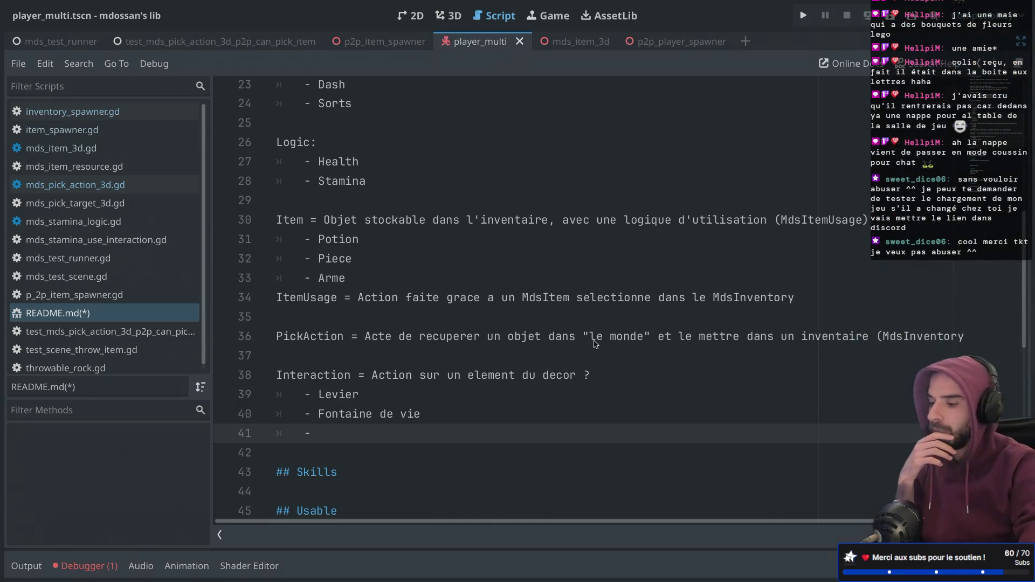
pyautogui.press('super+Tab')
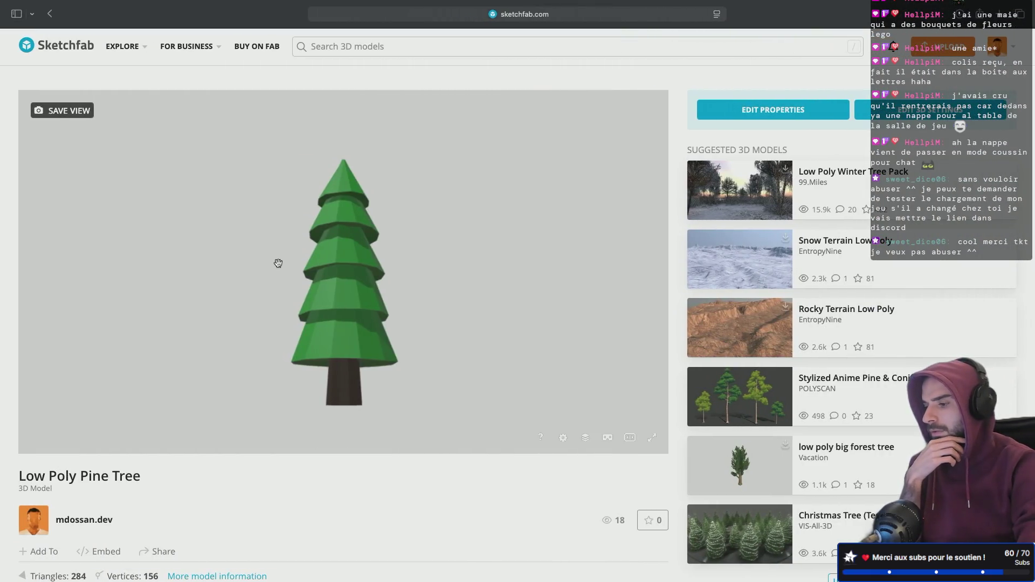
# Step: Orbit the Low Poly Pine Tree in the Sketchfab viewer to inspect it from several sides
pyautogui.moveTo(473, 266)
pyautogui.mouseDown()
pyautogui.moveTo(291, 227)
pyautogui.moveTo(395, 221)
pyautogui.mouseUp()
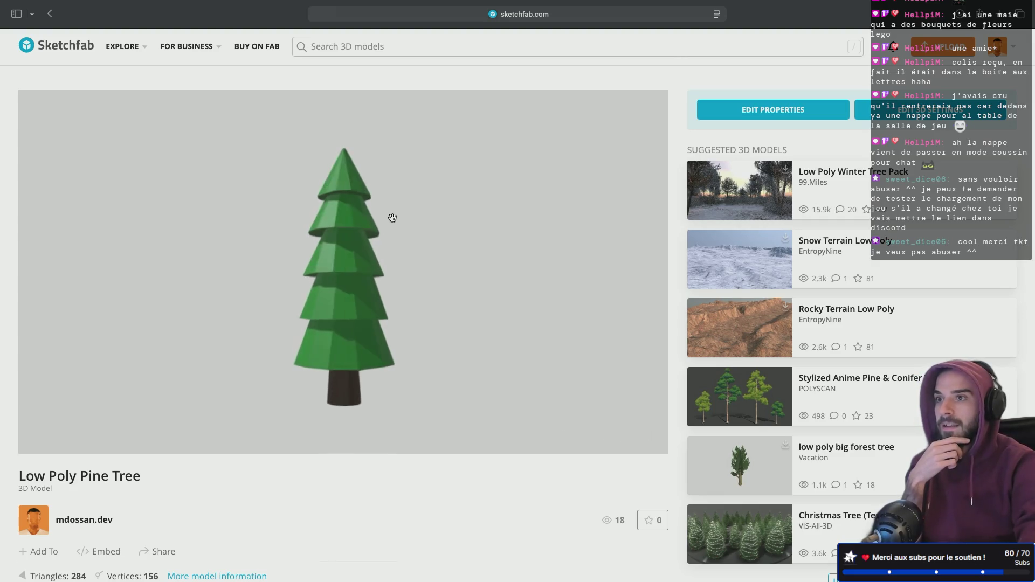
pyautogui.moveTo(300, 216)
pyautogui.mouseDown()
pyautogui.moveTo(391, 217)
pyautogui.moveTo(295, 220)
pyautogui.mouseUp()
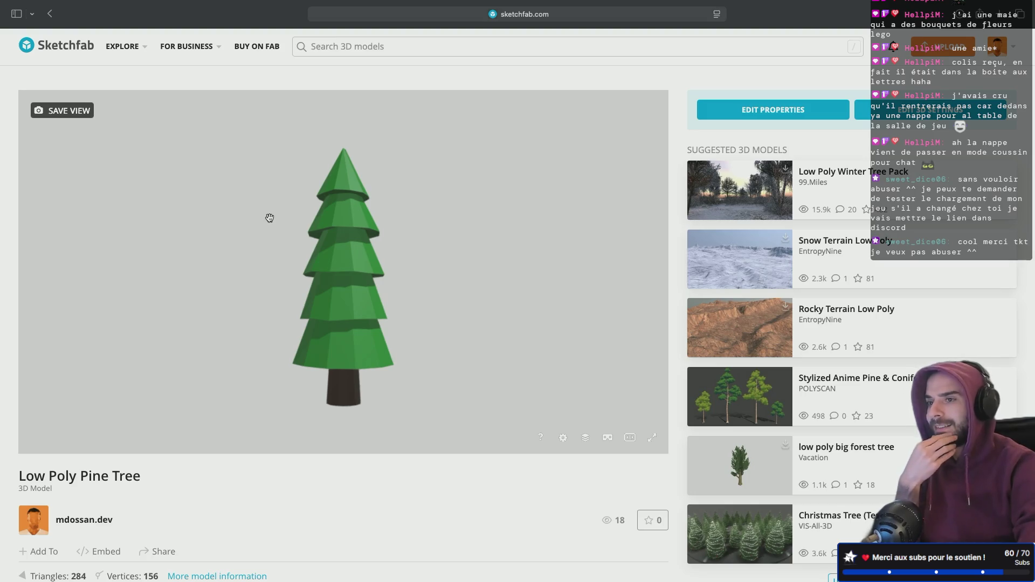
pyautogui.moveTo(270, 218); pyautogui.dragTo(332, 218)
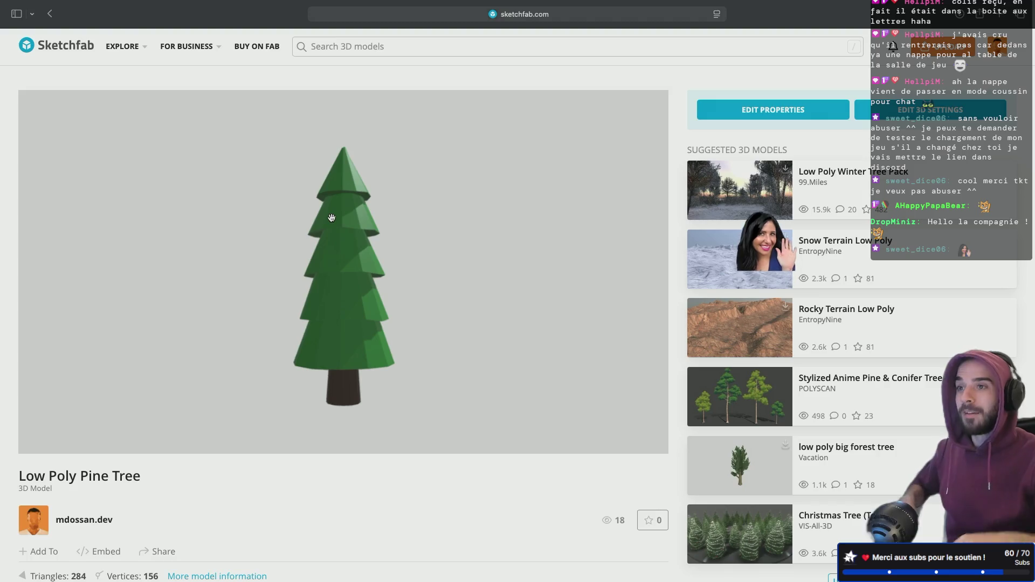
pyautogui.moveTo(330, 213)
pyautogui.mouseDown()
pyautogui.moveTo(347, 243)
pyautogui.moveTo(295, 237)
pyautogui.moveTo(421, 240)
pyautogui.moveTo(444, 280)
pyautogui.moveTo(248, 282)
pyautogui.moveTo(478, 280)
pyautogui.moveTo(300, 269)
pyautogui.moveTo(181, 314)
pyautogui.moveTo(235, 277)
pyautogui.moveTo(300, 254)
pyautogui.moveTo(325, 284)
pyautogui.moveTo(211, 265)
pyautogui.moveTo(563, 316)
pyautogui.moveTo(480, 317)
pyautogui.moveTo(236, 273)
pyautogui.moveTo(296, 272)
pyautogui.mouseUp()
pyautogui.moveTo(305, 277)
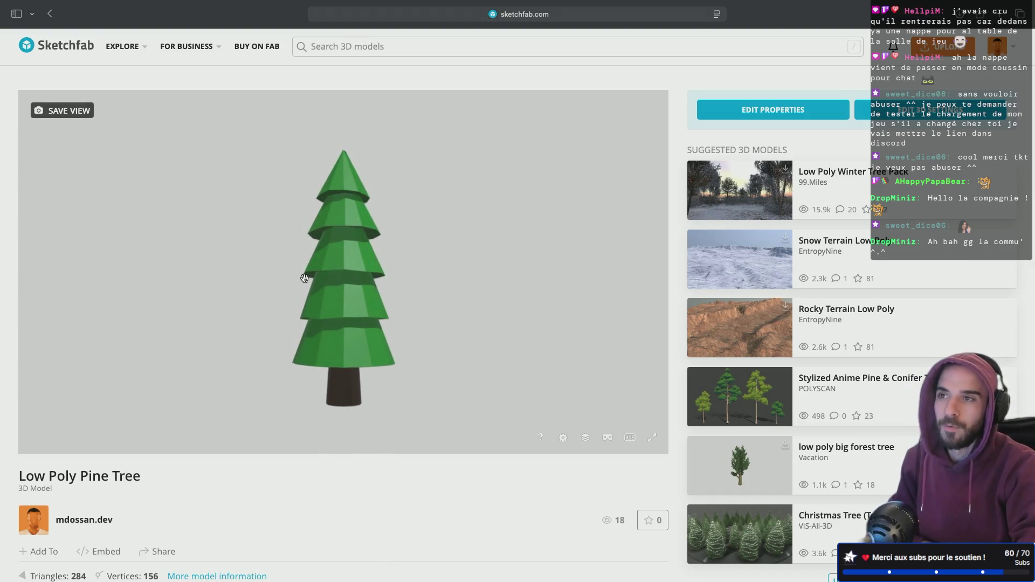
pyautogui.moveTo(273, 265)
pyautogui.mouseDown()
pyautogui.moveTo(205, 259)
pyautogui.moveTo(298, 271)
pyautogui.mouseUp()
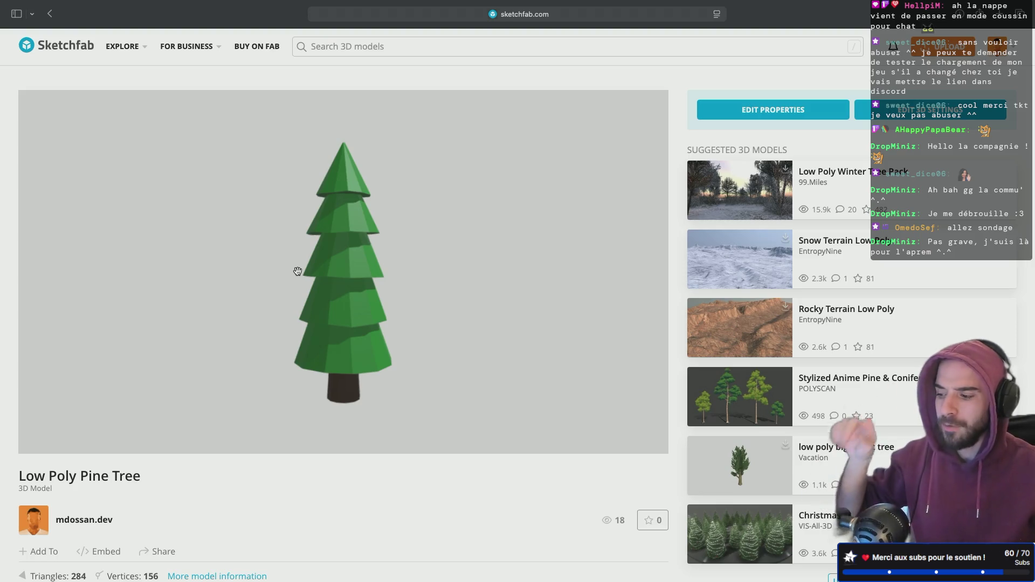
# Step: Switch back to the README in the Godot script editor
pyautogui.press('super+Tab')
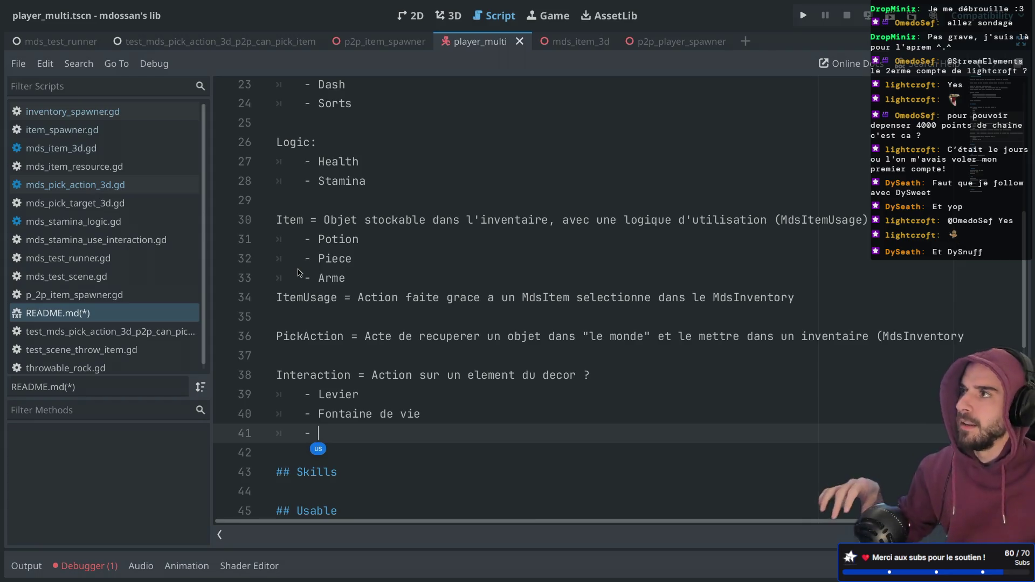
pyautogui.press('XF86MonBrightnessUp')
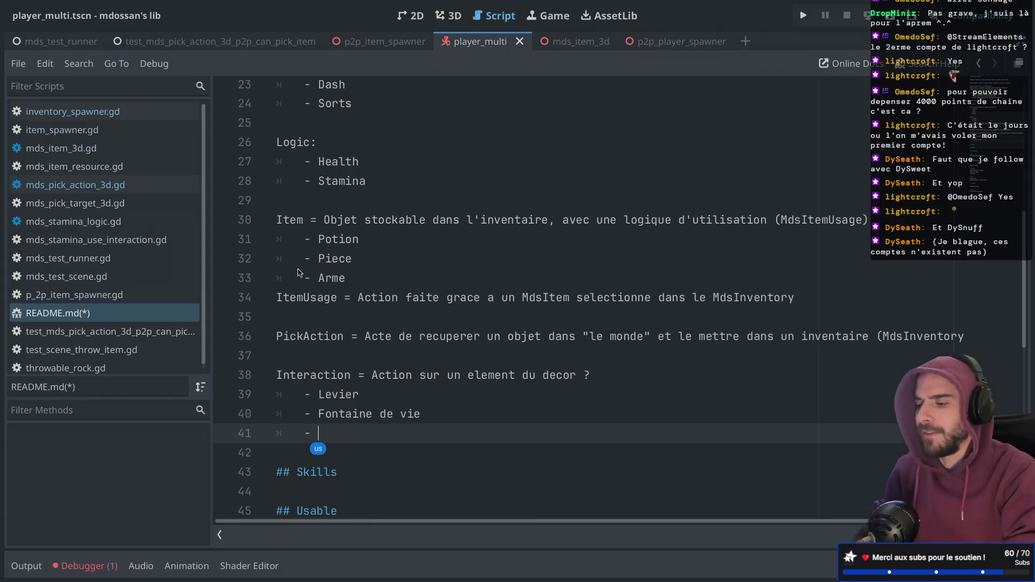
pyautogui.click(356, 318)
pyautogui.scroll(-3, 350, 324)
pyautogui.scroll(2, 348, 325)
pyautogui.scroll(7, 348, 326)
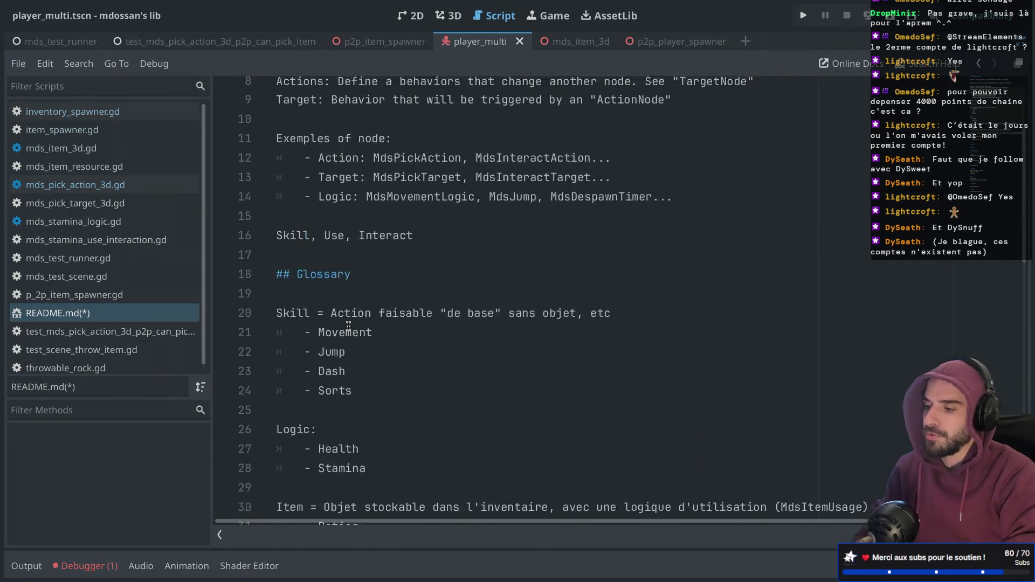
pyautogui.hotkey('ctrl', 'shift', 'F11')
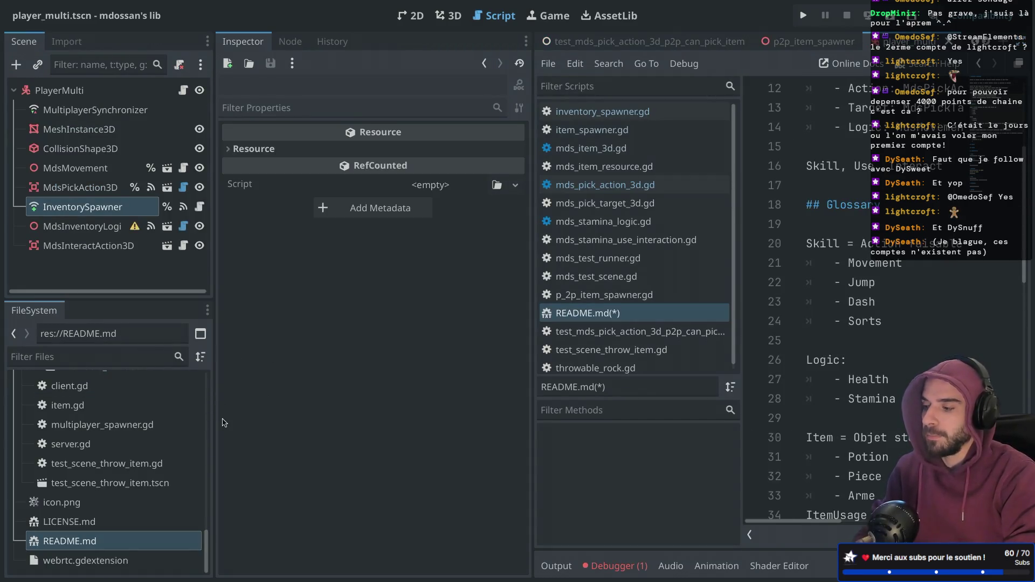
pyautogui.hotkey('ctrl', 'shift', 'F11')
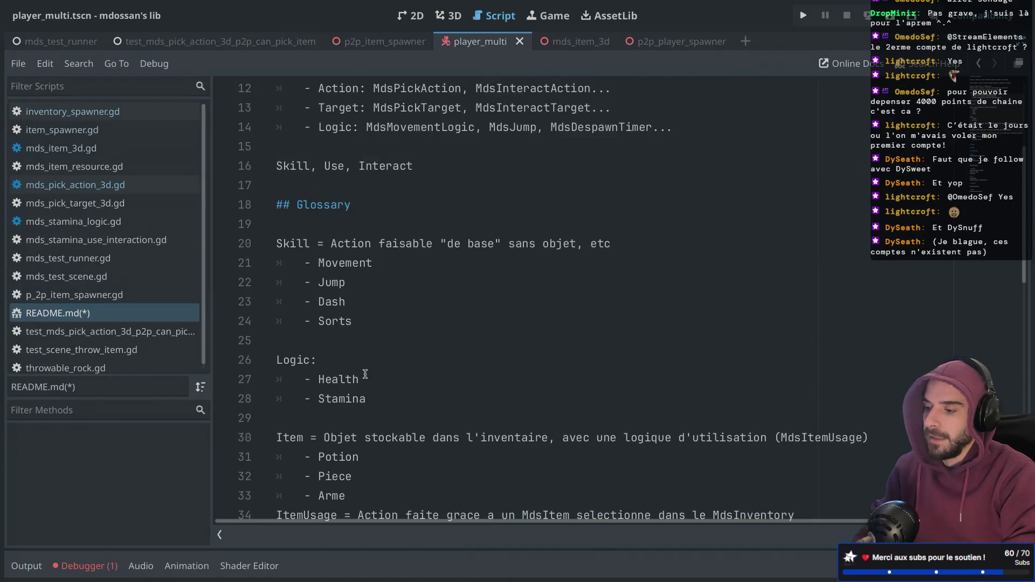
pyautogui.scroll(-4, 362, 376)
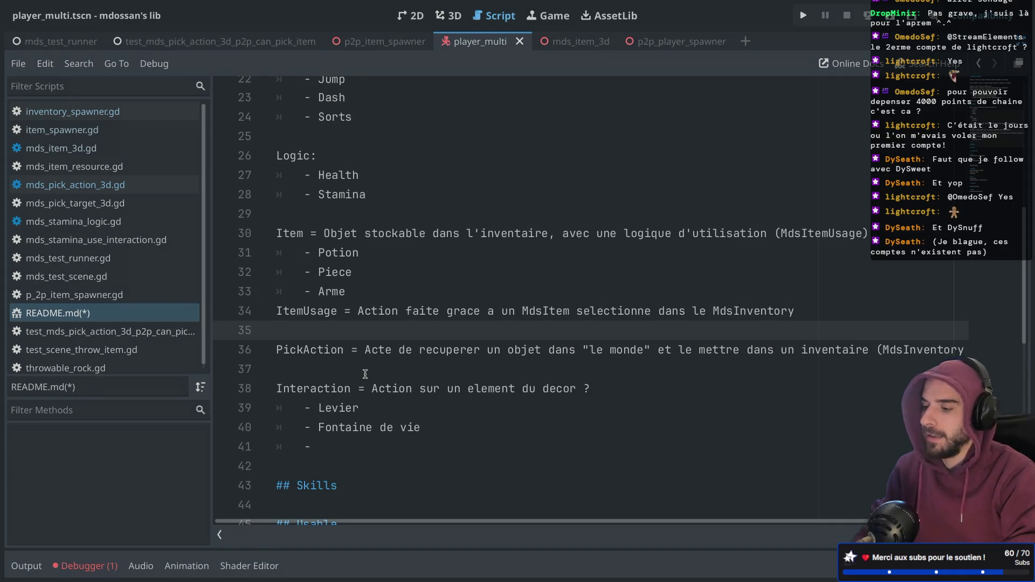
# Step: Save the README and scroll through the glossary, placing the caret at the Potion line's end
pyautogui.hotkey('ctrl', 's')
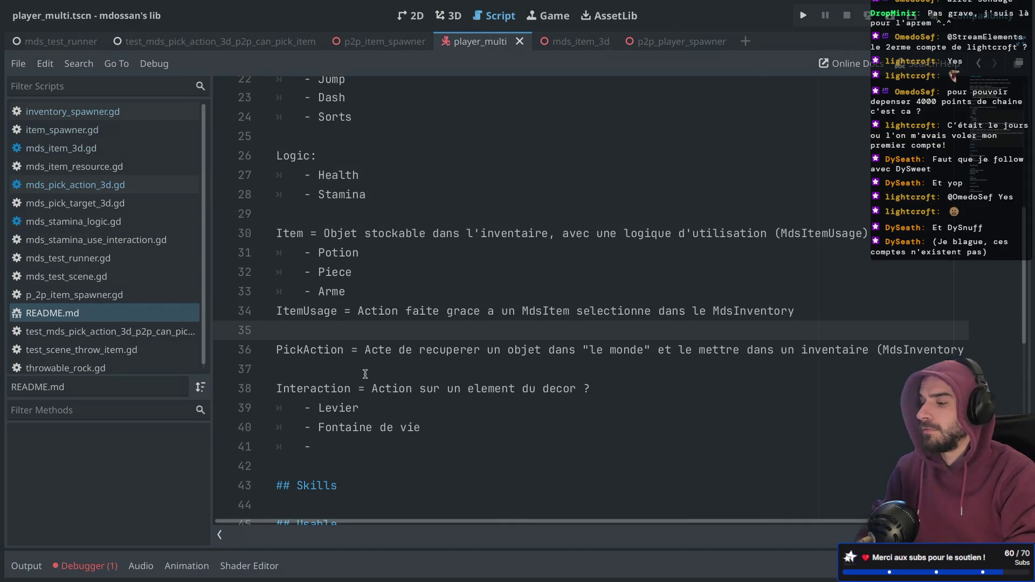
pyautogui.scroll(1, 364, 374)
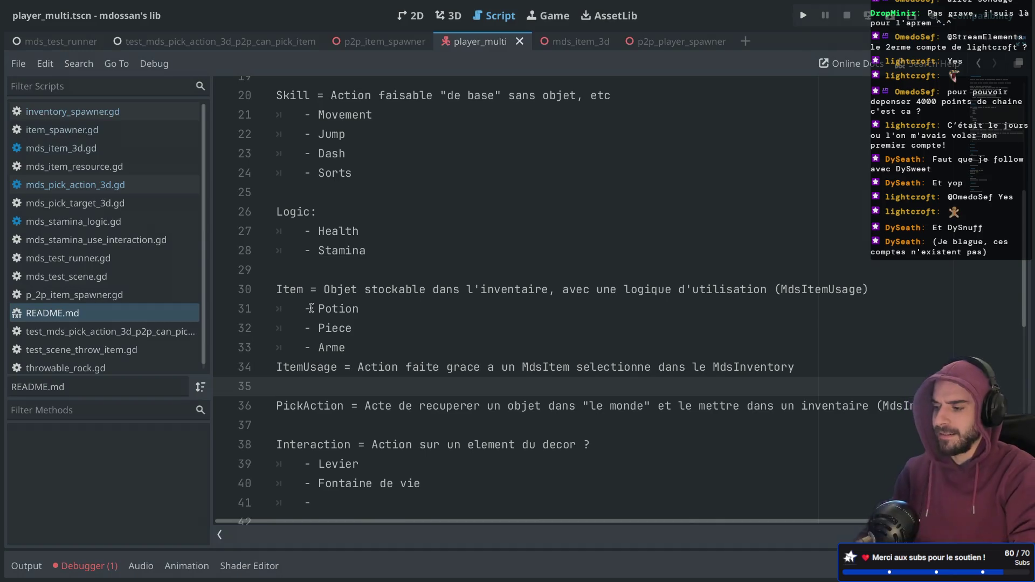
pyautogui.scroll(-1, 366, 295)
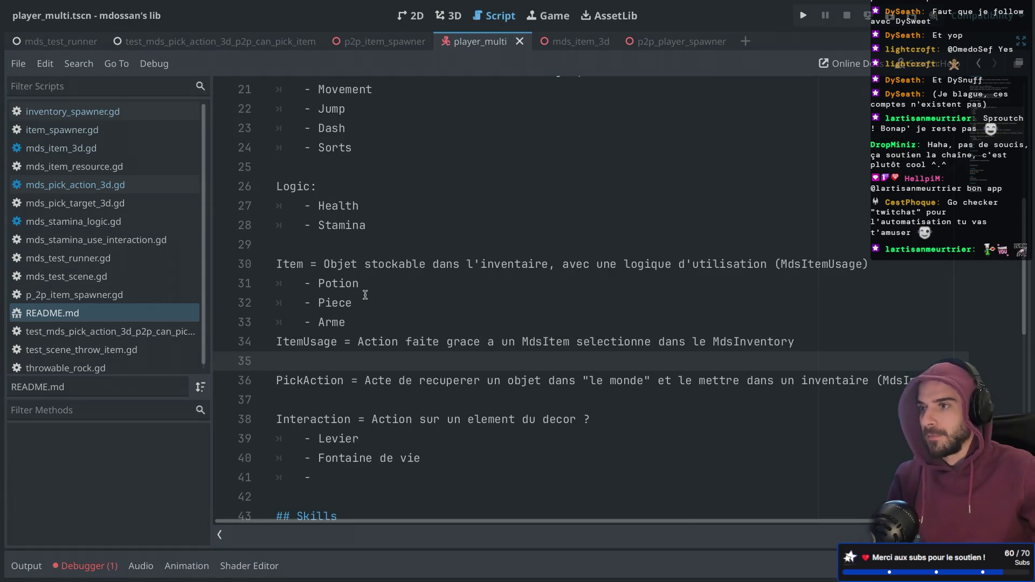
pyautogui.click(492, 294)
pyautogui.scroll(-10, 492, 294)
pyautogui.scroll(15, 493, 293)
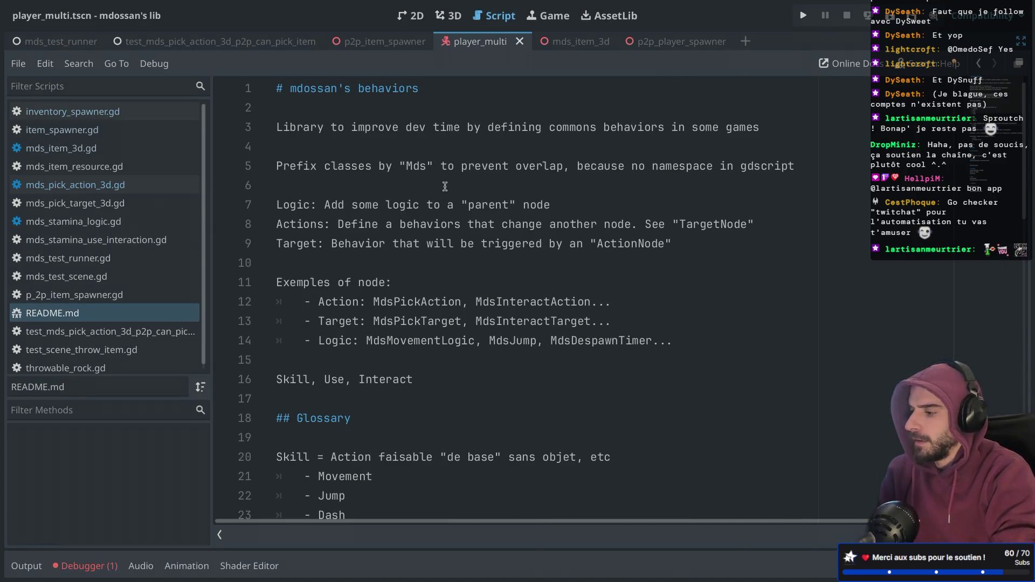
# Step: Make p2p_item_spawner the current scene, toggling distraction-free mode around the switch
pyautogui.hotkey('ctrl', 'shift', 'F11')
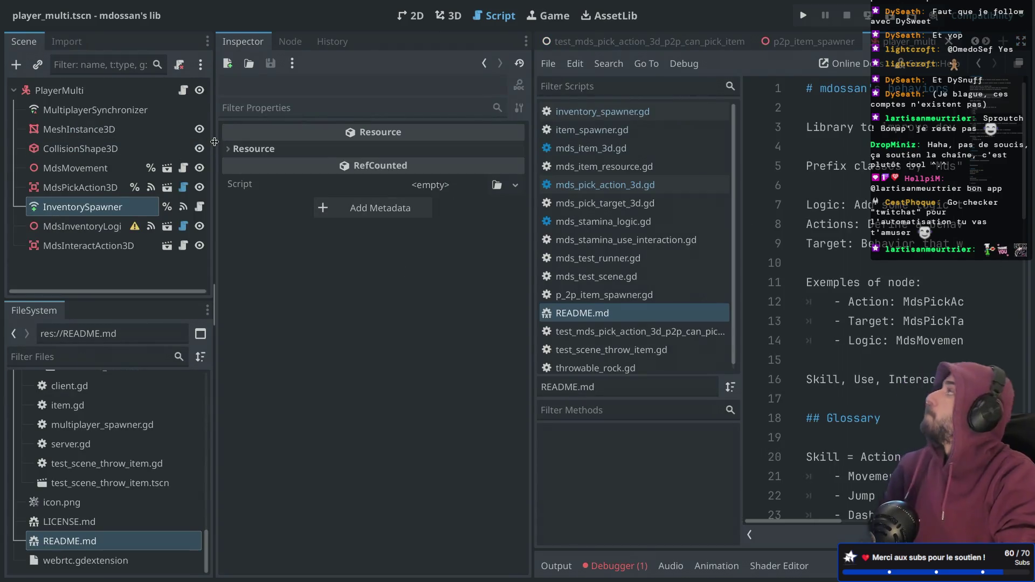
pyautogui.moveTo(214, 142); pyautogui.dragTo(216, 141)
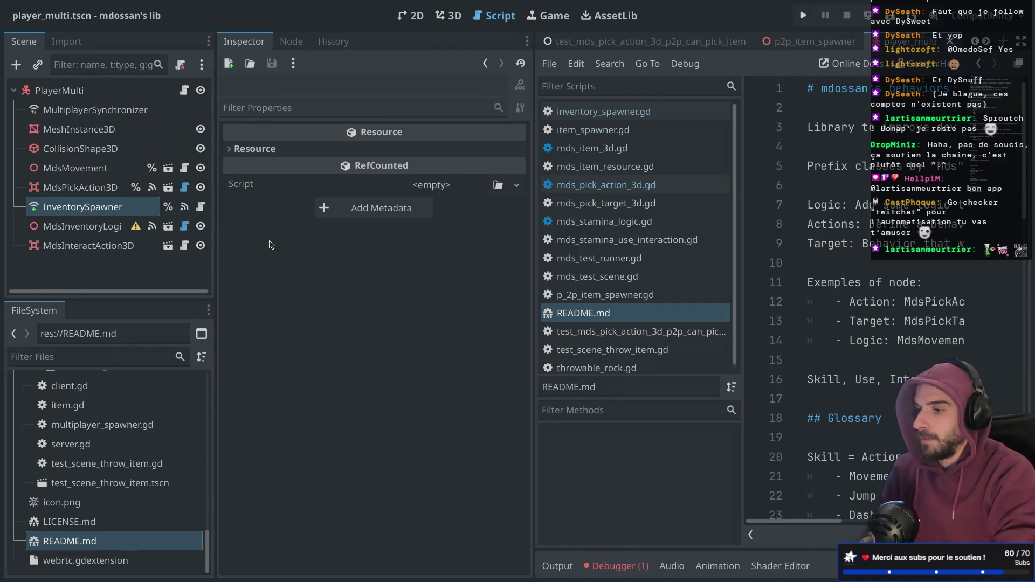
pyautogui.hotkey('ctrl', 'shift', 'F11')
pyautogui.click(358, 42)
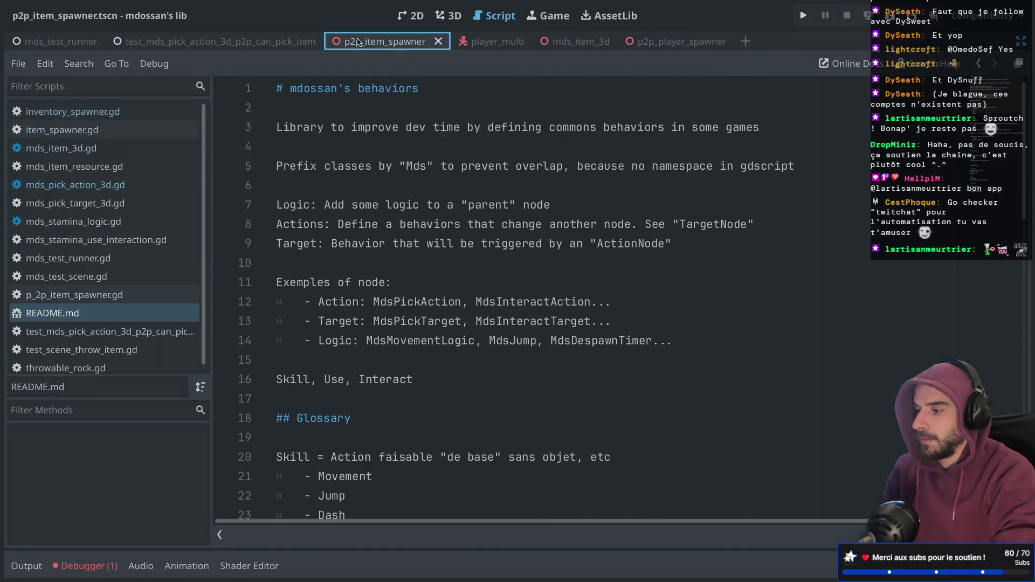
pyautogui.hotkey('ctrl', 'shift', 'F11')
pyautogui.hotkey('ctrl', 'shift', 'F11')
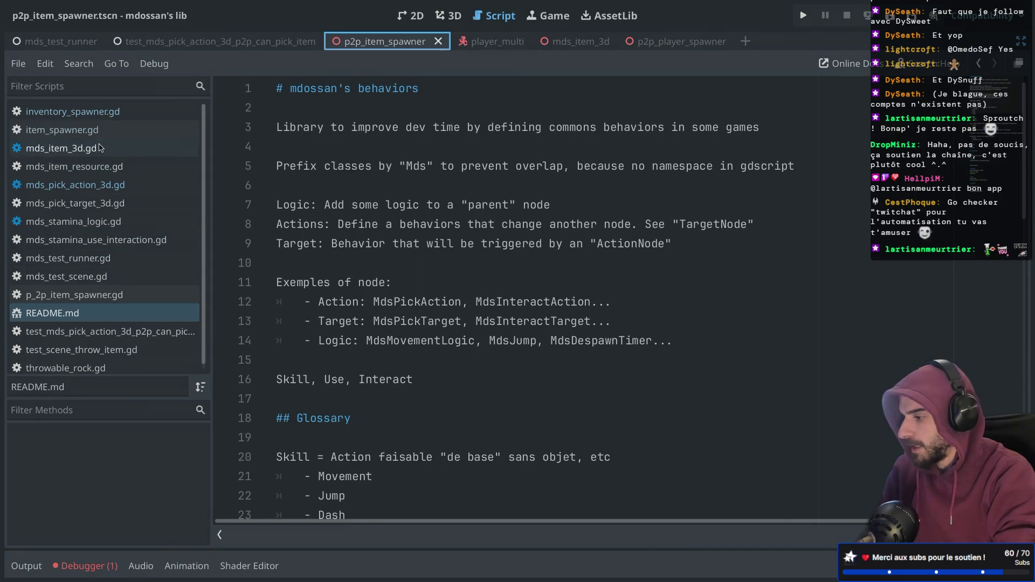
# Step: Close item_spawner.gd and inventory_spawner.gd, then view the item resource and pick action scripts
pyautogui.click(86, 112)
pyautogui.click(85, 130)
pyautogui.middleClick(85, 131)
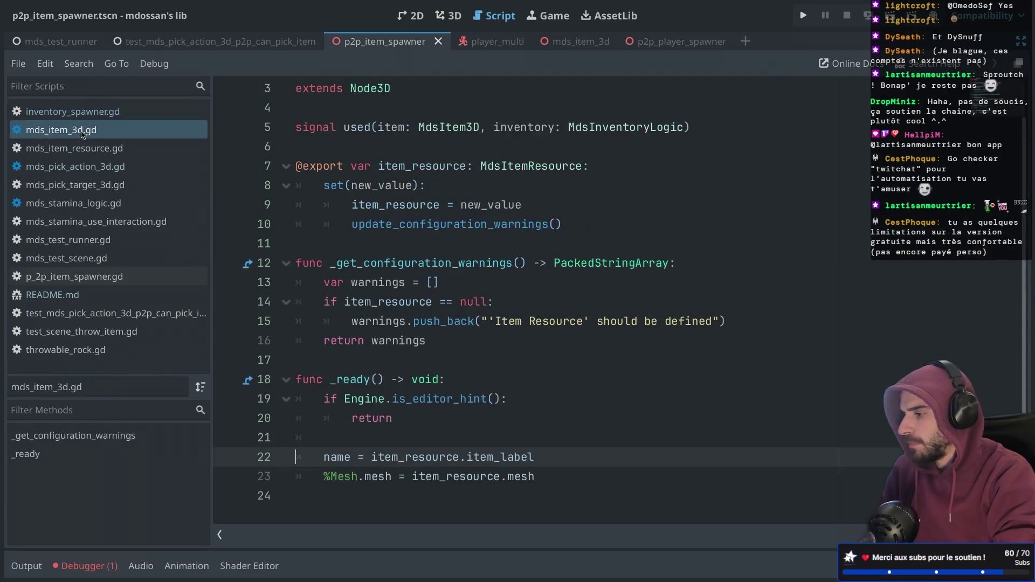
pyautogui.middleClick(88, 113)
pyautogui.click(90, 129)
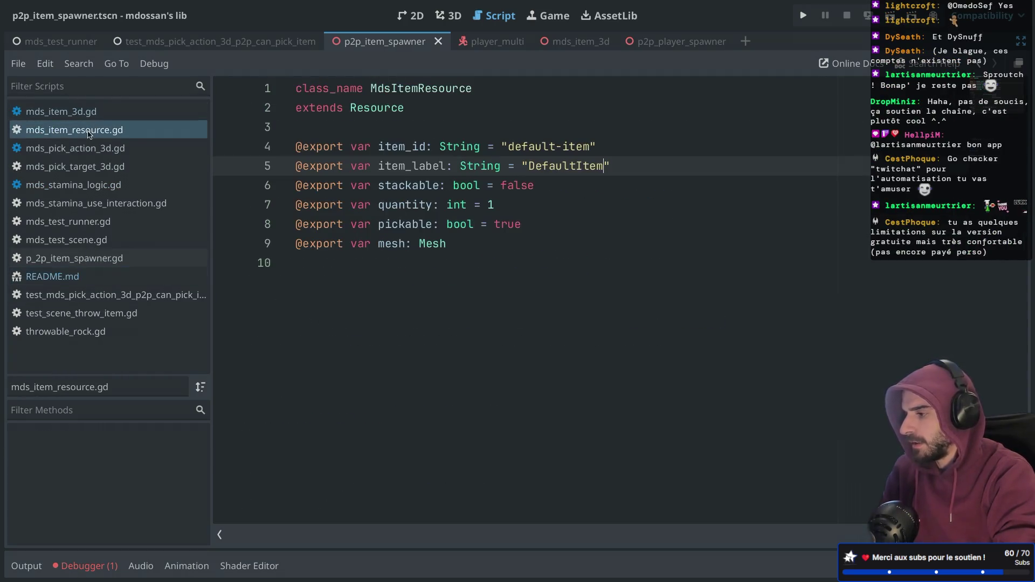
pyautogui.click(90, 147)
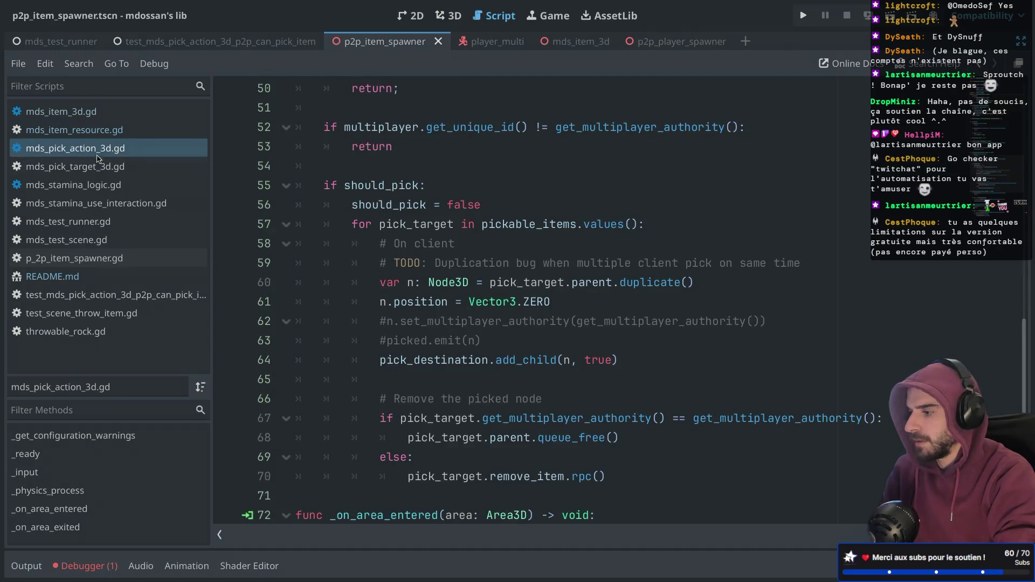
# Step: Close the pick target, stamina logic, stamina interaction, test runner, test scene, p2p spawner and README scripts
pyautogui.click(98, 168)
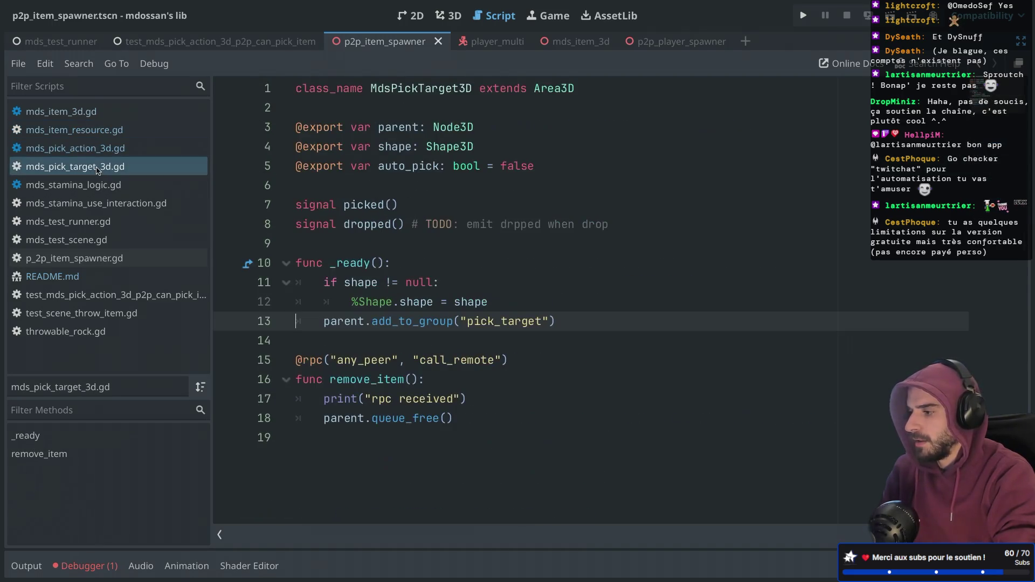
pyautogui.middleClick(97, 168)
pyautogui.click(98, 168)
pyautogui.middleClick(97, 168)
pyautogui.click(97, 168)
pyautogui.middleClick(97, 169)
pyautogui.click(97, 169)
pyautogui.middleClick(97, 169)
pyautogui.click(97, 169)
pyautogui.middleClick(97, 170)
pyautogui.middleClick(98, 169)
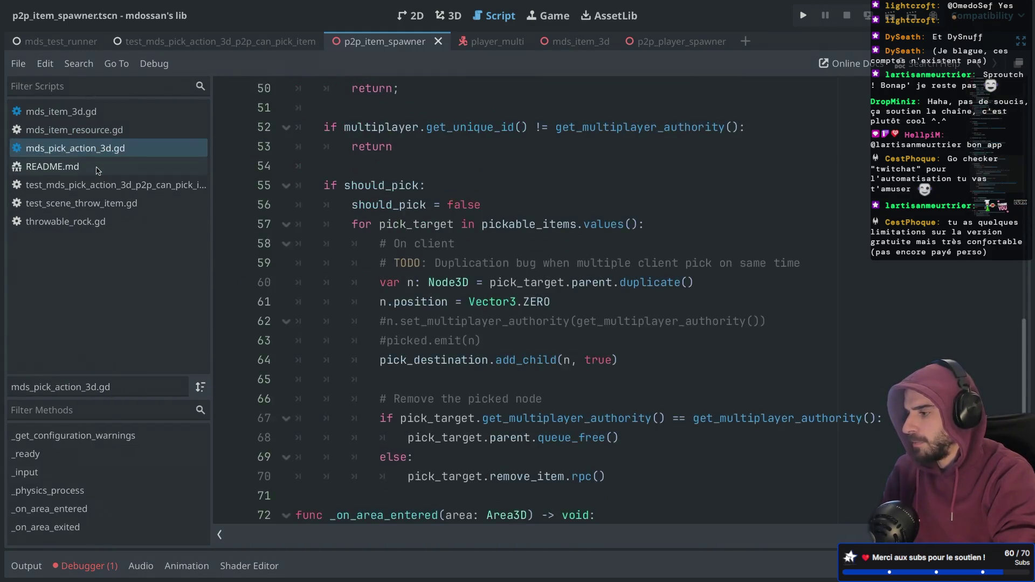
pyautogui.click(97, 170)
pyautogui.middleClick(98, 170)
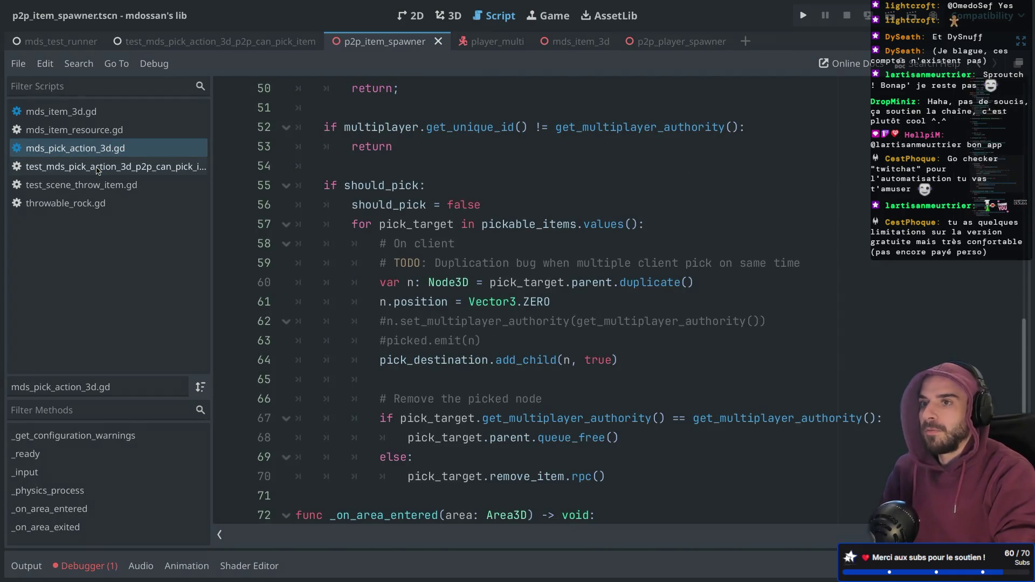
# Step: Close the p2p can-pick-item test, test_scene_throw_item.gd and throwable_rock.gd scripts
pyautogui.click(98, 170)
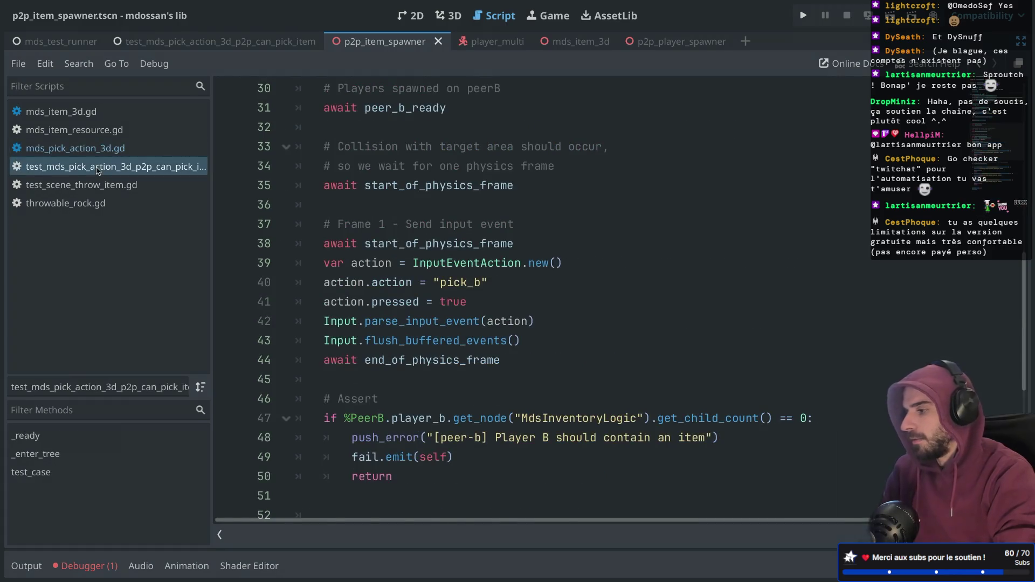
pyautogui.middleClick(97, 171)
pyautogui.click(98, 170)
pyautogui.middleClick(98, 170)
pyautogui.click(97, 170)
pyautogui.middleClick(97, 171)
pyautogui.scroll(-5, 344, 238)
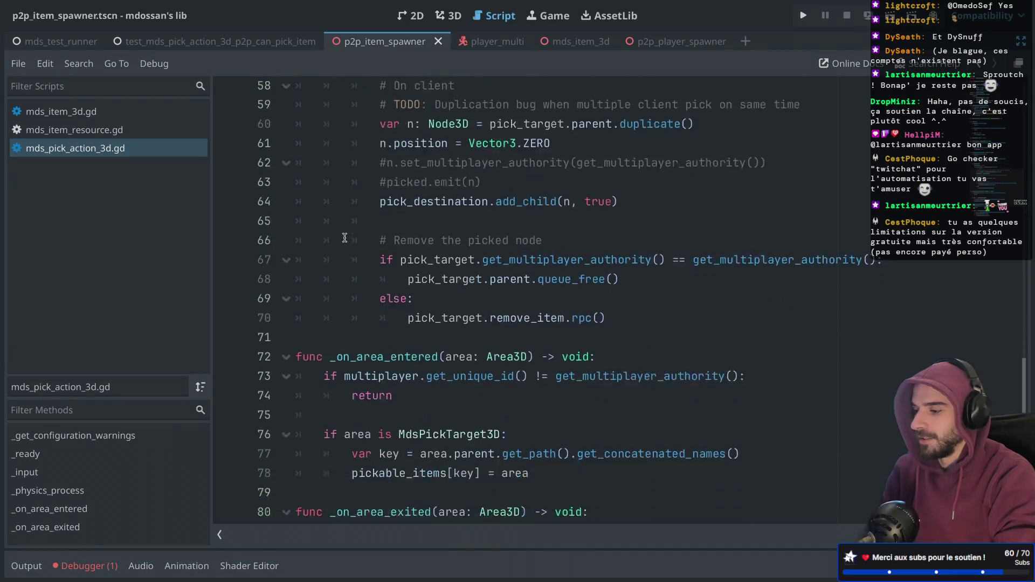
pyautogui.scroll(6, 344, 238)
pyautogui.scroll(-7, 344, 238)
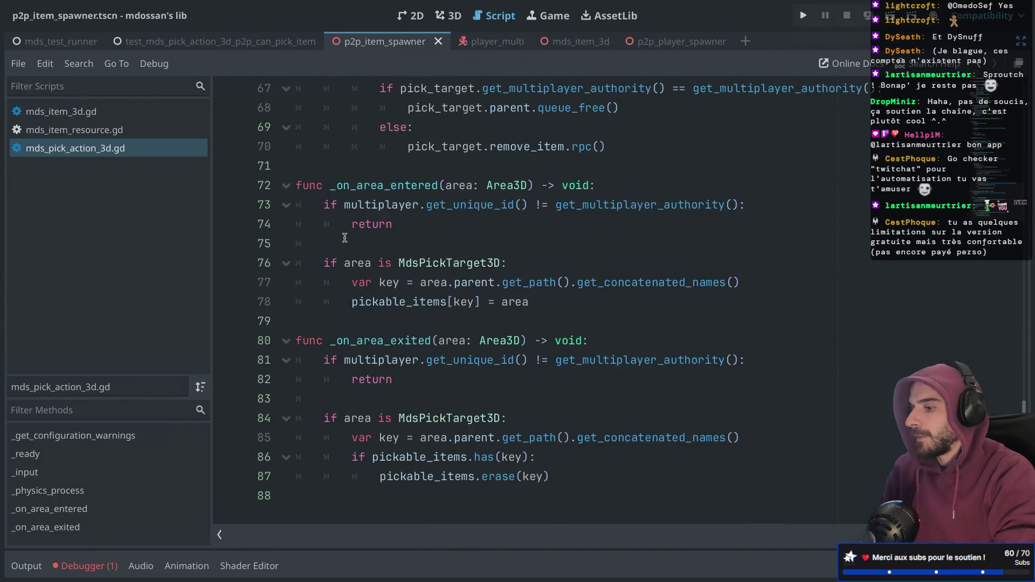
pyautogui.scroll(6, 344, 238)
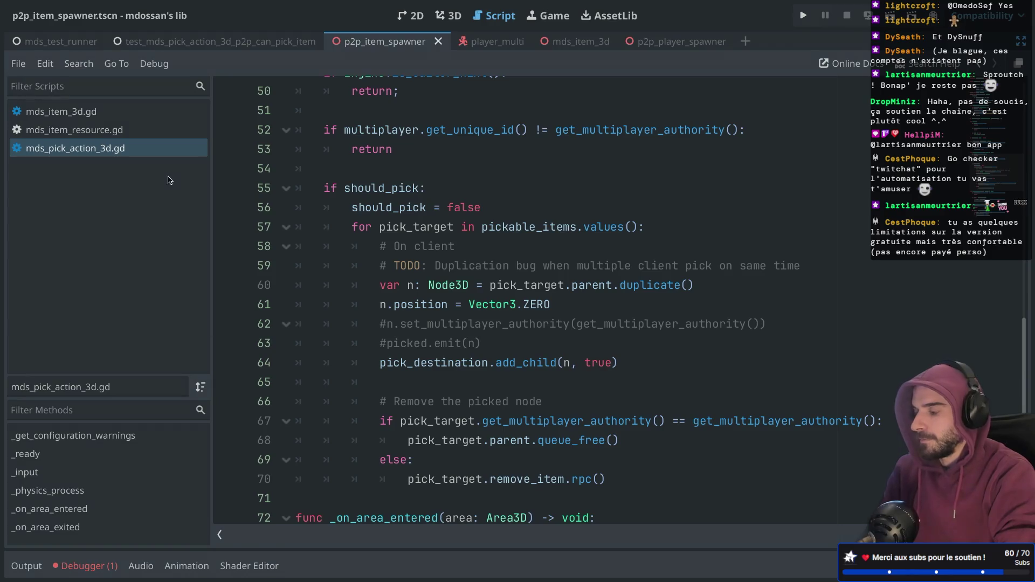
pyautogui.moveTo(392, 196)
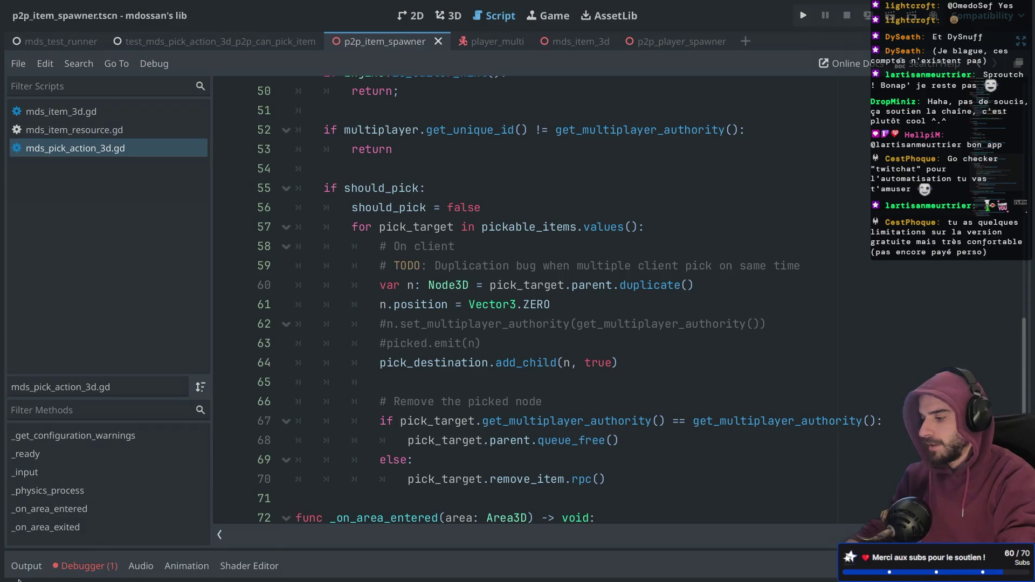
# Step: Reopen README.md from the FileSystem dock and scroll down to the glossary
pyautogui.click(27, 565)
pyautogui.click(85, 565)
pyautogui.hotkey('ctrl', 'shift', 'F11')
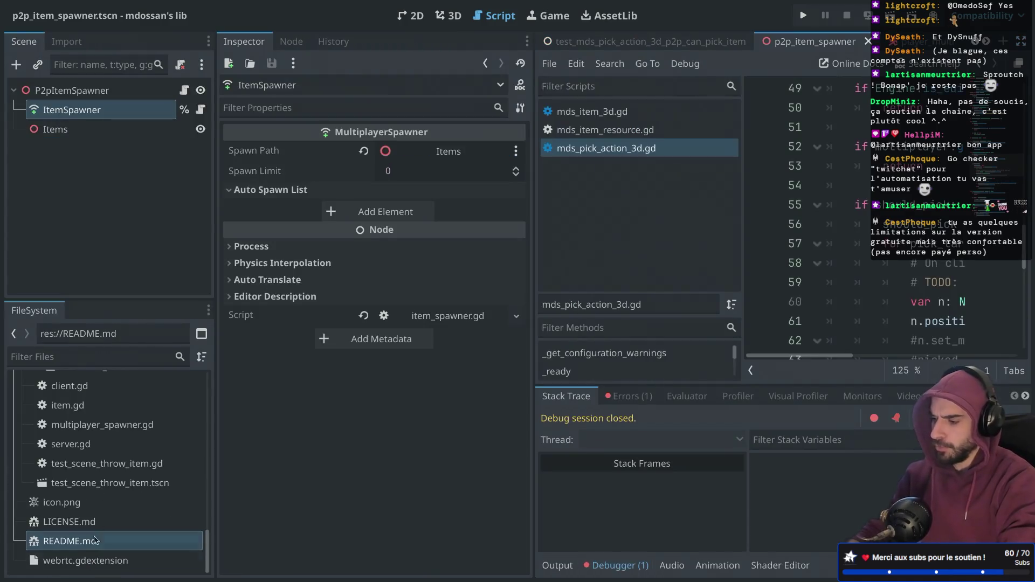
pyautogui.doubleClick(70, 541)
pyautogui.hotkey('ctrl', 'shift', 'F11')
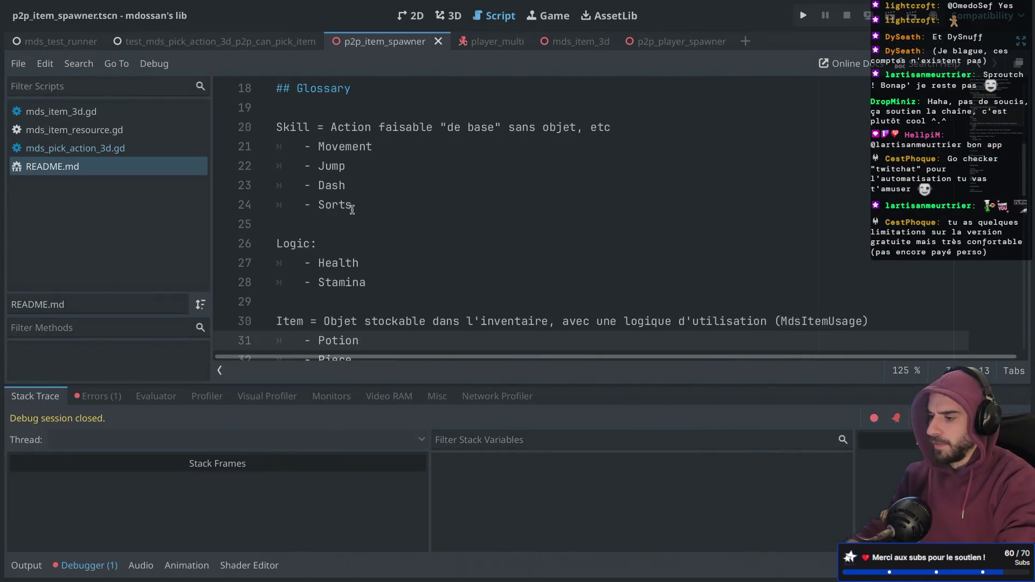
pyautogui.scroll(-1, 431, 323)
pyautogui.click(97, 565)
pyautogui.scroll(-1, 370, 345)
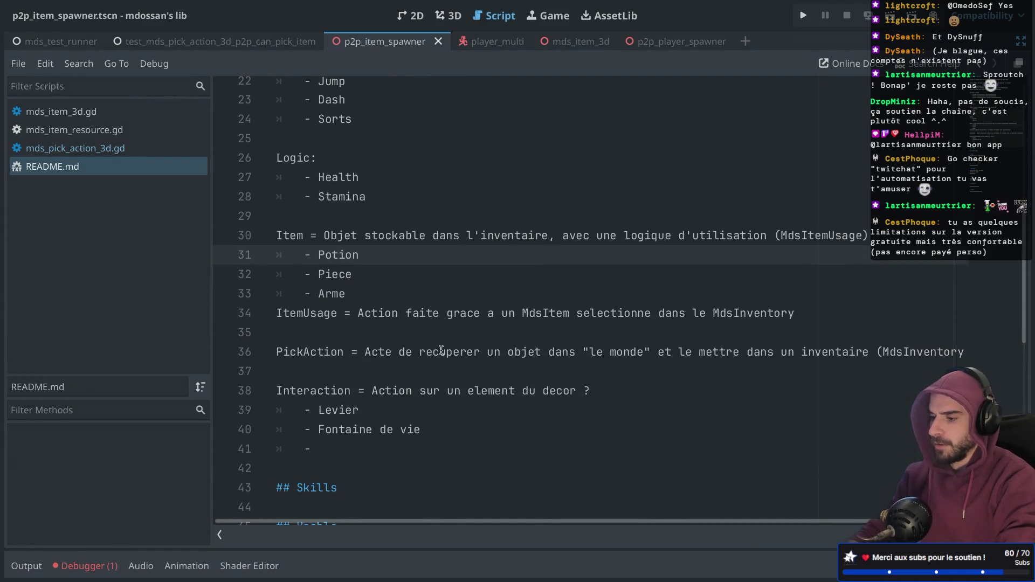
# Step: Review the PickAction glossary entry, then return to mds_pick_action_3d.gd
pyautogui.moveTo(656, 353); pyautogui.dragTo(860, 353)
pyautogui.click(681, 326)
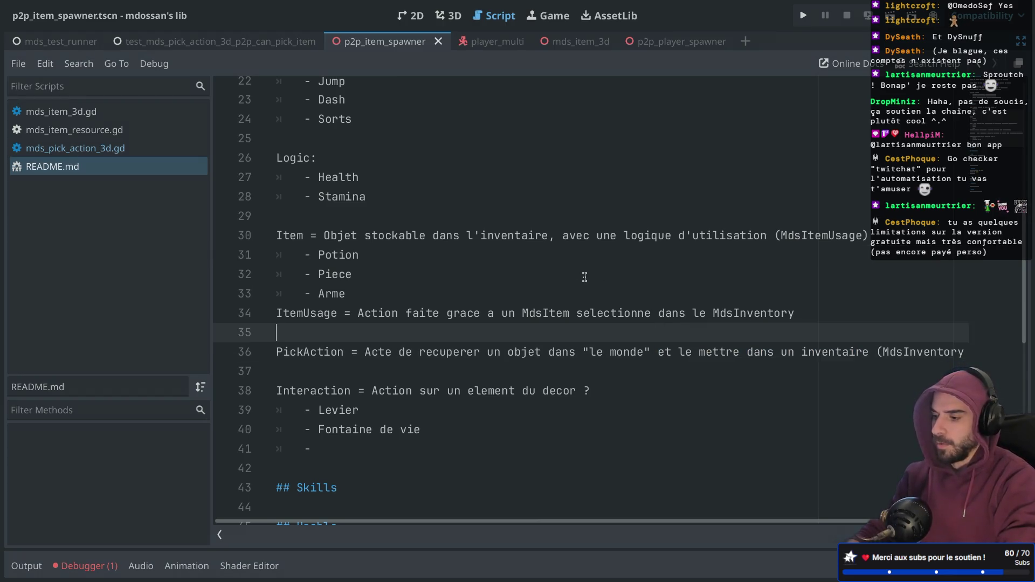
pyautogui.doubleClick(298, 351)
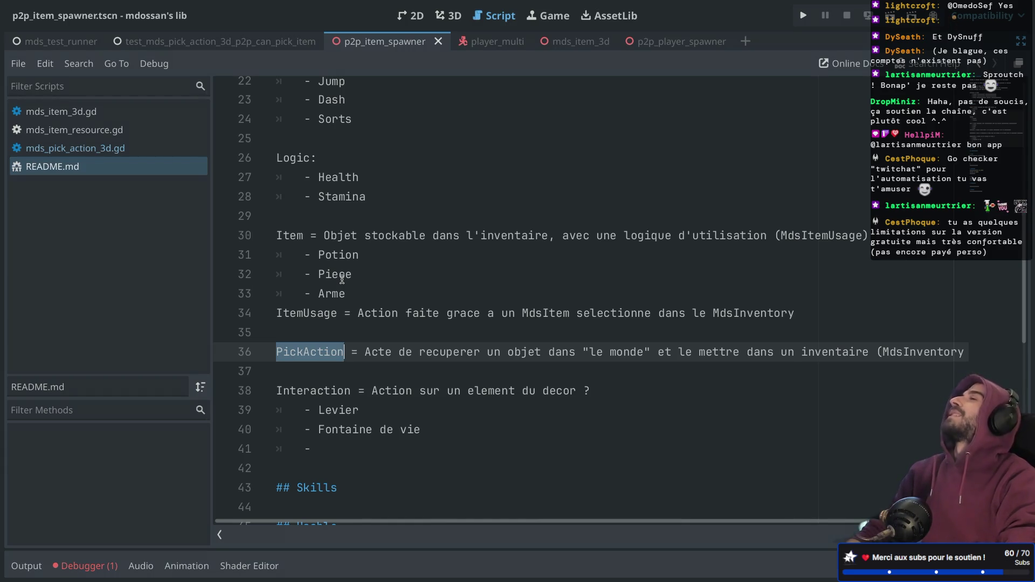
pyautogui.hotkey('ctrl', 'shift', 'F11')
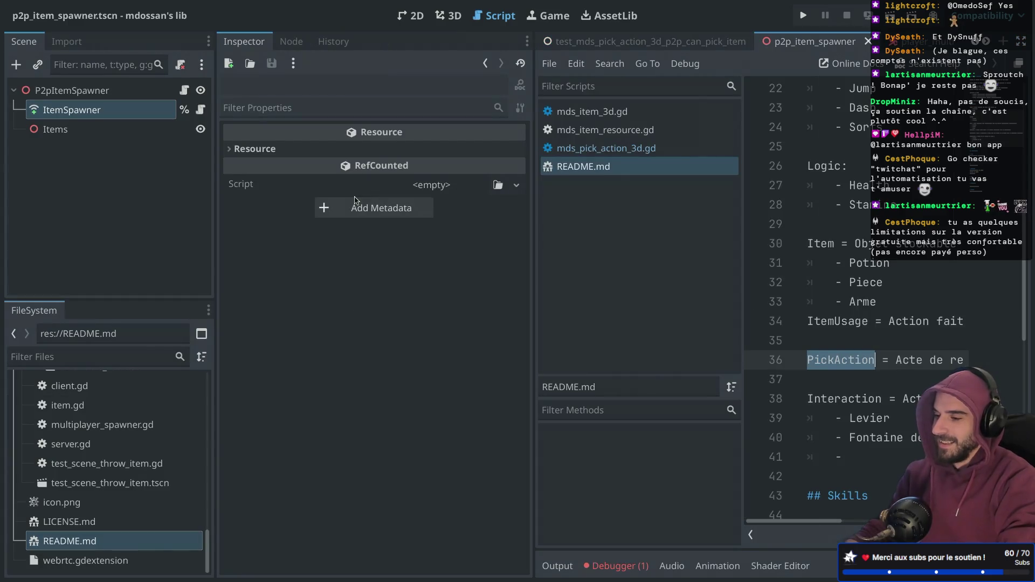
pyautogui.click(604, 149)
pyautogui.hotkey('ctrl', 'shift', 'F11')
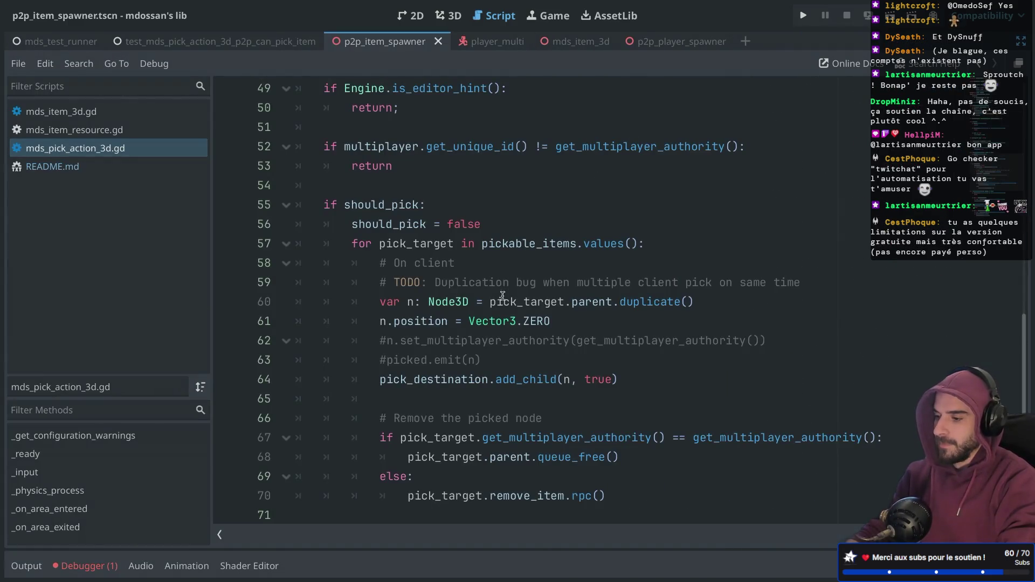
# Step: Retype pick_destination on line 12 from Node3D to MdsInventoryLogic and save the script and scene
pyautogui.hotkey('ctrl', 'Home')
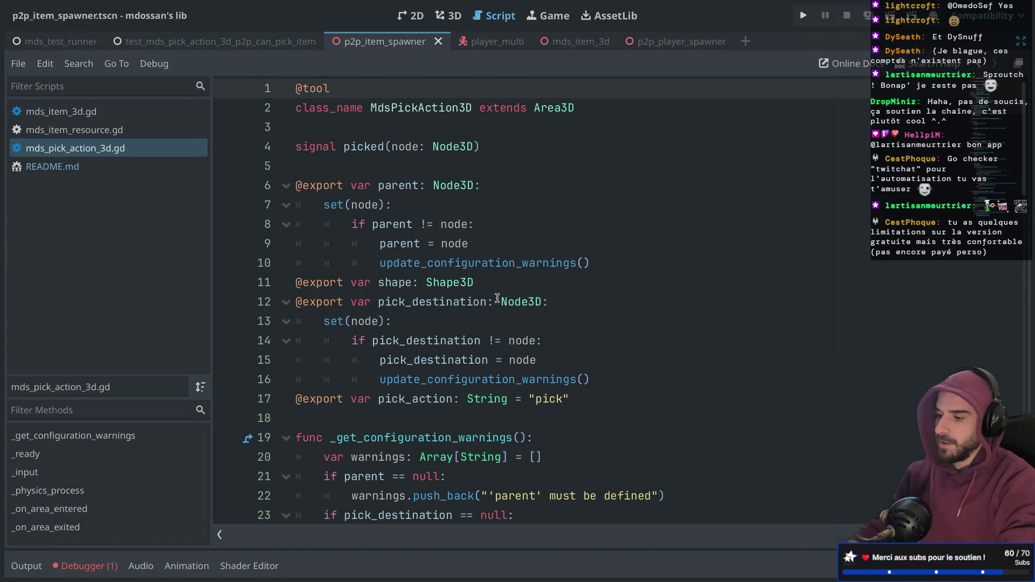
pyautogui.doubleClick(528, 300)
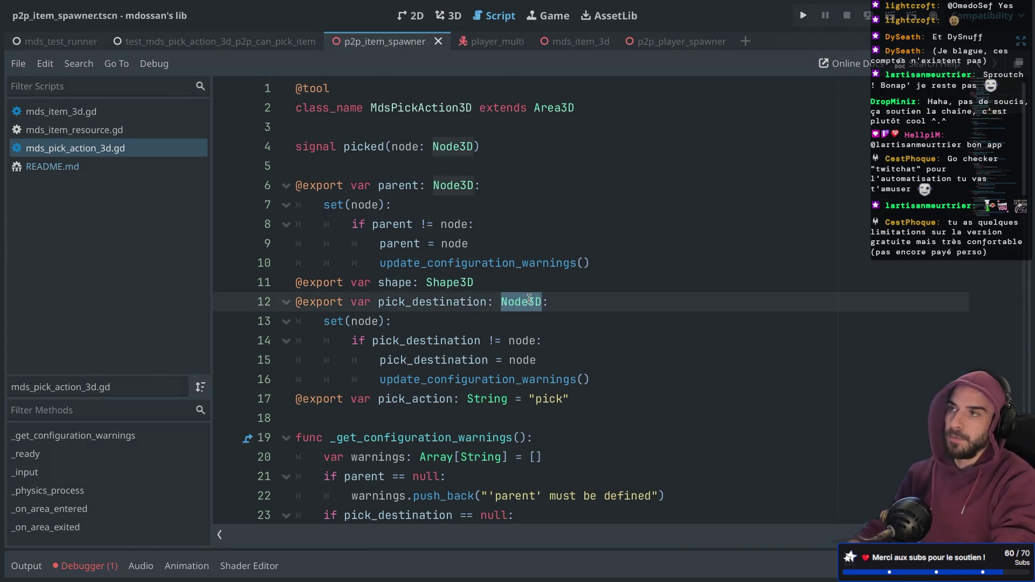
pyautogui.write('Mds')
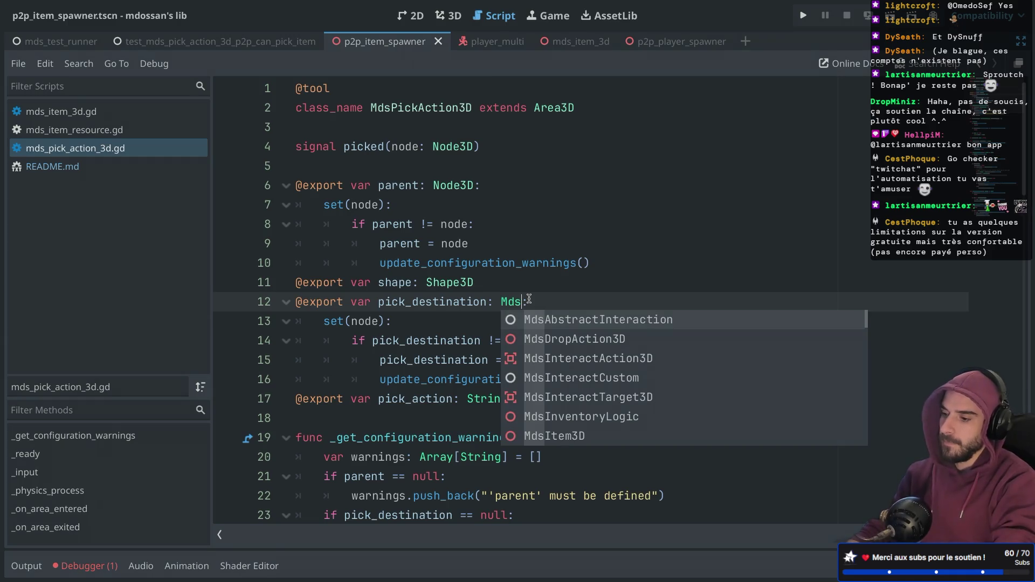
pyautogui.write('Inven')
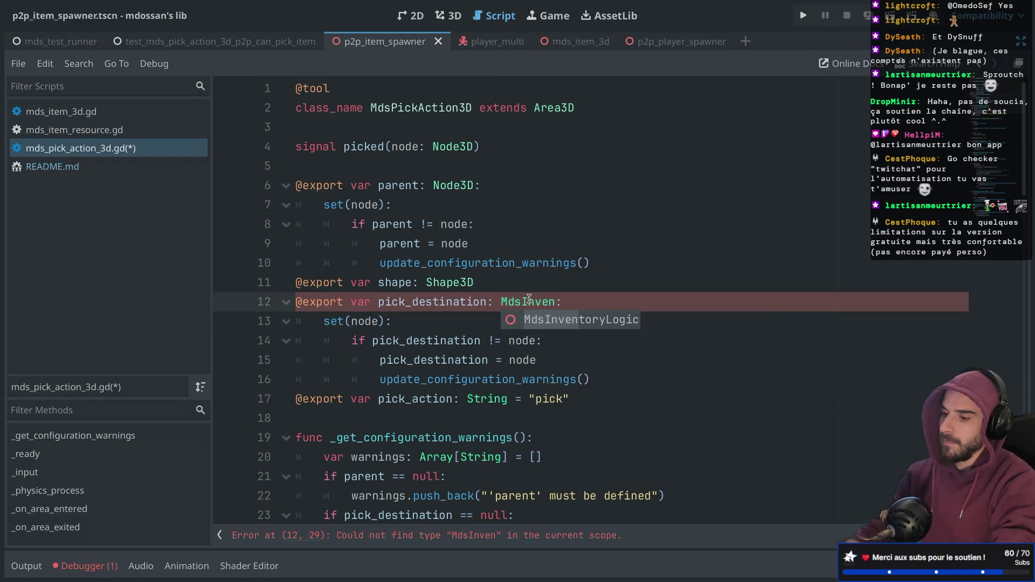
pyautogui.press('Return')
pyautogui.hotkey('ctrl', 's')
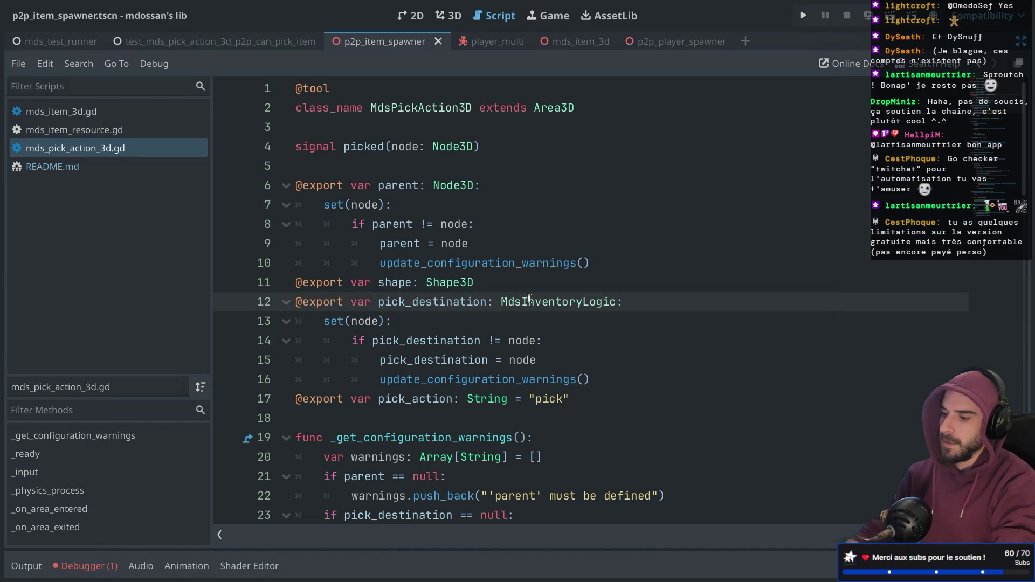
pyautogui.hotkey('ctrl', 's')
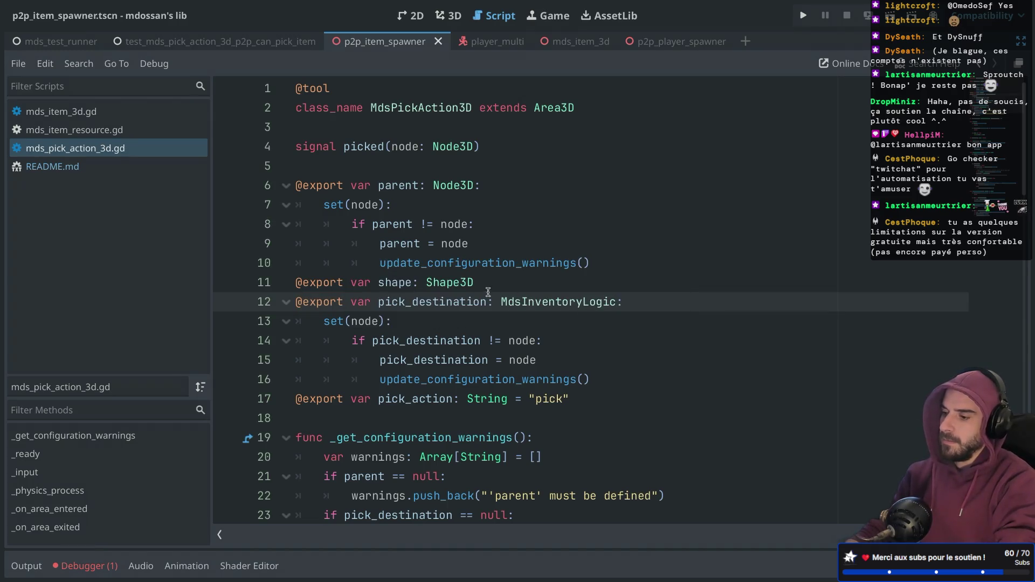
pyautogui.doubleClick(416, 301)
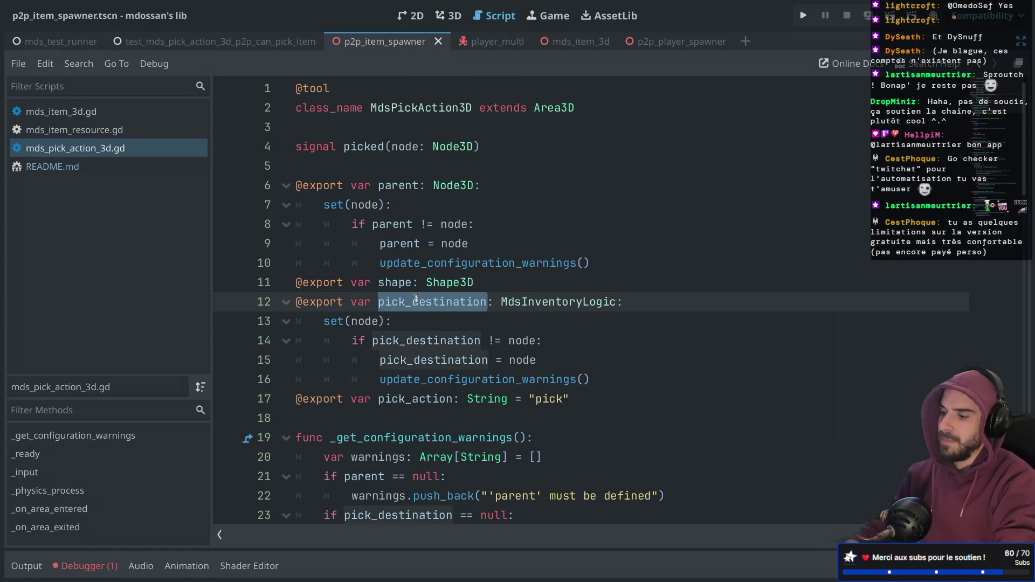
# Step: Open mds_inventory_logic.gd and declare func pick_item(item: MdsItem3D) at line 30
pyautogui.keyDown('ctrl'); pyautogui.click(526, 301); pyautogui.keyUp('ctrl')
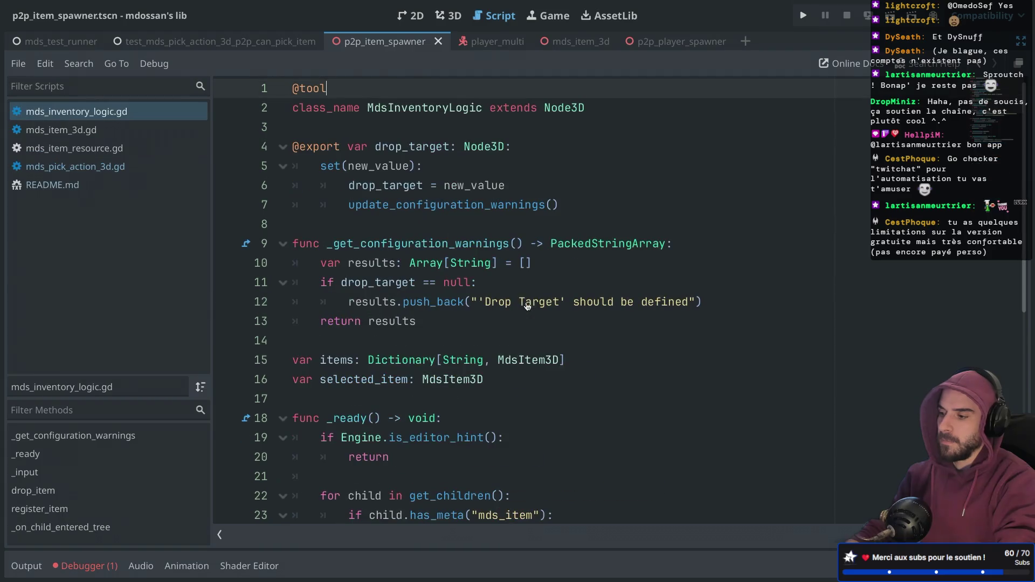
pyautogui.scroll(-4, 473, 214)
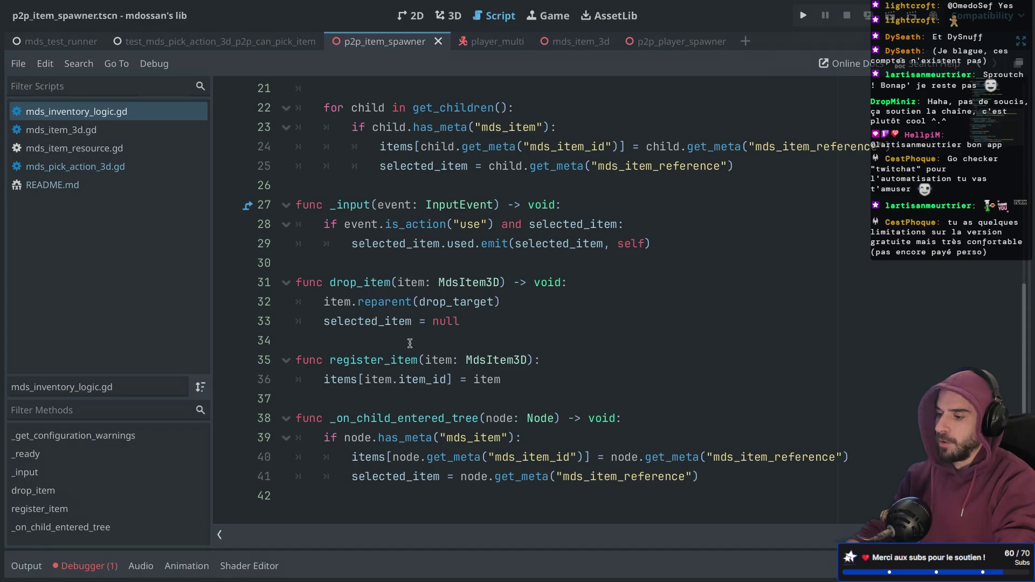
pyautogui.scroll(1, 409, 339)
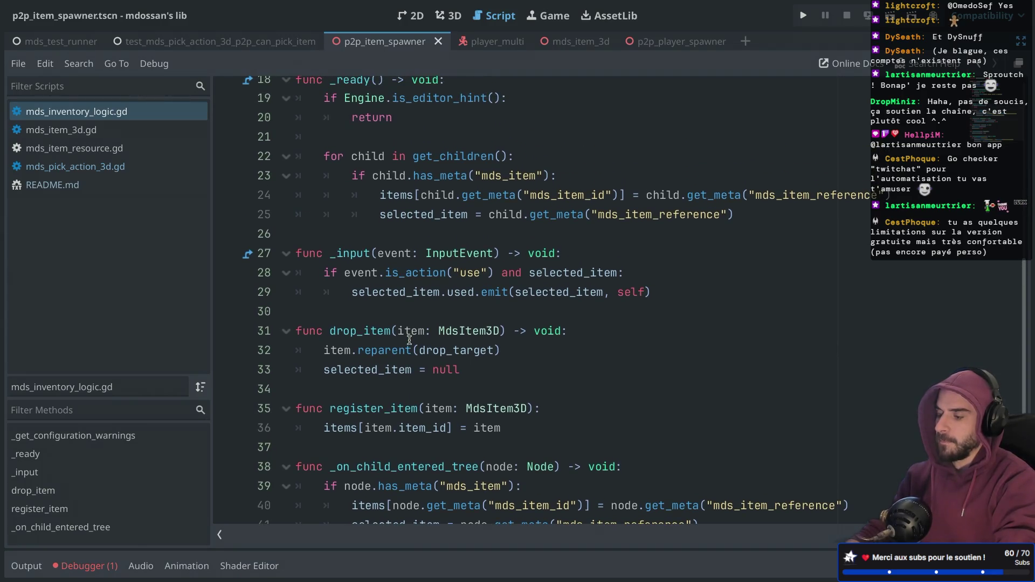
pyautogui.click(373, 315)
pyautogui.press('Return')
pyautogui.click(373, 315)
pyautogui.press('Return')
pyautogui.write('func pick_item(item: MdsItem')
pyautogui.press('Return')
# Step: Check the MdsItem3D class, then give pick_item a 'pass' body
pyautogui.keyDown('ctrl'); pyautogui.click(480, 330); pyautogui.keyUp('ctrl')
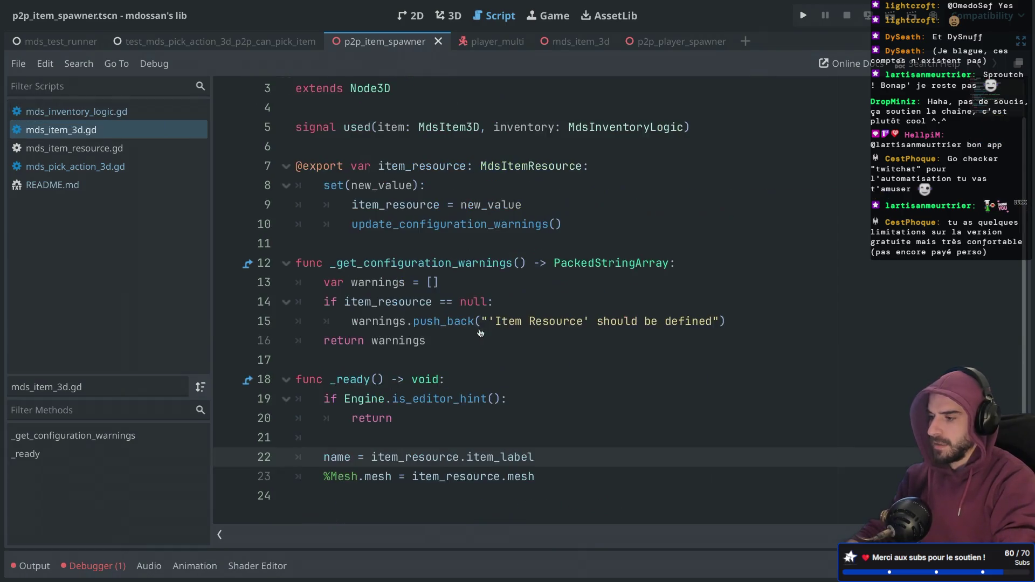
pyautogui.scroll(1, 421, 226)
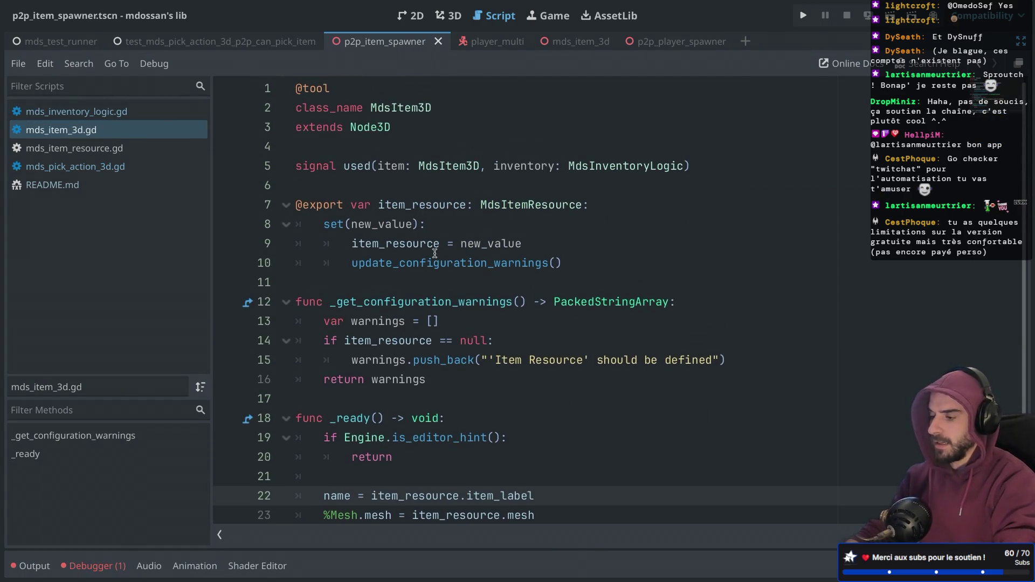
pyautogui.hotkey('alt', 'Left')
pyautogui.scroll(-1, 535, 298)
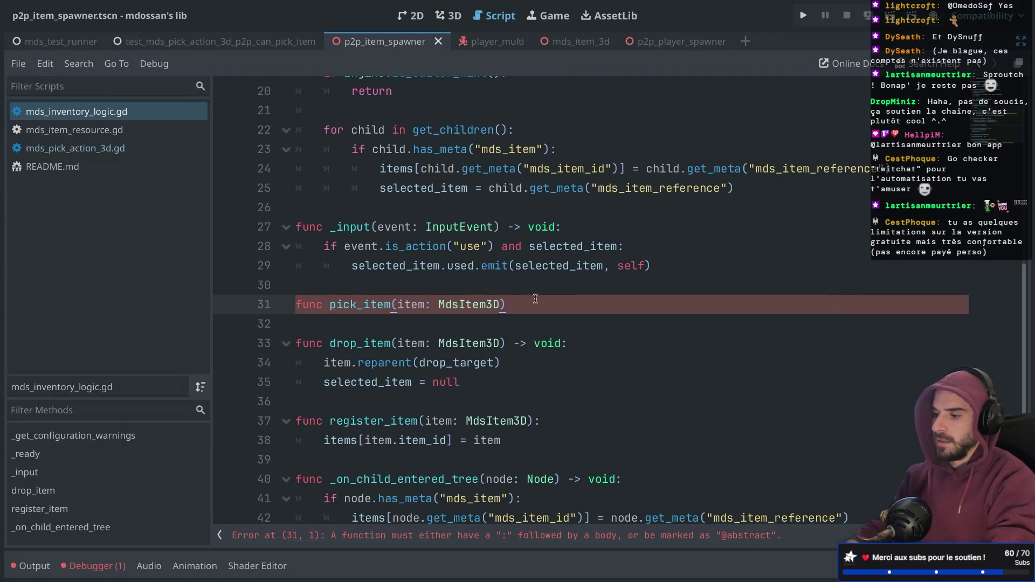
pyautogui.press('Return')
pyautogui.write('pass')
# Step: Add '# SOLO' and 'MULTI' comment lines in pick_item, save, and return to mds_pick_action_3d.gd
pyautogui.click(594, 302)
pyautogui.press('Return')
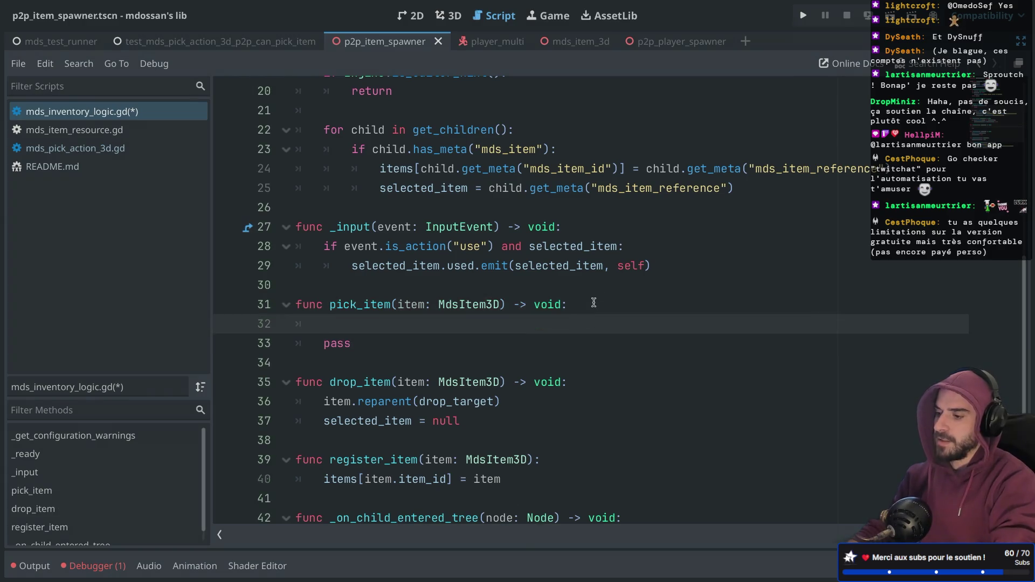
pyautogui.write('# SOLO')
pyautogui.press('Return')
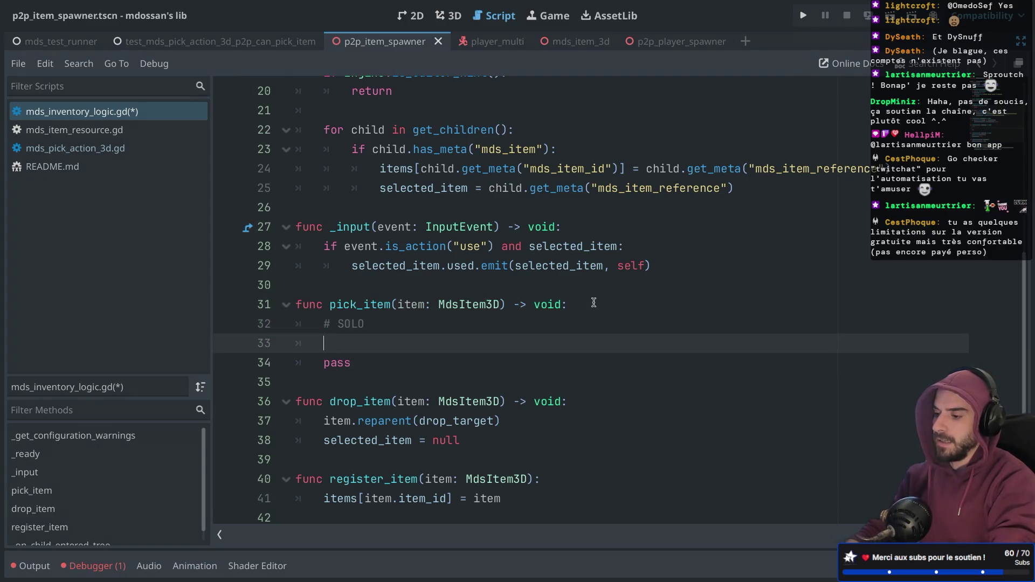
pyautogui.write('MULTI')
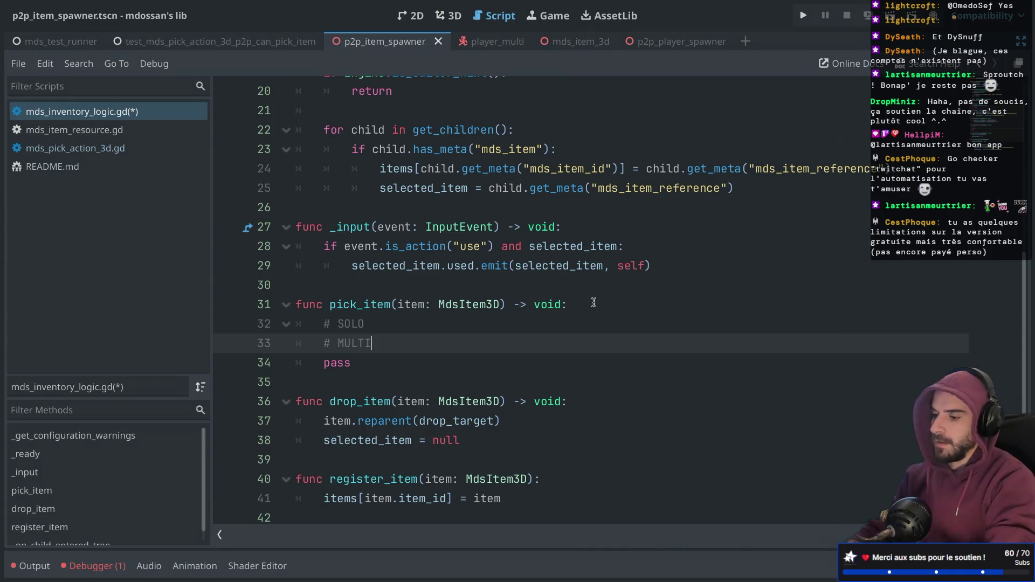
pyautogui.hotkey('ctrl', 's')
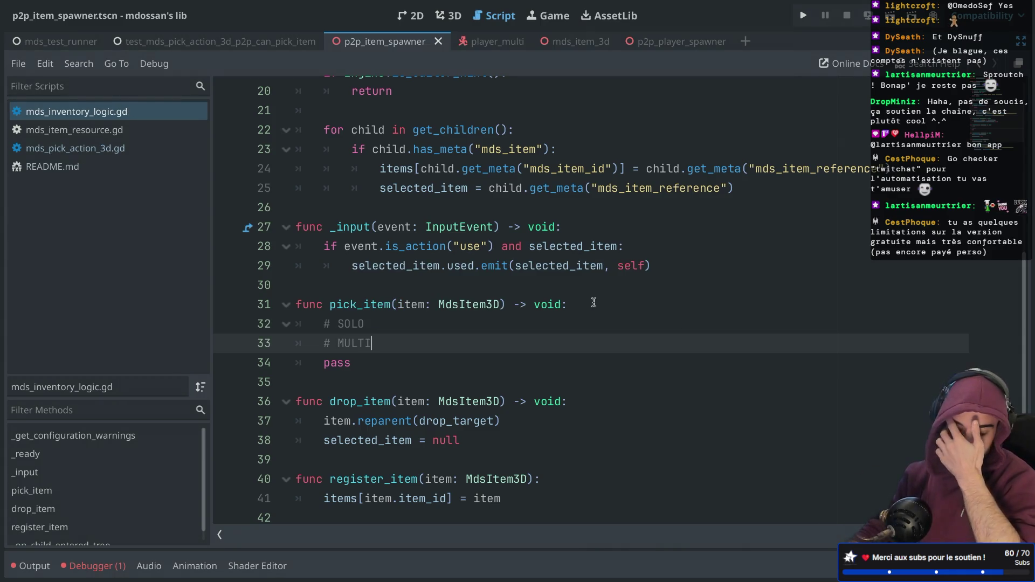
pyautogui.click(103, 147)
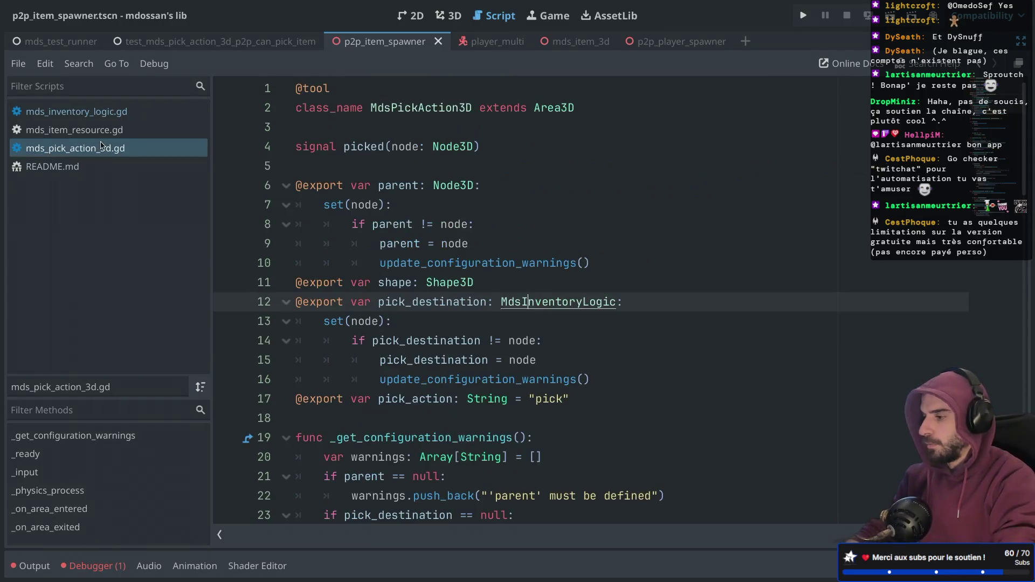
# Step: Review the pick loop's duplicate call, n: Node3D declaration, authority check and remove_item rpc lines
pyautogui.scroll(-15, 405, 281)
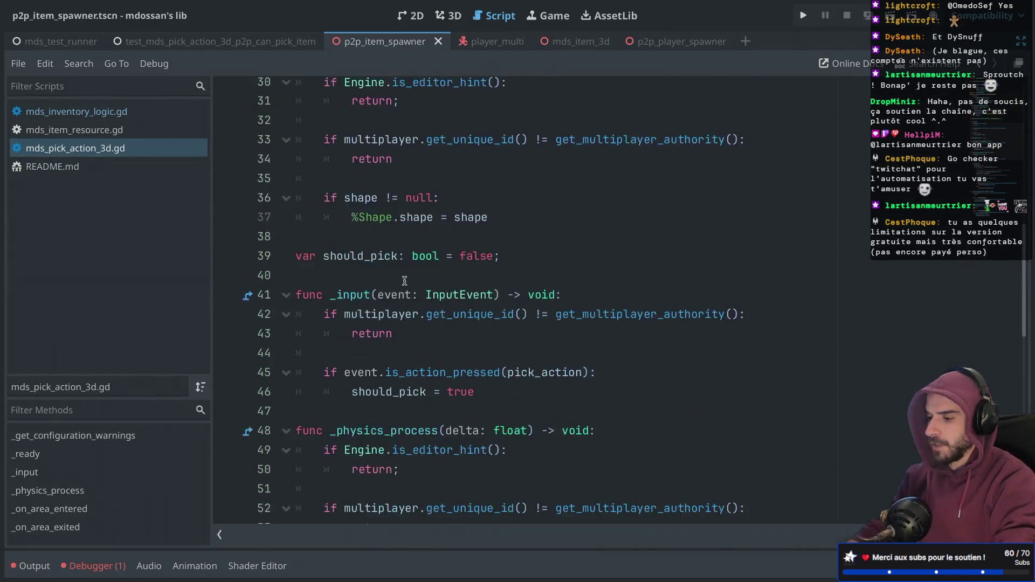
pyautogui.scroll(-3, 404, 280)
pyautogui.moveTo(567, 215); pyautogui.dragTo(693, 211)
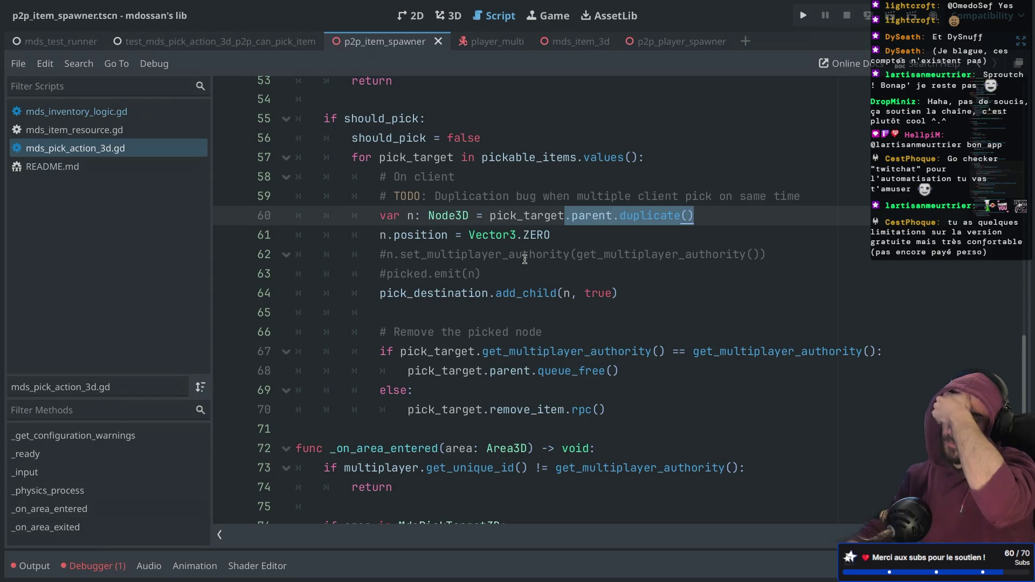
pyautogui.scroll(1, 525, 259)
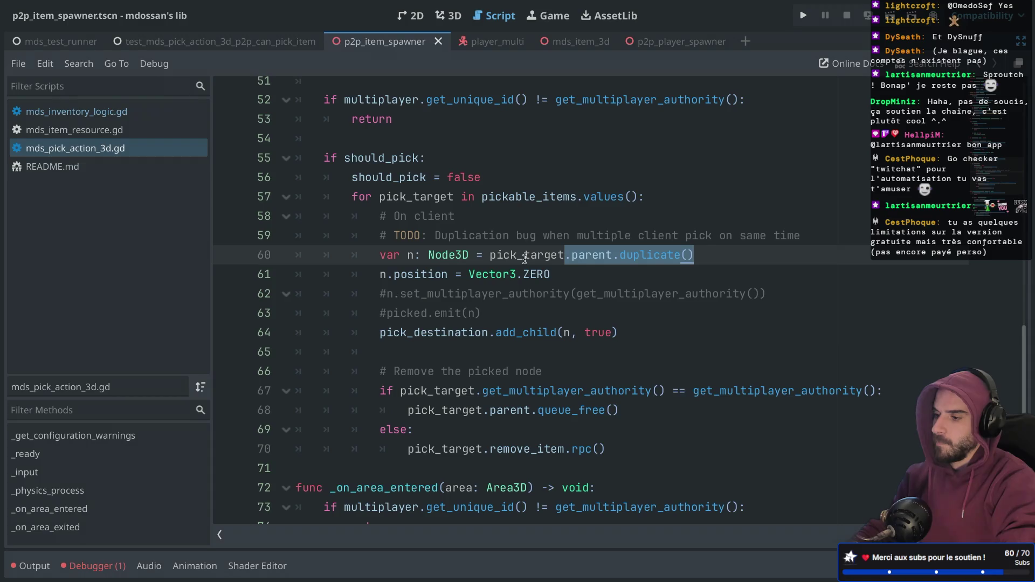
pyautogui.moveTo(407, 254); pyautogui.dragTo(460, 256)
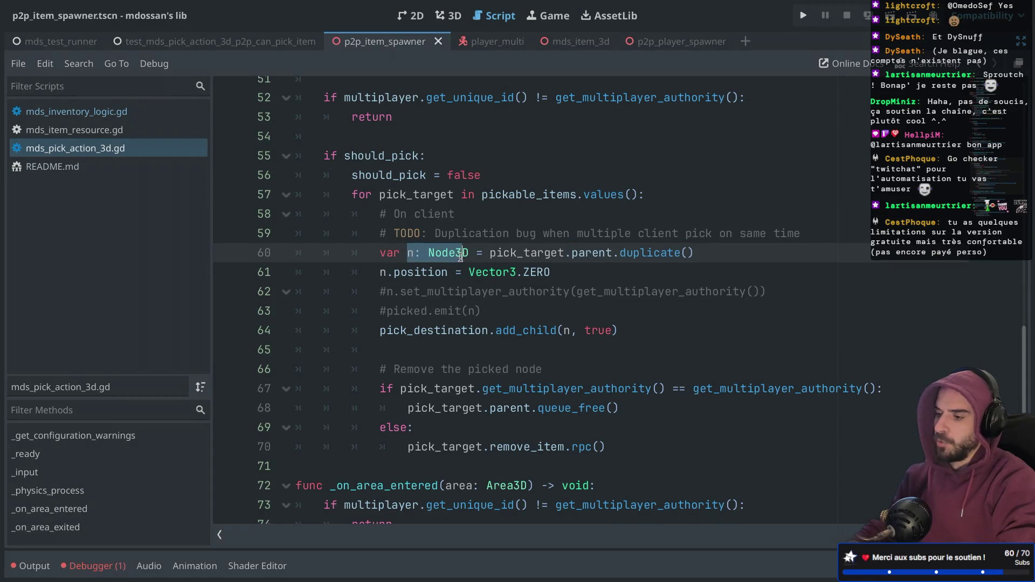
pyautogui.moveTo(407, 388); pyautogui.dragTo(480, 429)
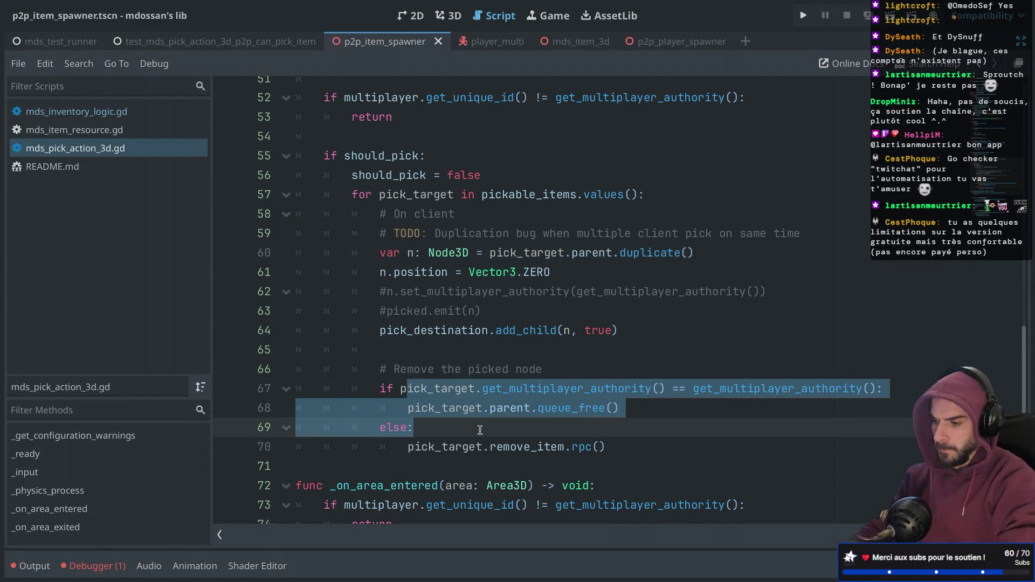
pyautogui.click(479, 429)
pyautogui.moveTo(396, 393); pyautogui.dragTo(907, 393)
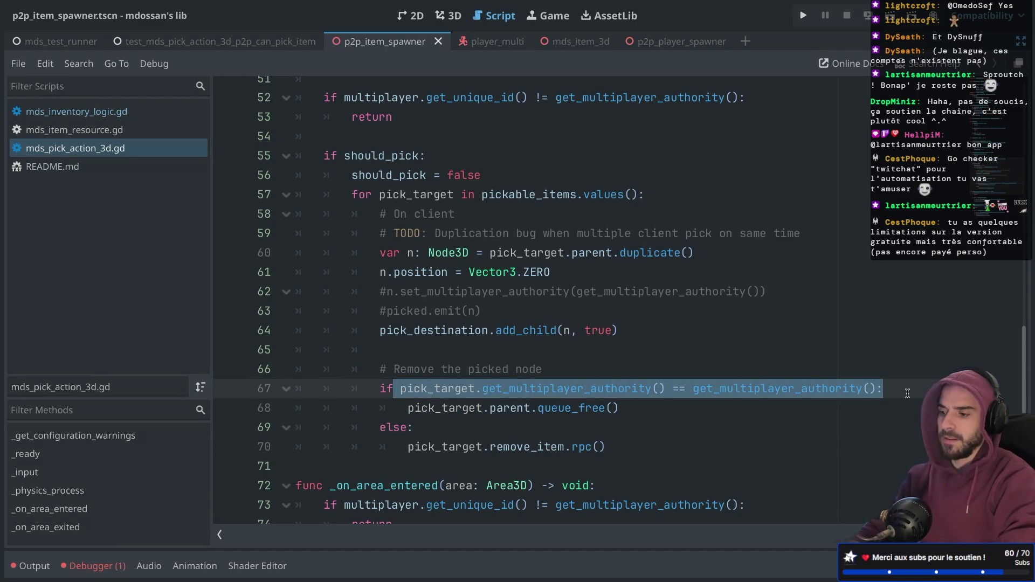
pyautogui.moveTo(407, 406); pyautogui.dragTo(622, 404)
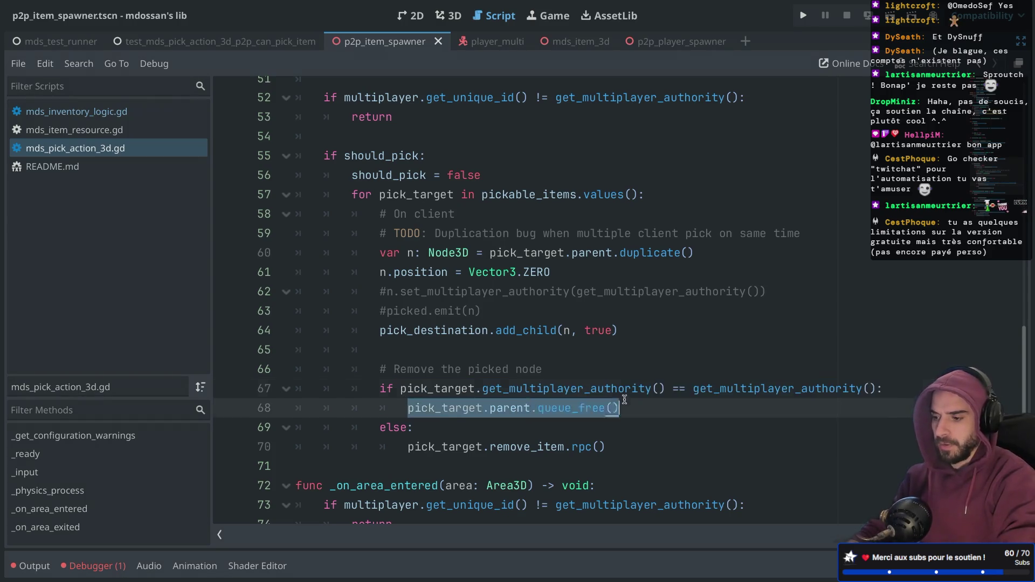
pyautogui.moveTo(408, 446); pyautogui.dragTo(618, 445)
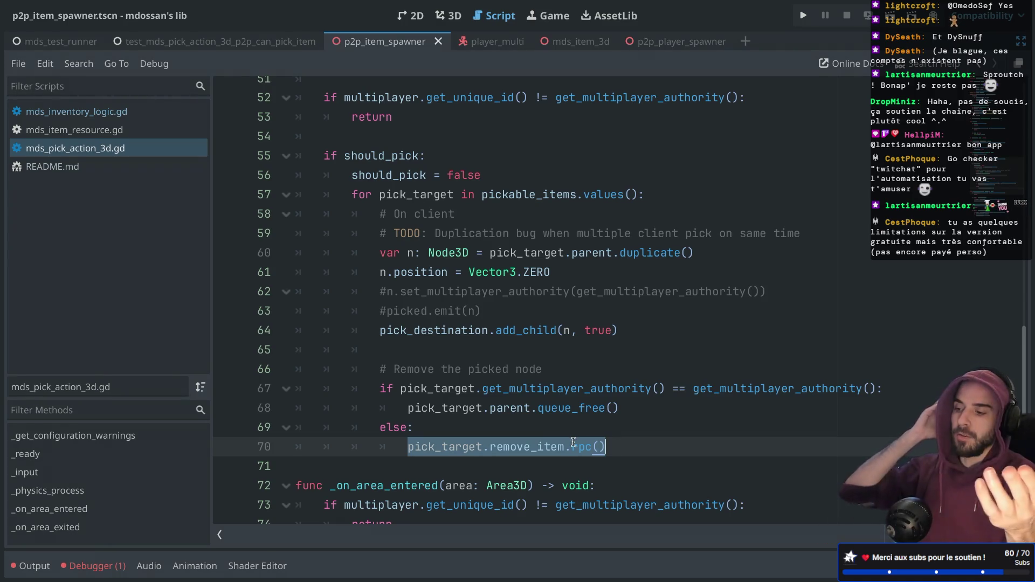
# Step: Delete commented lines 62–63 and the n.position = Vector3.ZERO line, then save the script
pyautogui.click(618, 331)
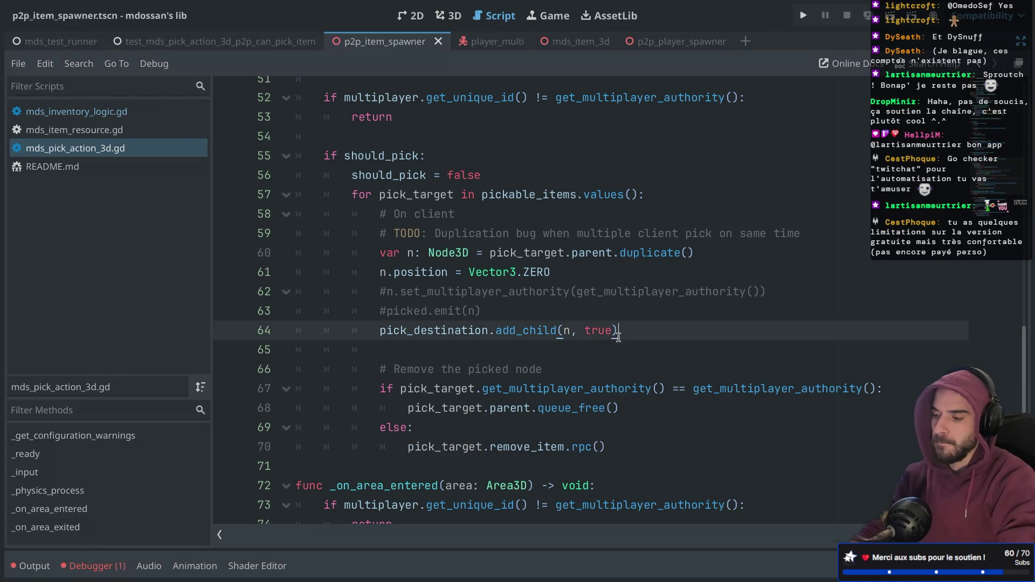
pyautogui.moveTo(493, 307)
pyautogui.mouseDown()
pyautogui.moveTo(240, 291)
pyautogui.moveTo(237, 277)
pyautogui.moveTo(242, 293)
pyautogui.mouseUp()
pyautogui.press('BackSpace')
pyautogui.press('BackSpace')
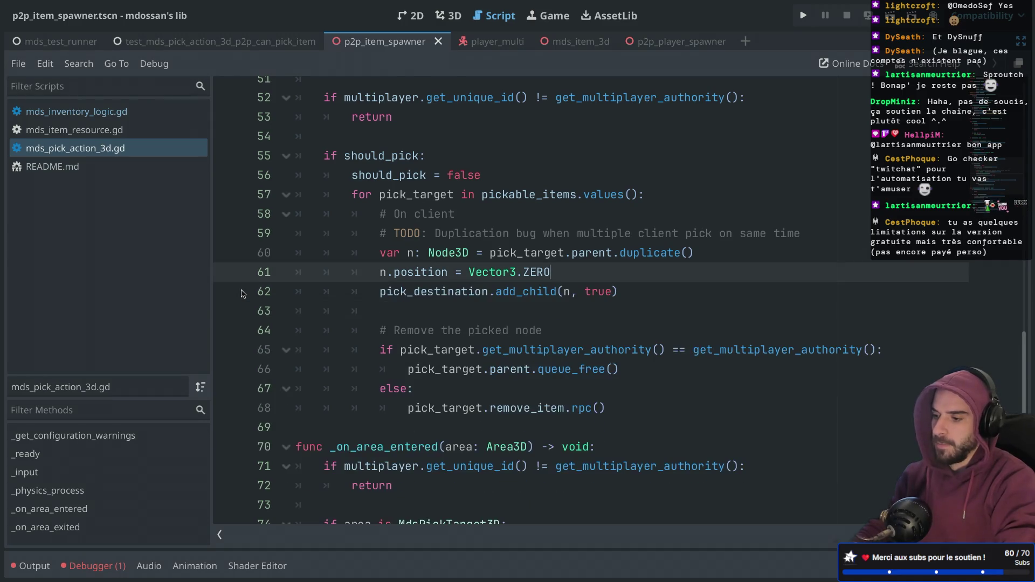
pyautogui.moveTo(581, 268); pyautogui.dragTo(323, 272)
pyautogui.click(424, 280)
pyautogui.moveTo(550, 266); pyautogui.dragTo(377, 268)
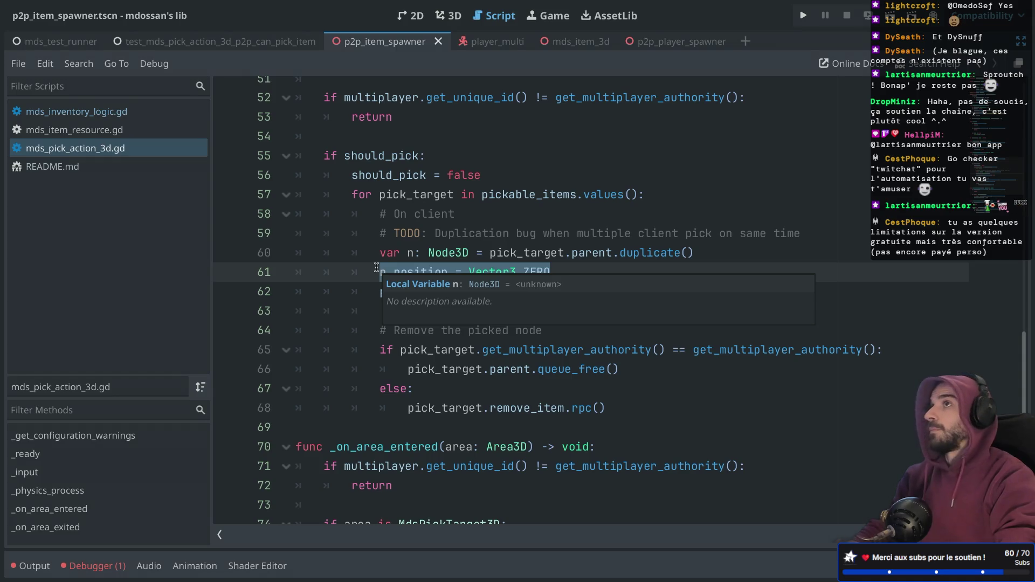
pyautogui.press('BackSpace')
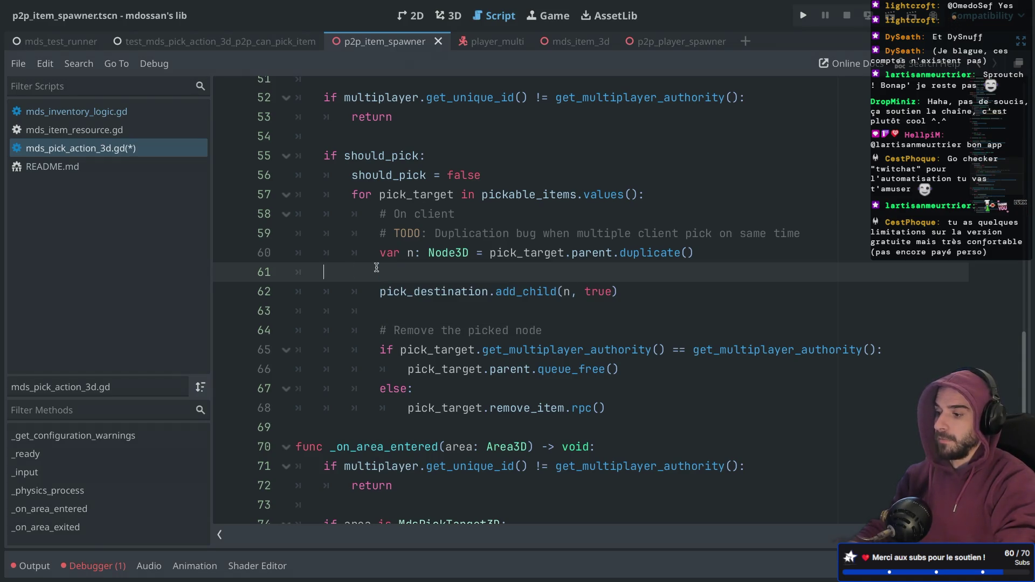
pyautogui.press('BackSpace')
pyautogui.hotkey('ctrl', 's')
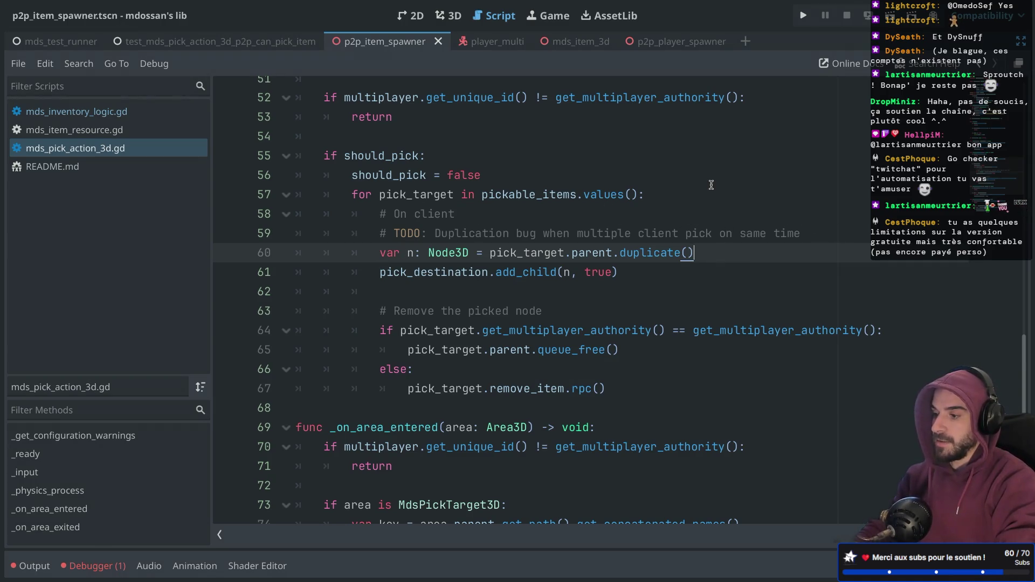
# Step: Switch to the mds_item_3d scene
pyautogui.doubleClick(508, 255)
pyautogui.scroll(1, 611, 223)
pyautogui.scroll(2, 611, 223)
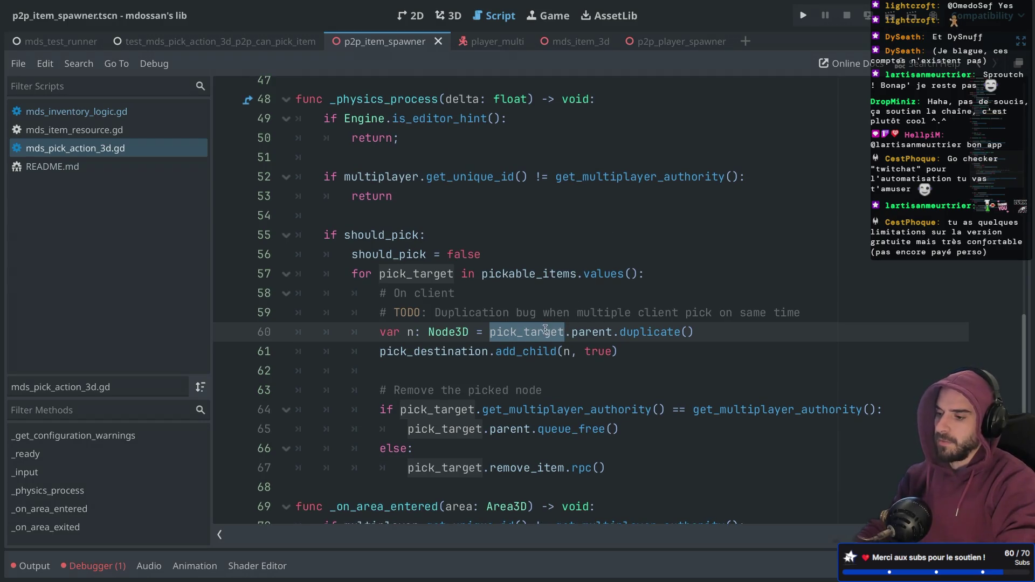
pyautogui.moveTo(545, 330)
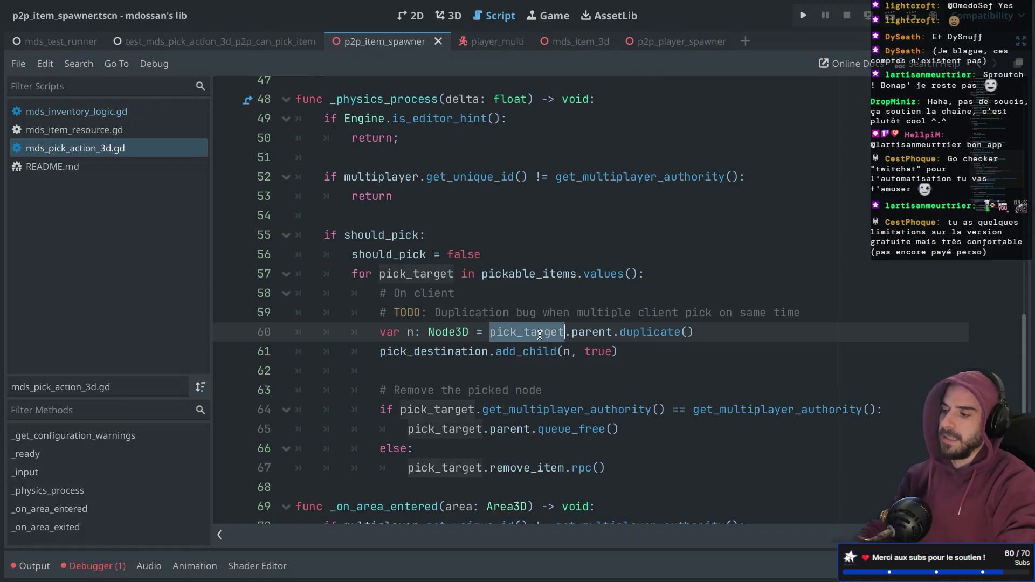
pyautogui.click(582, 41)
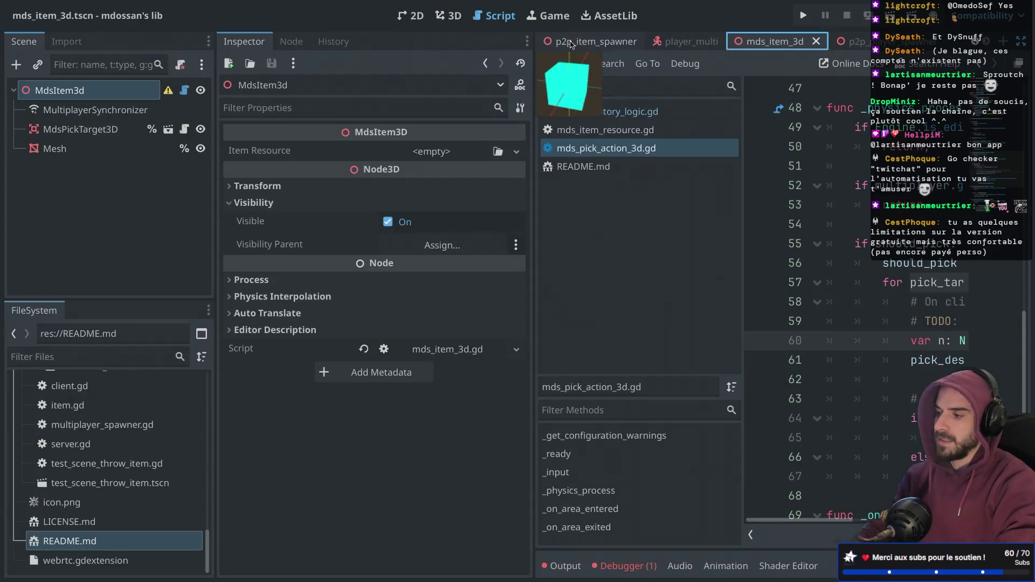
# Step: Inspect the properties of the MdsPickTarget3D node and the MdsItem3d root
pyautogui.click(100, 132)
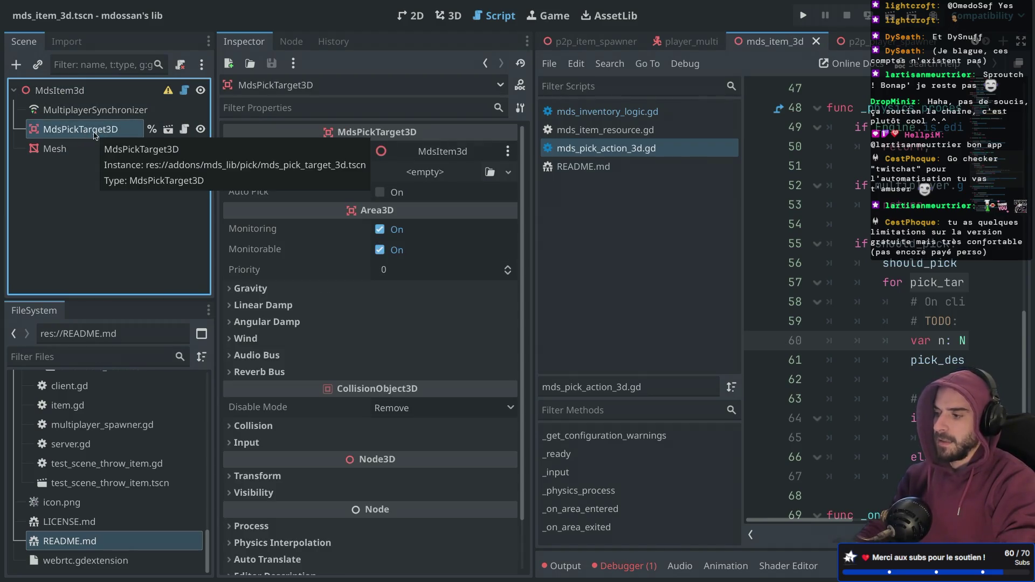
pyautogui.click(85, 93)
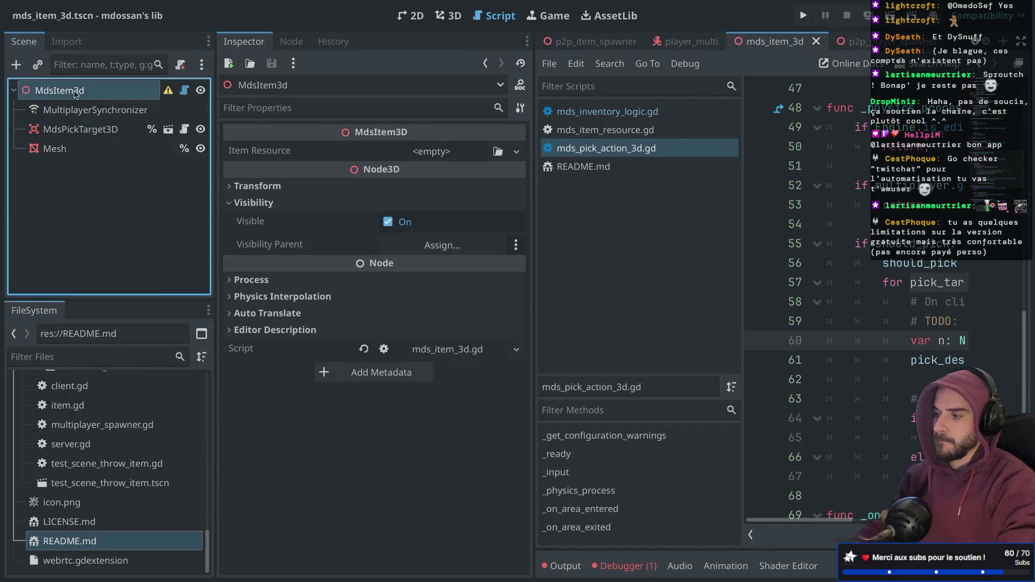
pyautogui.click(85, 130)
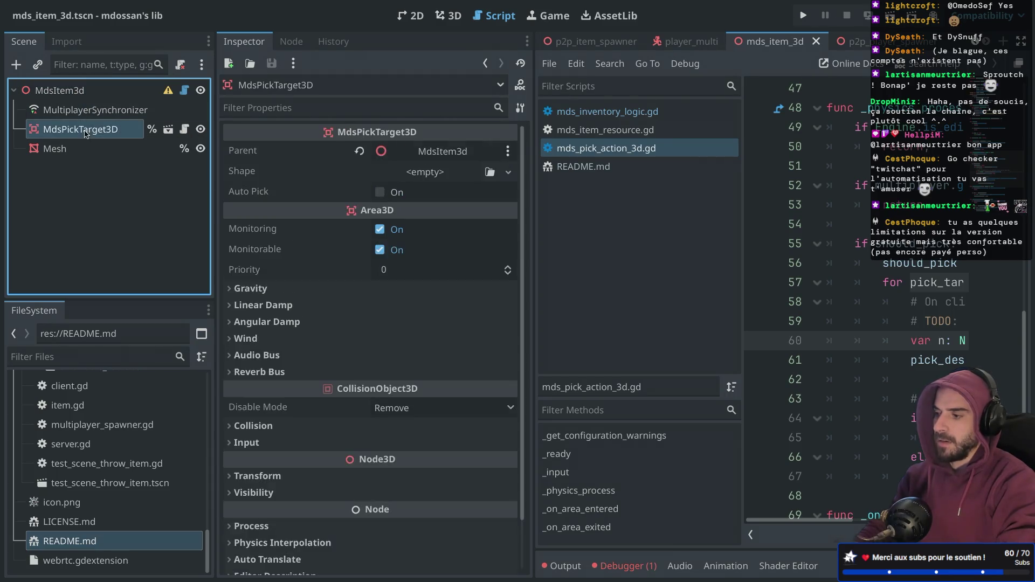
# Step: Change the exported parent type from Node3D to MdsItem3D in mds_pick_target_3d.gd, then return to README.md
pyautogui.click(184, 129)
pyautogui.hotkey('ctrl', 'shift', 'F11')
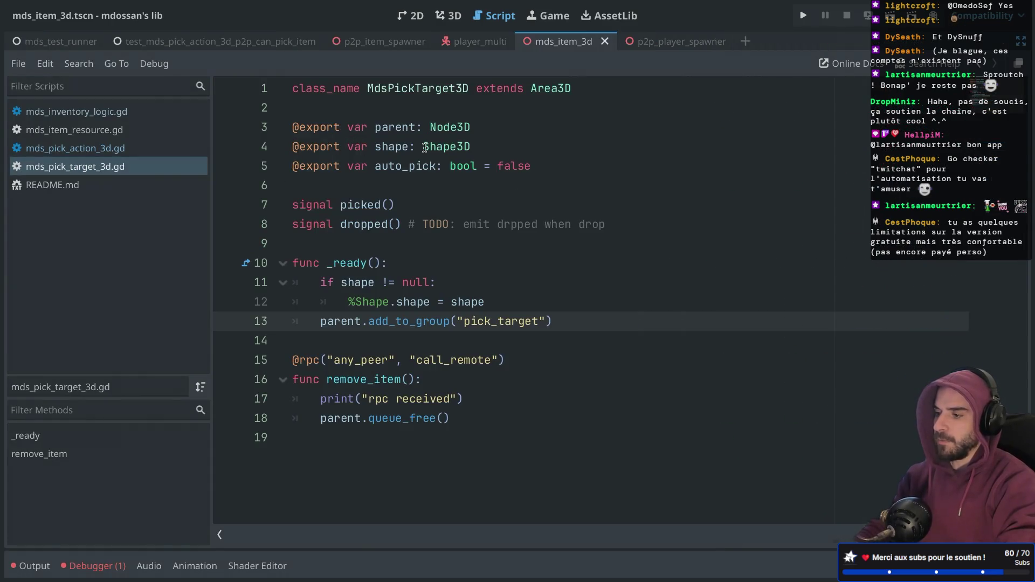
pyautogui.doubleClick(457, 127)
pyautogui.write('MdsItem')
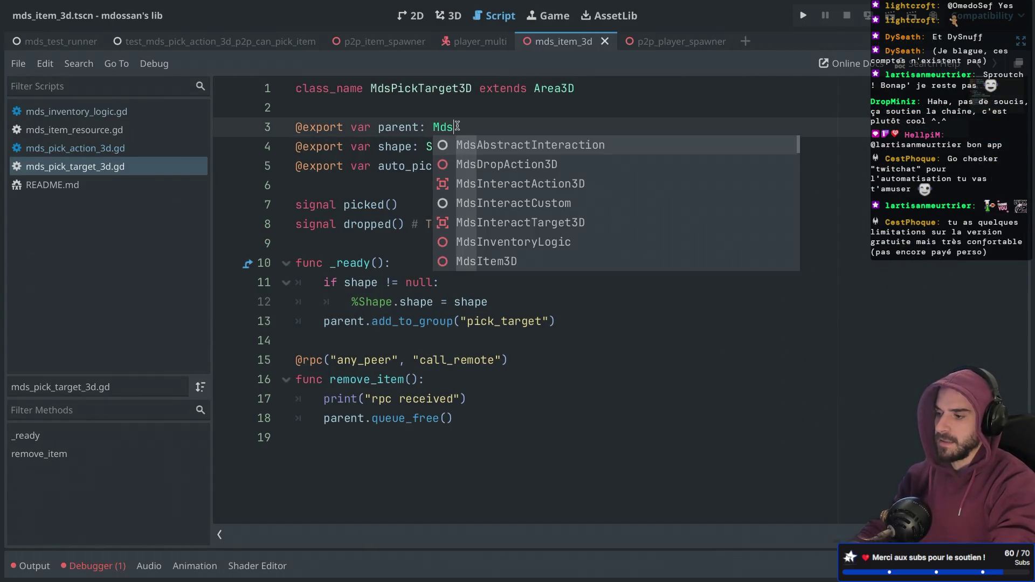
pyautogui.press('Return')
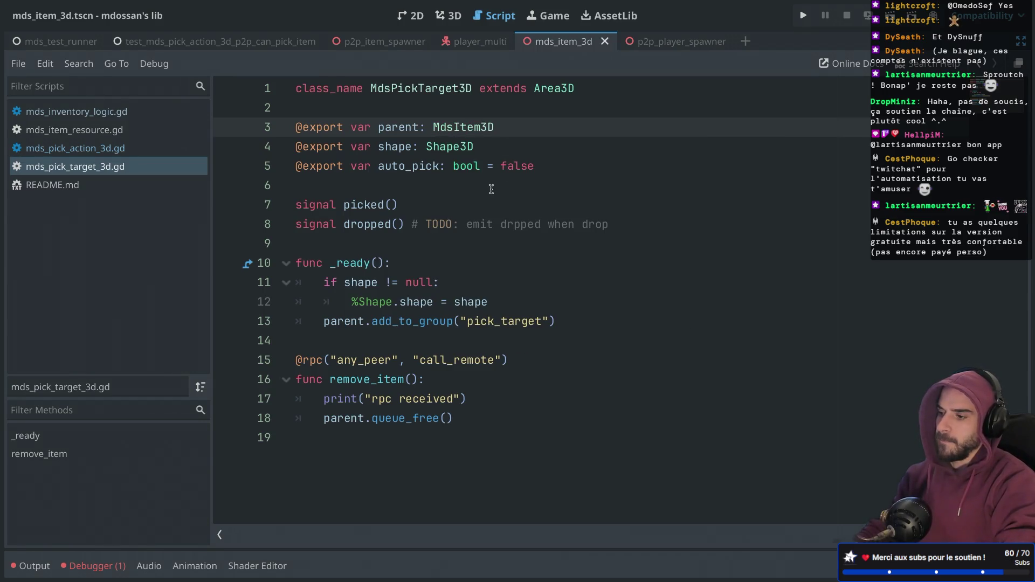
pyautogui.click(116, 189)
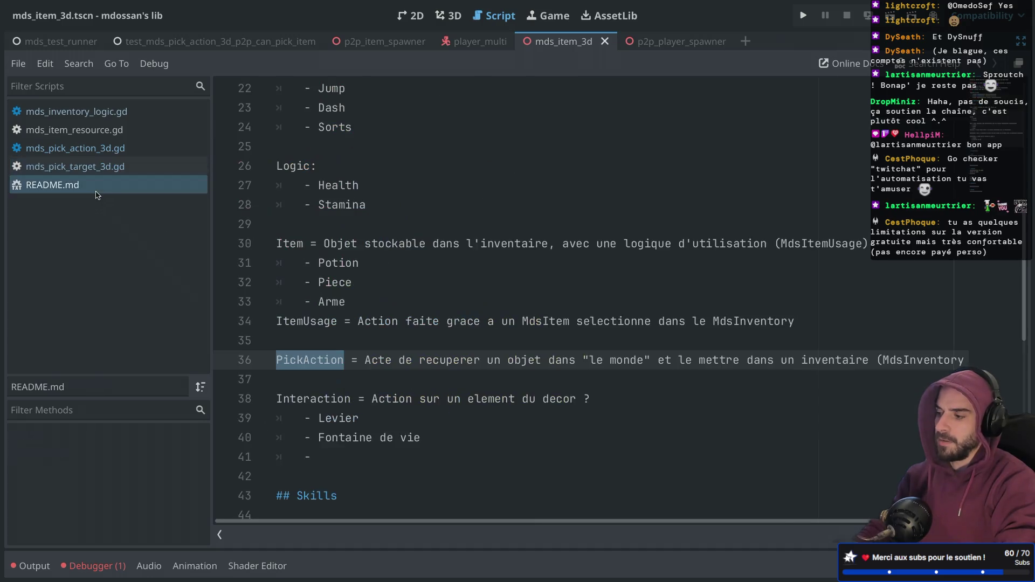
# Step: Type 'Bocherter' on the empty Interaction bullet in README.md
pyautogui.click(277, 360)
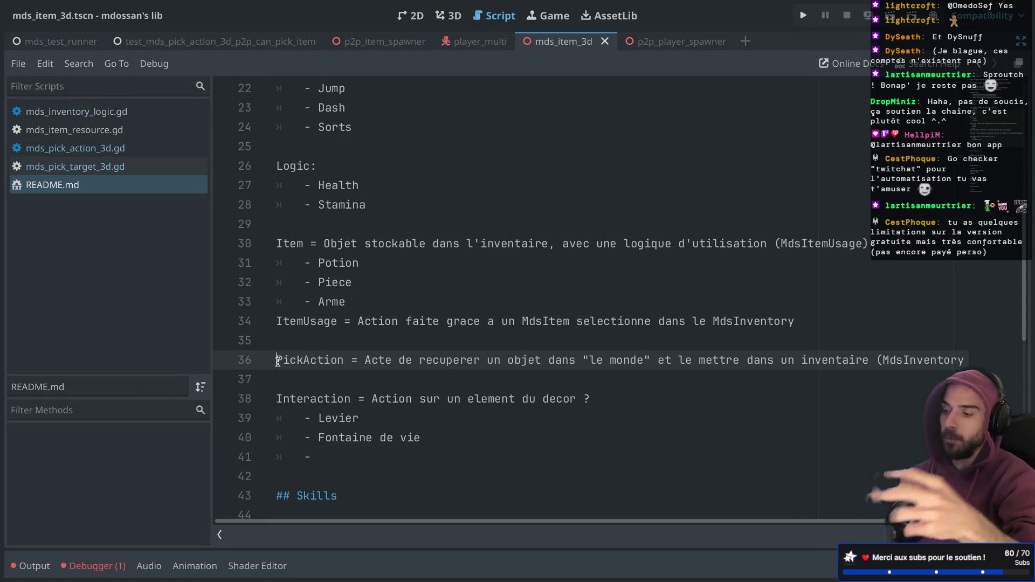
pyautogui.click(297, 398)
pyautogui.keyDown('shift'); pyautogui.click(345, 457); pyautogui.keyUp('shift')
pyautogui.click(345, 457)
pyautogui.write('Boche lourde')
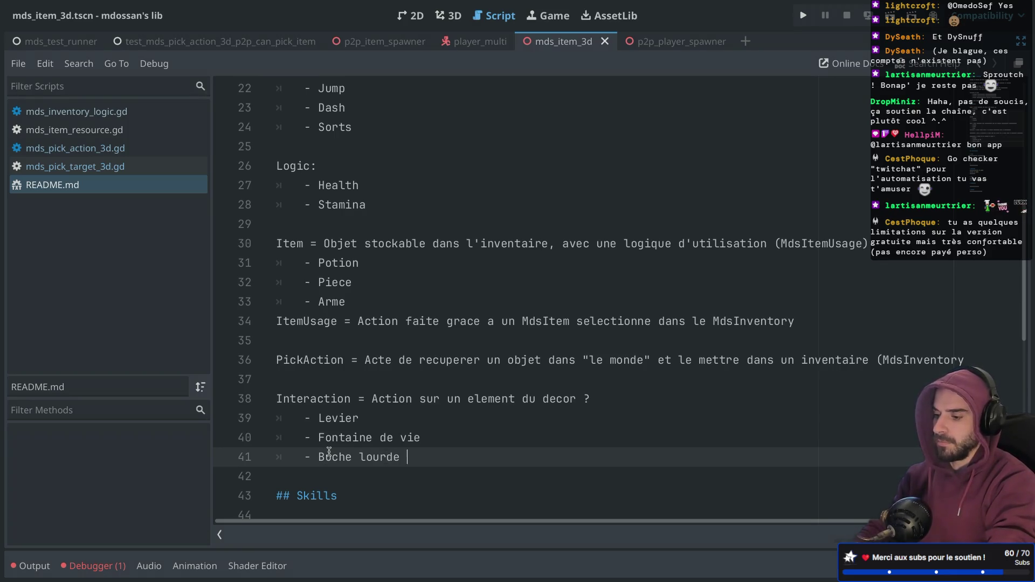
pyautogui.write('rter')
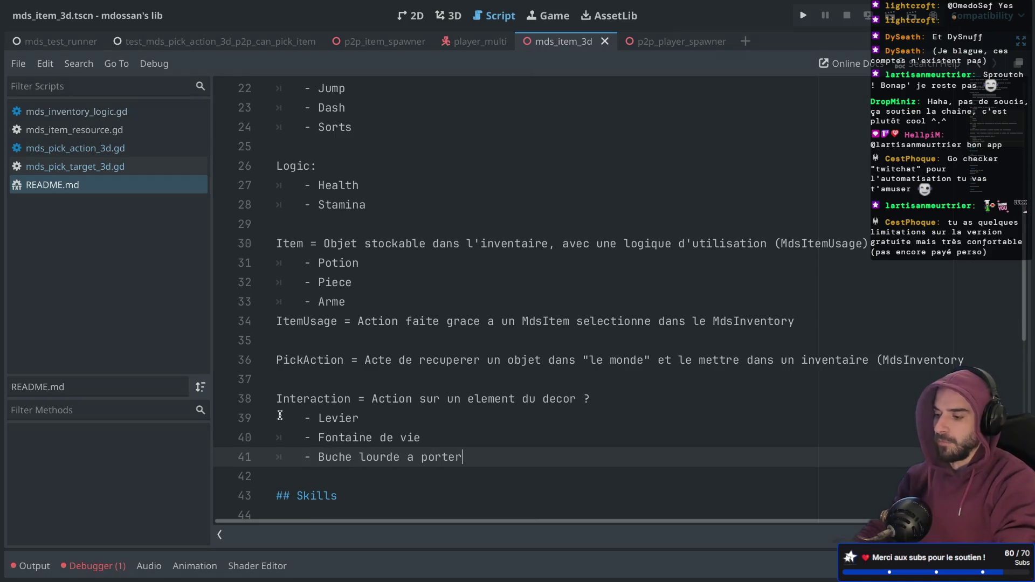
# Step: Save README.md and switch back to the mds_pick_action_3d.gd script
pyautogui.moveTo(353, 400); pyautogui.dragTo(260, 400)
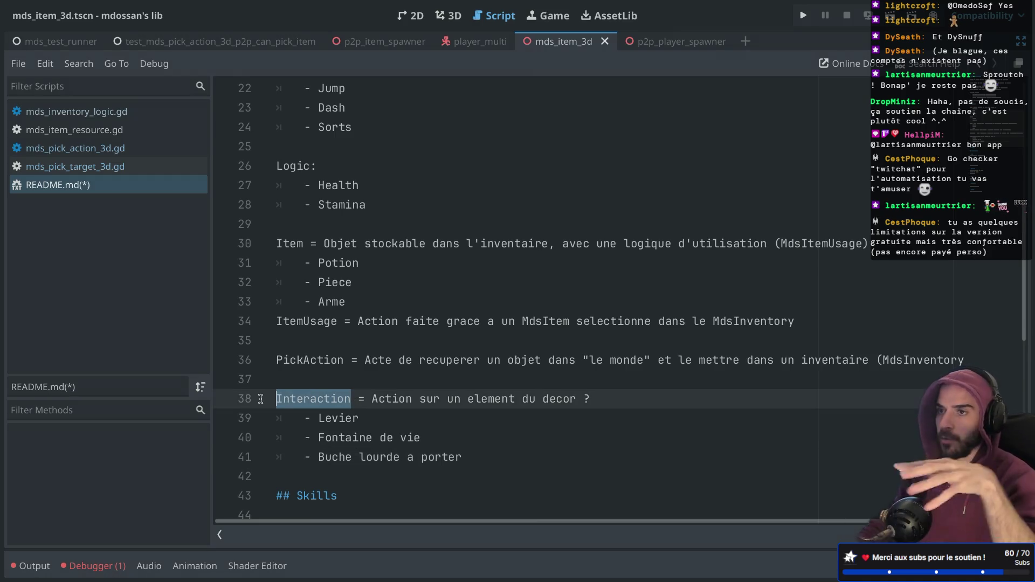
pyautogui.click(305, 398)
pyautogui.hotkey('ctrl', 's')
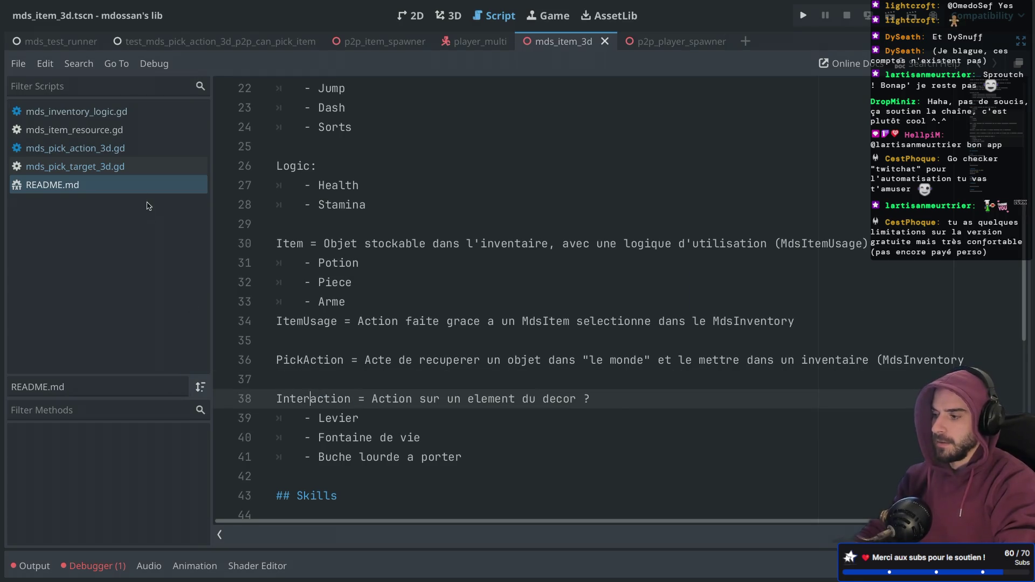
pyautogui.click(99, 167)
pyautogui.click(115, 157)
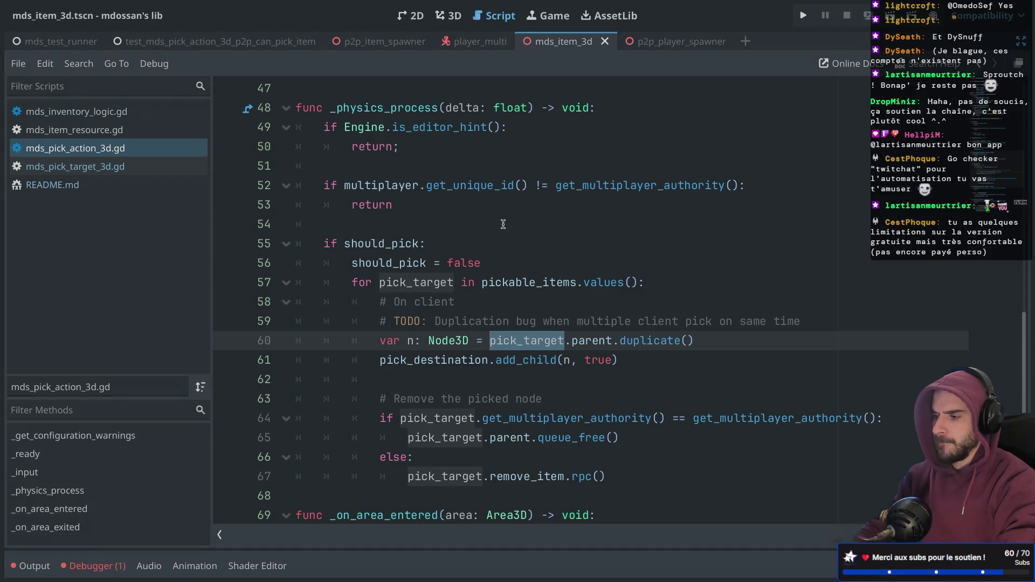
# Step: Replace parent.duplicate() on line 60 with 'parrent'
pyautogui.doubleClick(600, 344)
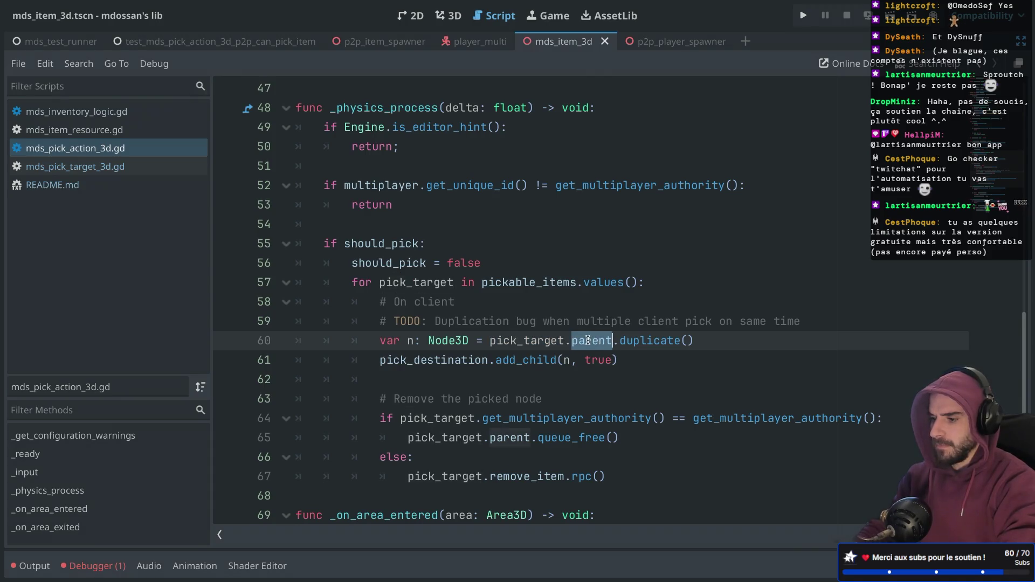
pyautogui.click(628, 340)
pyautogui.moveTo(570, 340); pyautogui.dragTo(753, 338)
pyautogui.press('BackSpace')
pyautogui.write('parrent')
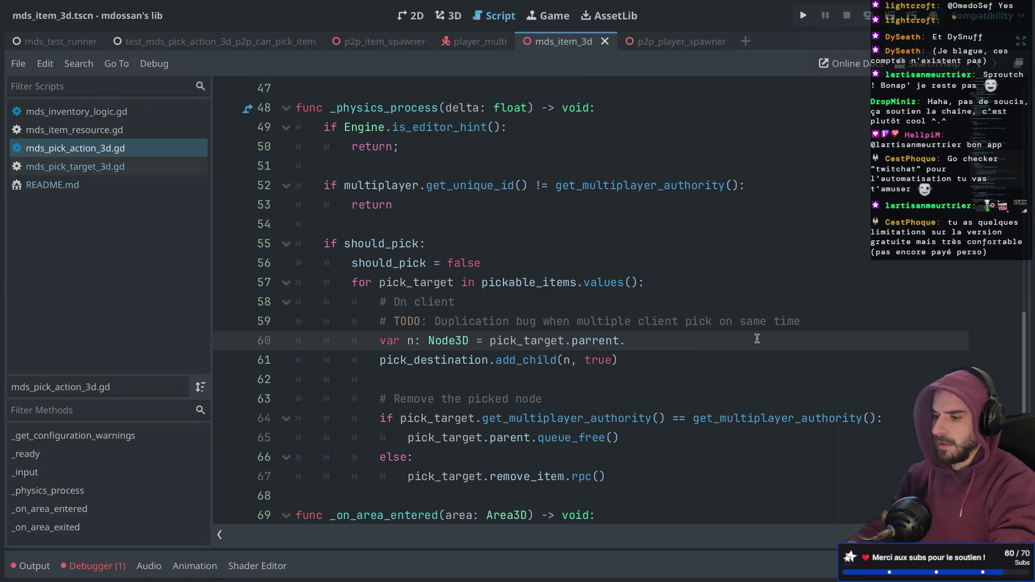
# Step: Check the pickable_items declaration and MdsPickTarget3D definition, then return to the pick loop
pyautogui.click(529, 282)
pyautogui.keyDown('ctrl'); pyautogui.click(529, 282); pyautogui.keyUp('ctrl')
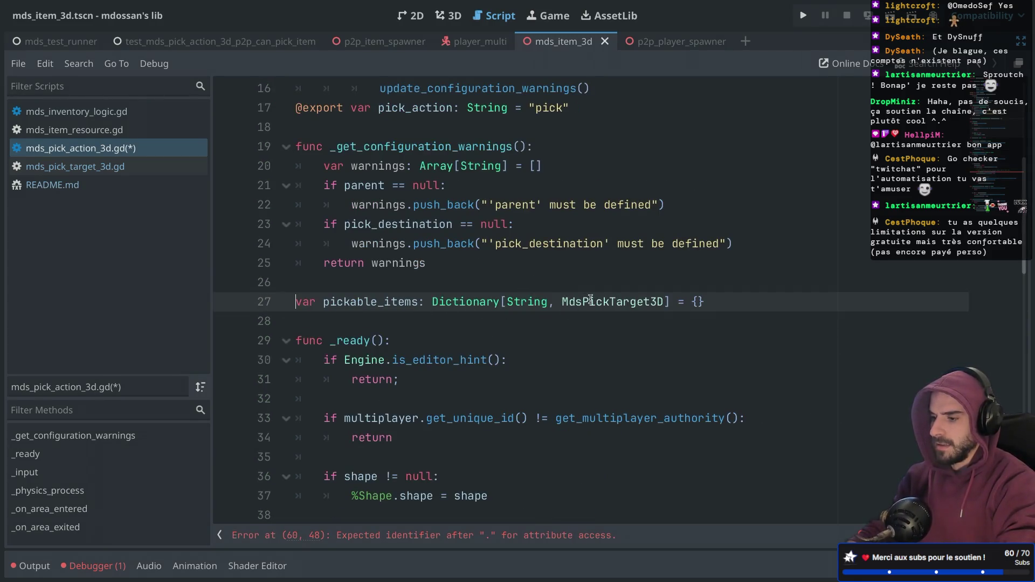
pyautogui.keyDown('ctrl'); pyautogui.click(621, 307); pyautogui.keyUp('ctrl')
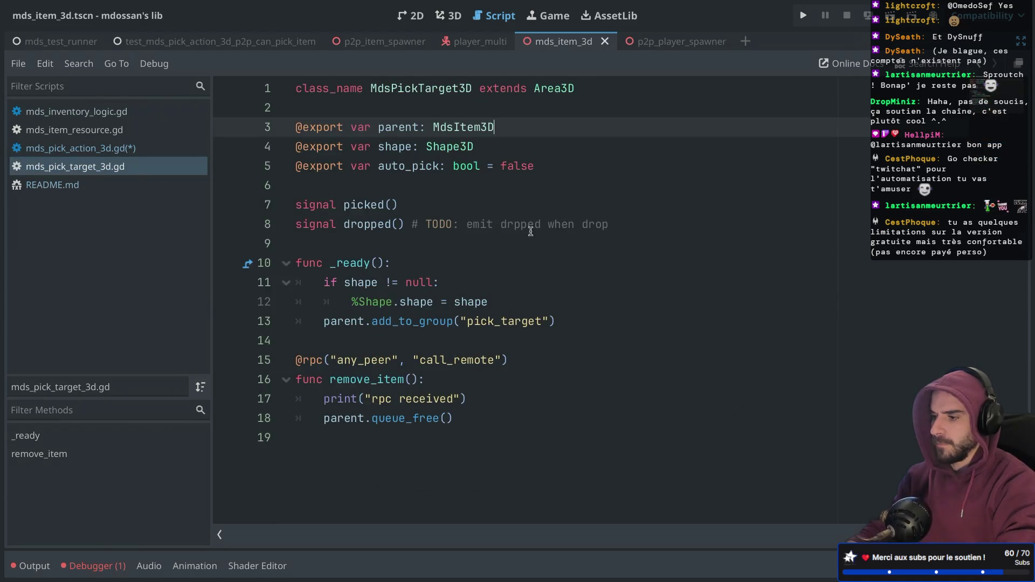
pyautogui.hotkey('alt', 'Left')
pyautogui.scroll(-3, 554, 270)
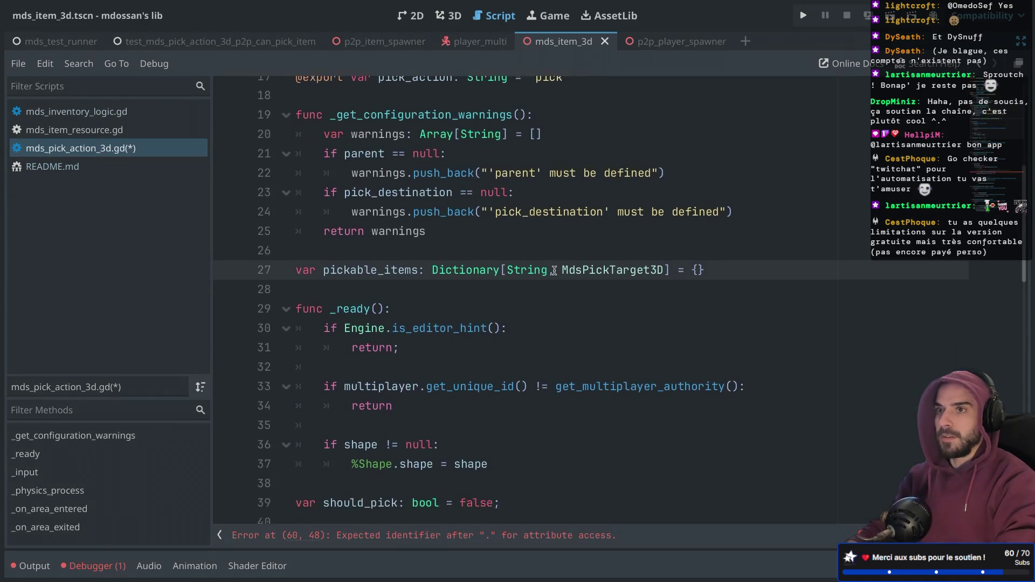
pyautogui.scroll(1, 555, 271)
pyautogui.scroll(-1, 555, 270)
pyautogui.scroll(-10, 554, 271)
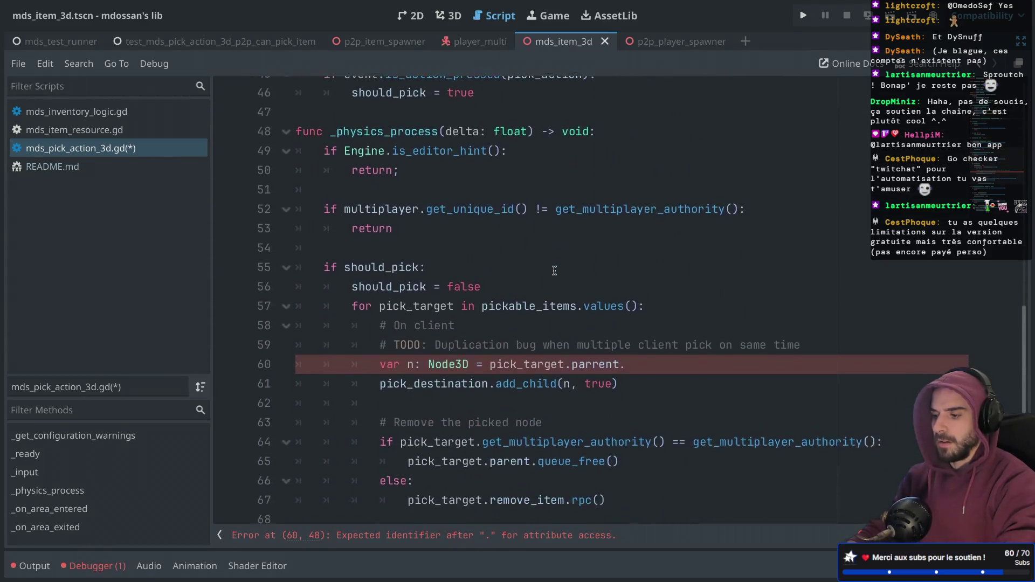
# Step: Correct the misspelling to 'parent' and redo the trailing dot on line 60
pyautogui.click(533, 312)
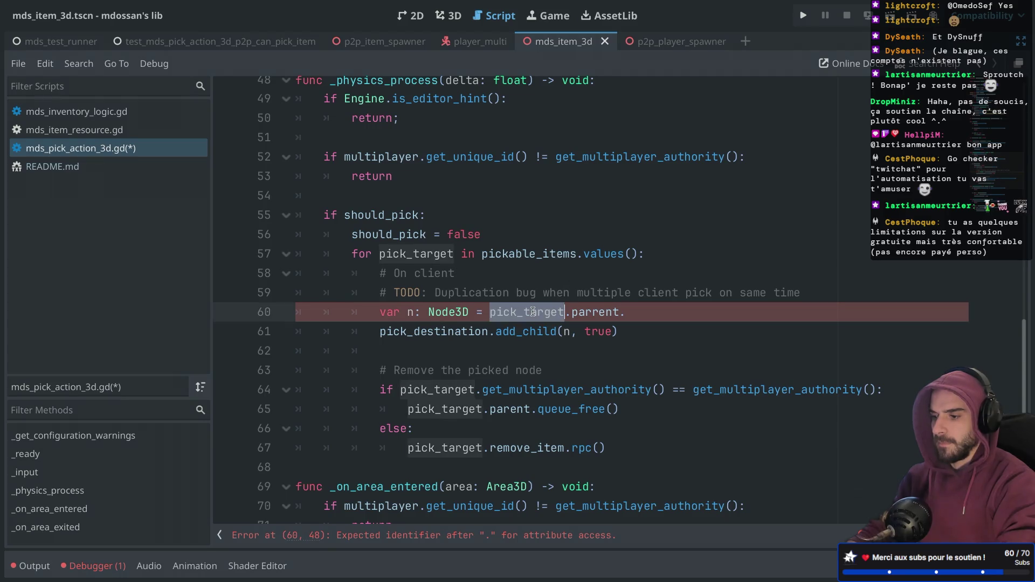
pyautogui.click(608, 312)
pyautogui.press('BackSpace')
pyautogui.press('BackSpace')
pyautogui.write('e')
pyautogui.click(632, 311)
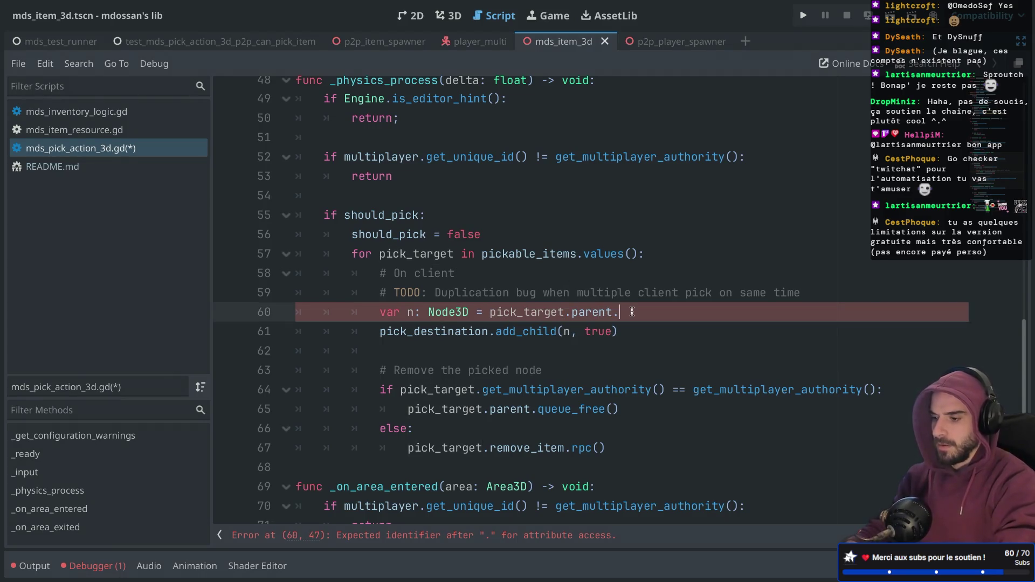
pyautogui.press('BackSpace')
pyautogui.write('.')
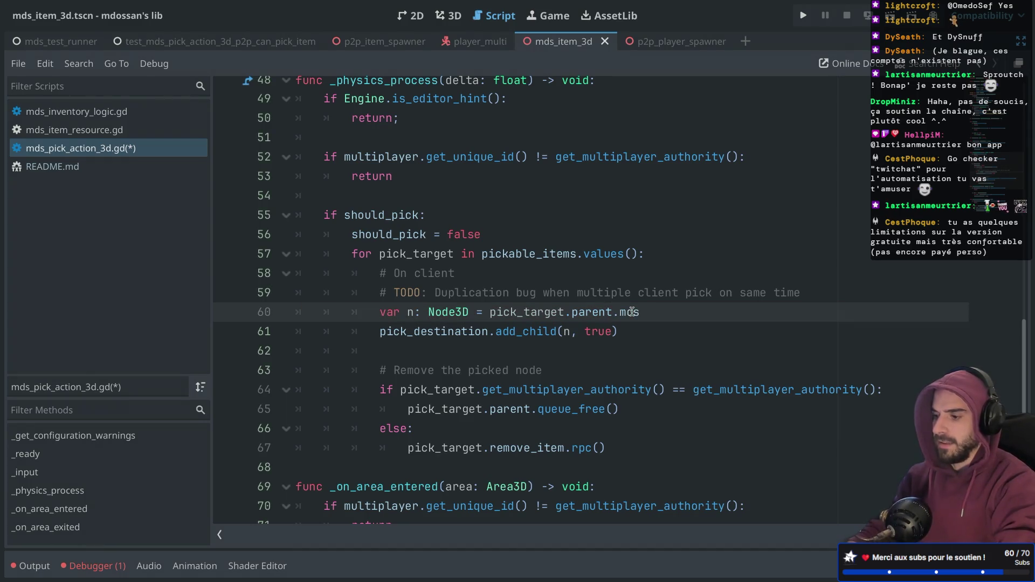
# Step: Open the Dictionary reference at values() from the pickable_items loop line
pyautogui.click(419, 254)
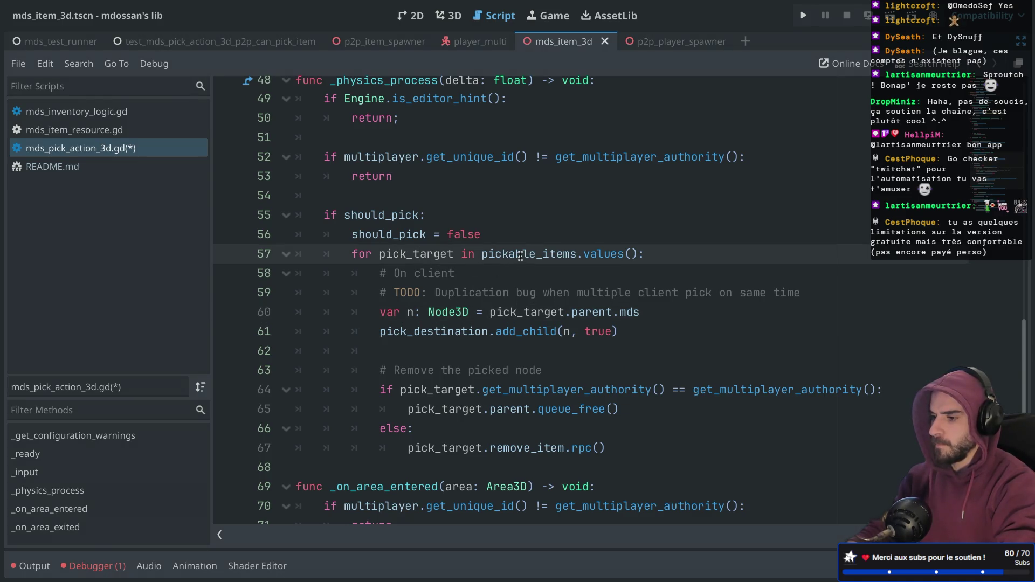
pyautogui.moveTo(521, 254)
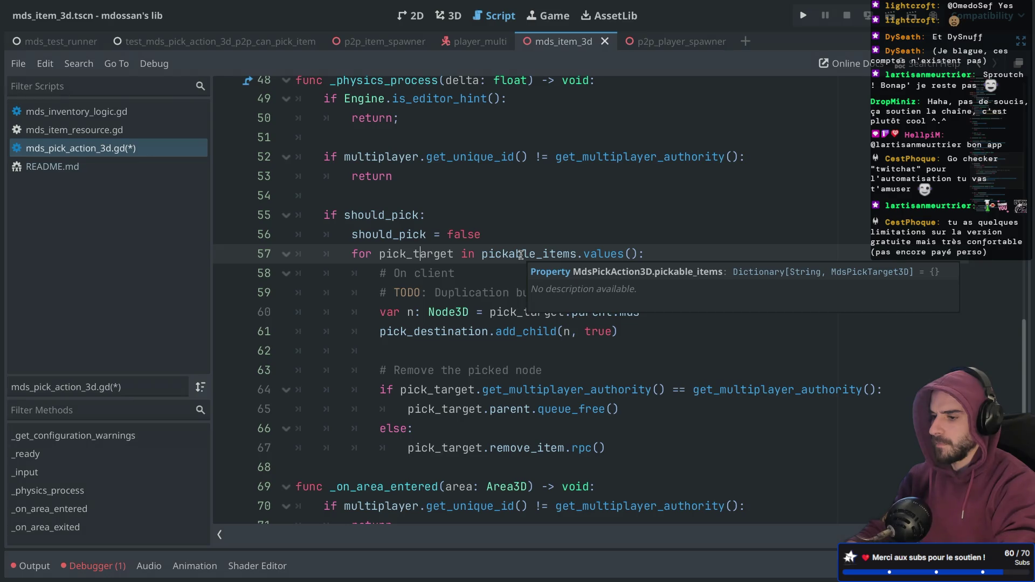
pyautogui.keyDown('ctrl'); pyautogui.click(592, 256); pyautogui.keyUp('ctrl')
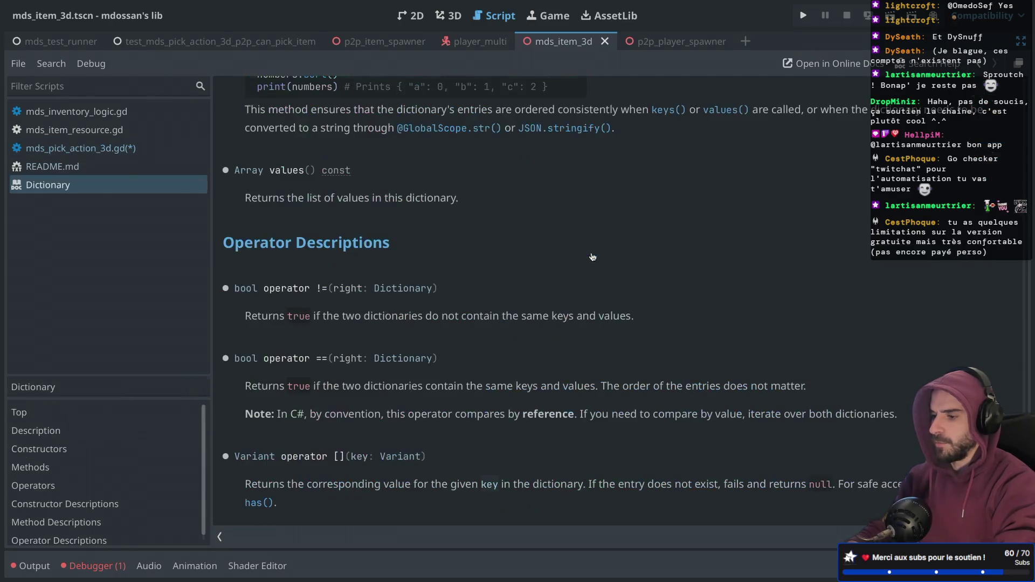
# Step: Close the Dictionary reference and insert a blank line after line 56
pyautogui.scroll(3, 454, 223)
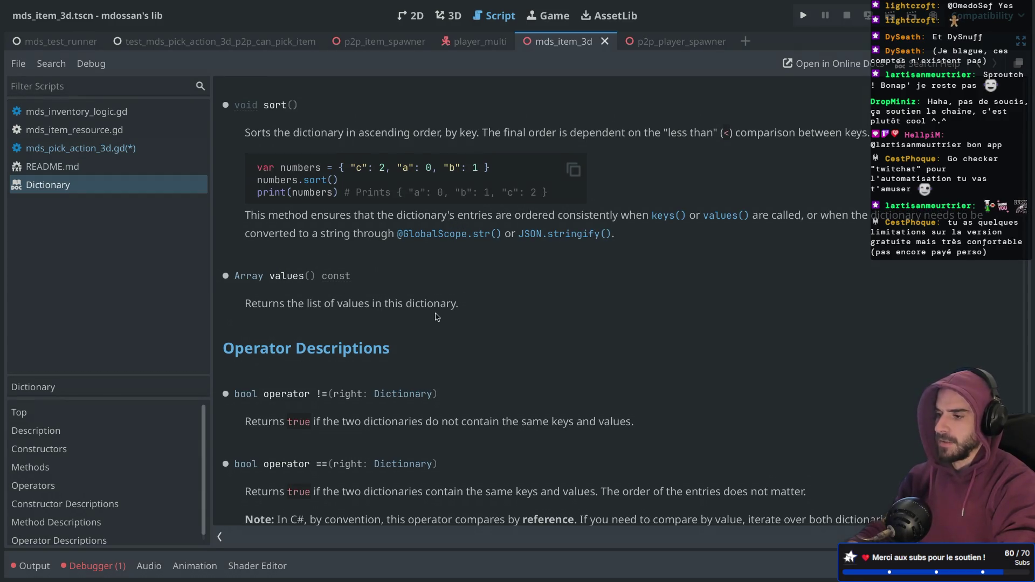
pyautogui.hotkey('ctrl', 'w')
pyautogui.click(493, 246)
pyautogui.press('Return')
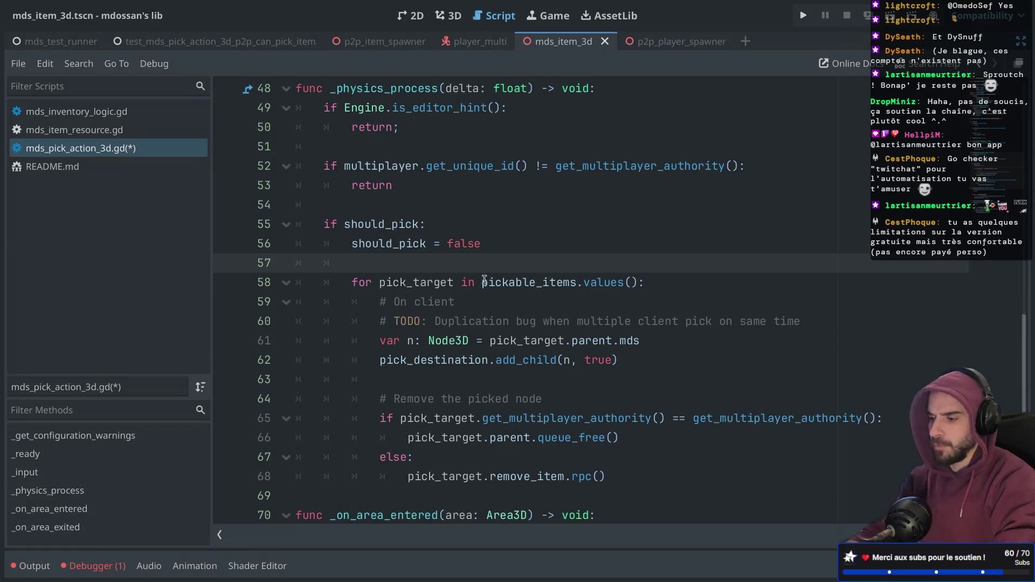
# Step: Review the pickable_items declaration, then begin the new line 57 with 'var'
pyautogui.moveTo(512, 285)
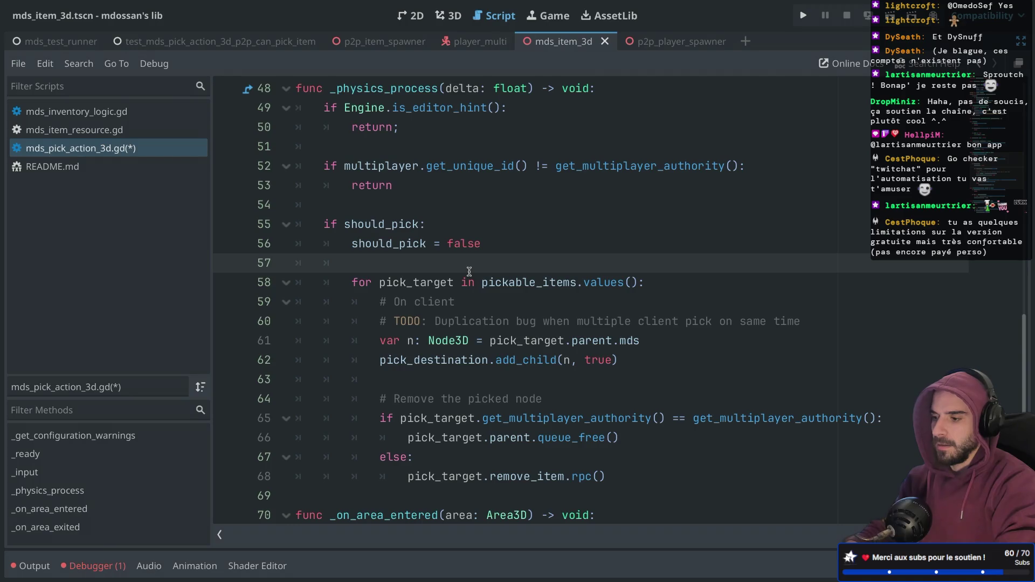
pyautogui.scroll(1, 468, 271)
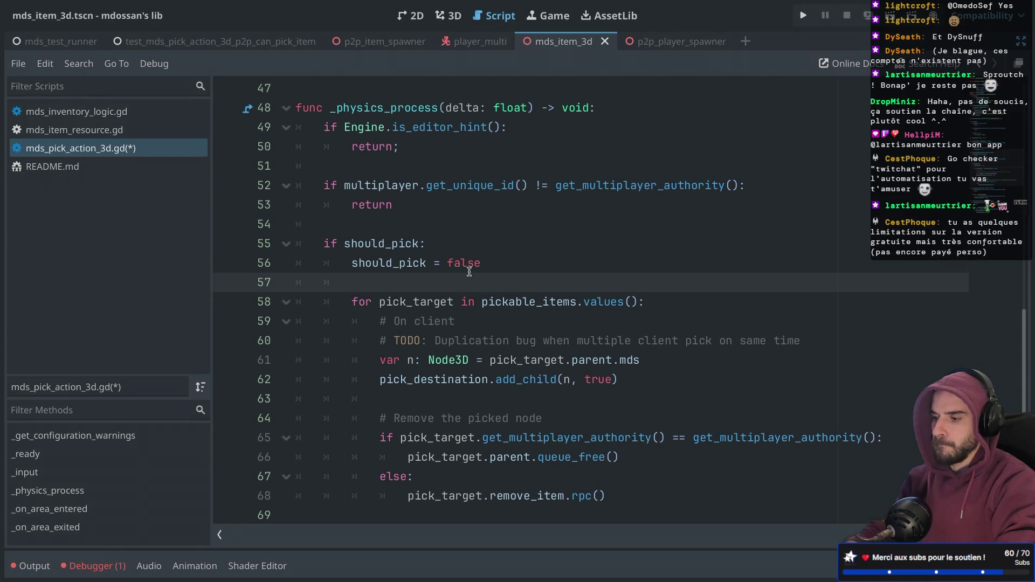
pyautogui.keyDown('ctrl'); pyautogui.click(520, 302); pyautogui.keyUp('ctrl')
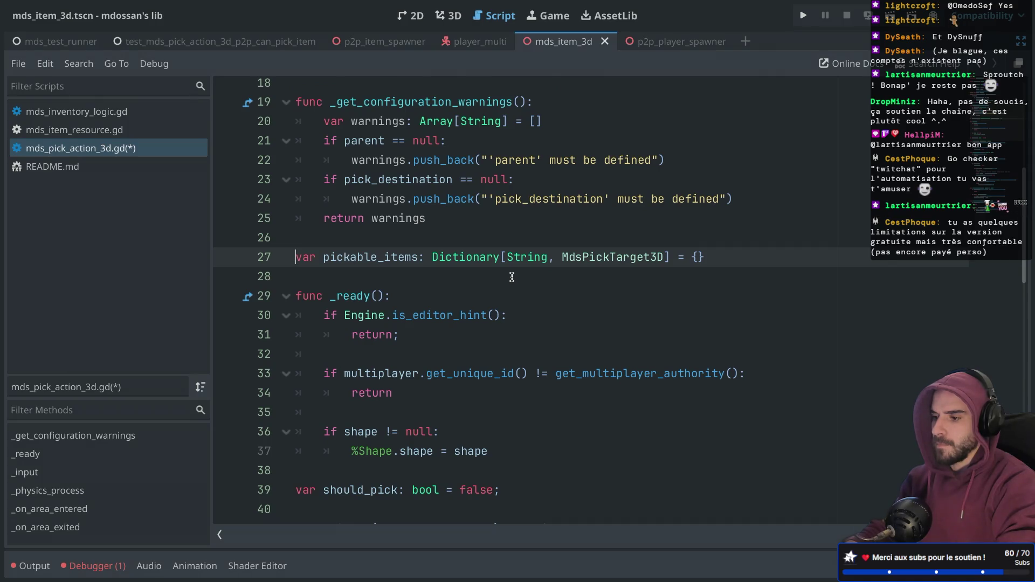
pyautogui.scroll(-1, 511, 277)
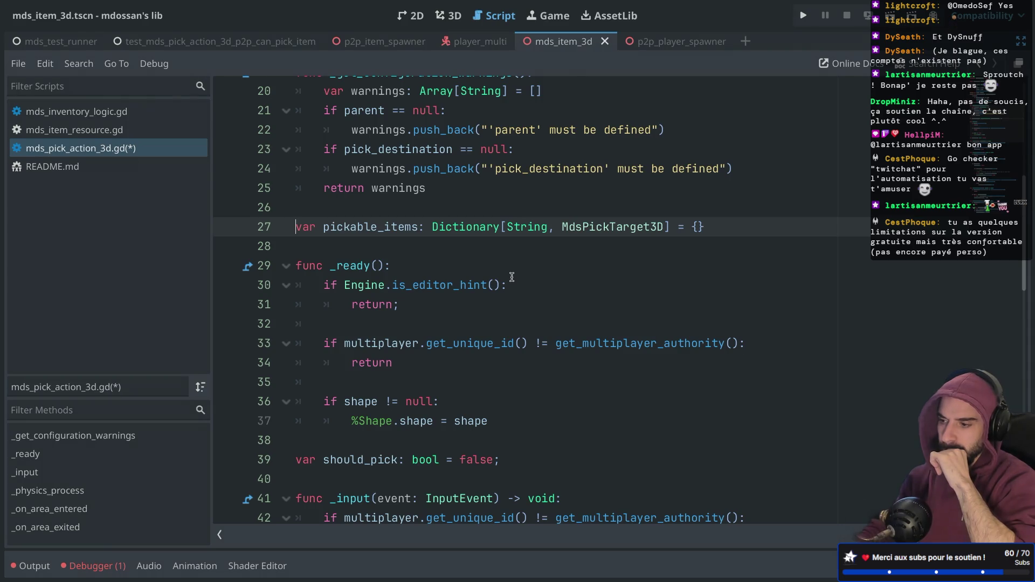
pyautogui.scroll(-5, 512, 277)
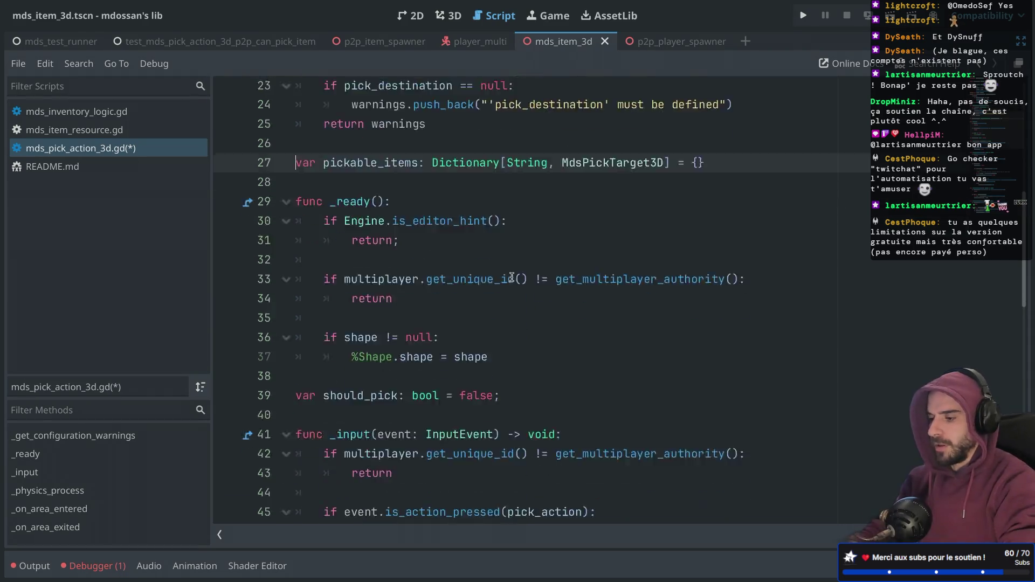
pyautogui.scroll(-5, 511, 277)
pyautogui.scroll(2, 511, 277)
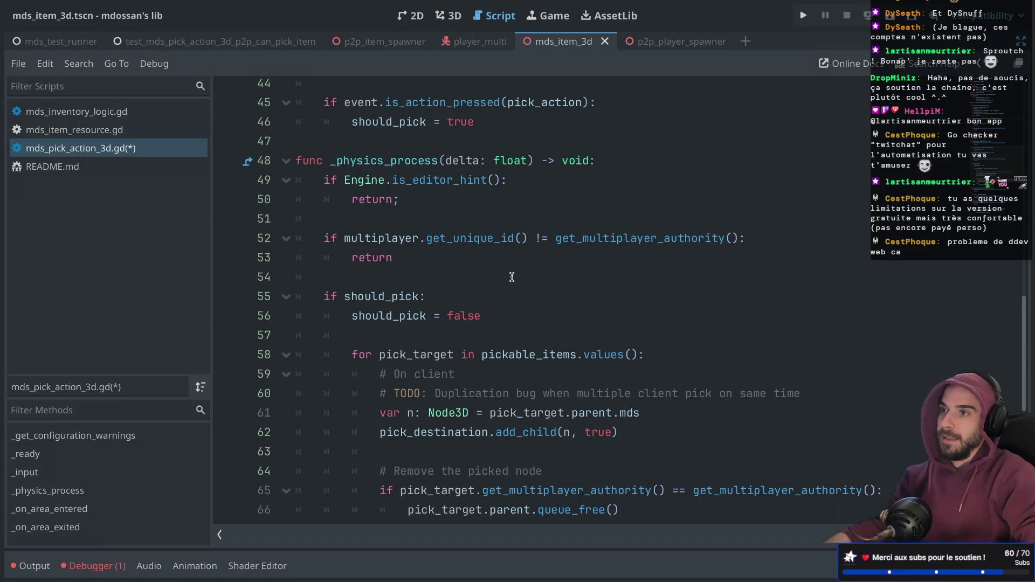
pyautogui.scroll(-3, 521, 277)
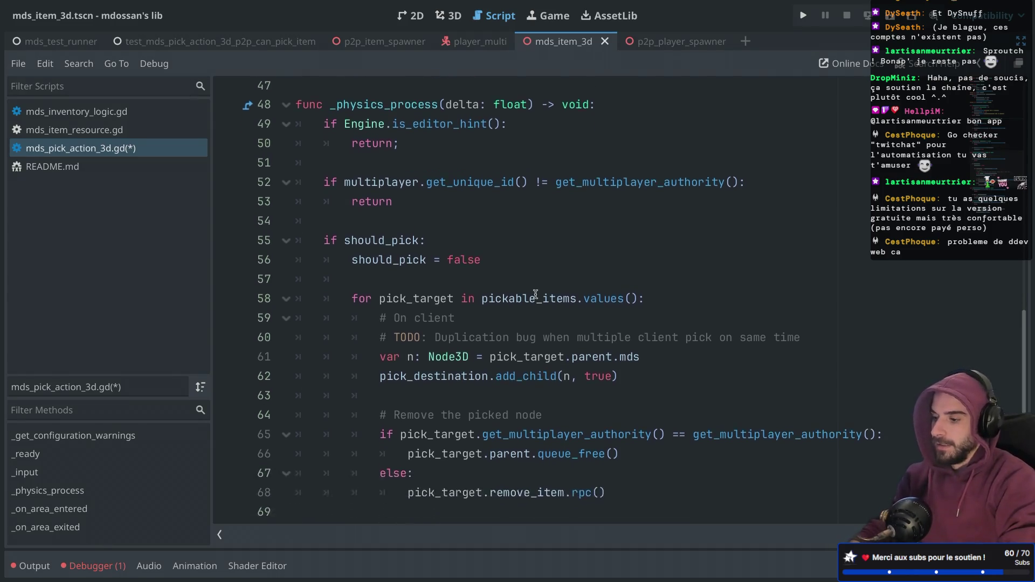
pyautogui.click(388, 197)
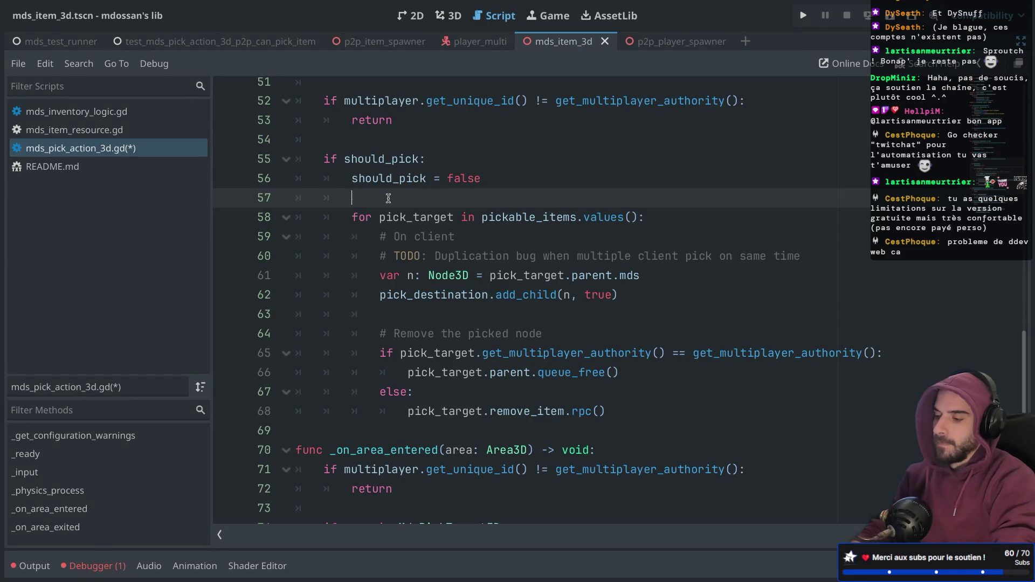
pyautogui.write('var')
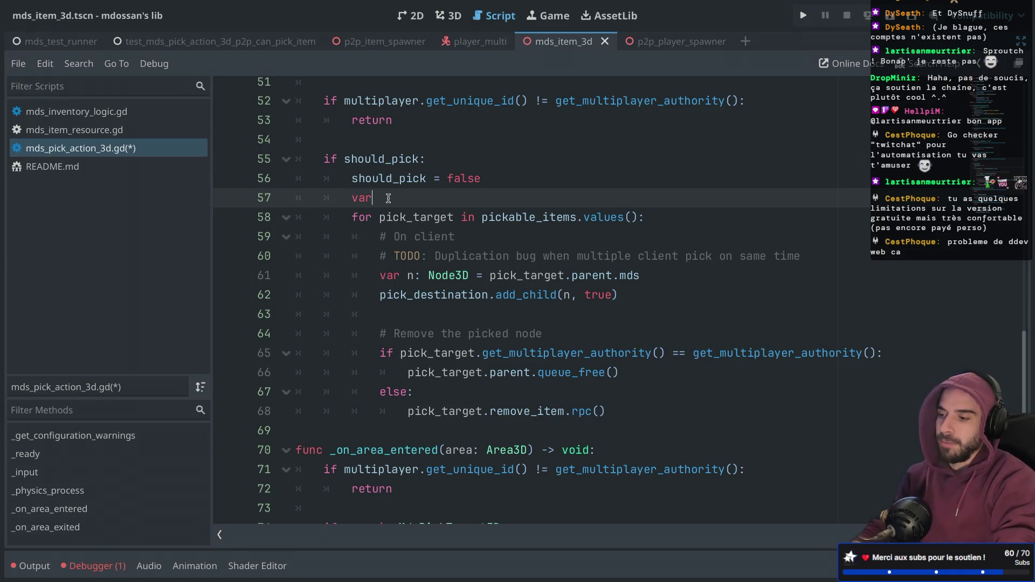
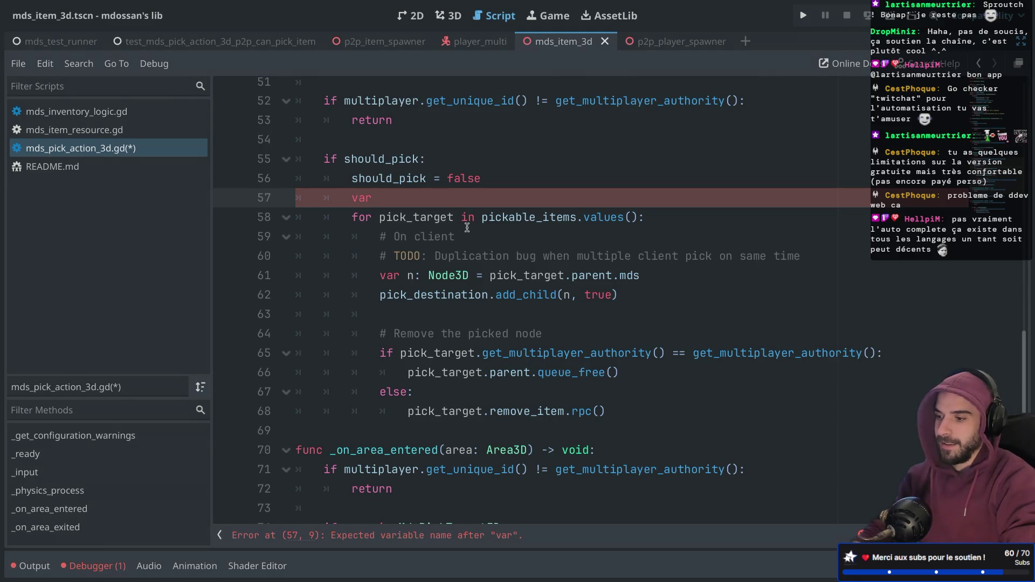
# Step: Declare `var pickables: Array[MdsPickTarget3D] = []` on line 57 and save the pick action script
pyautogui.doubleClick(608, 218)
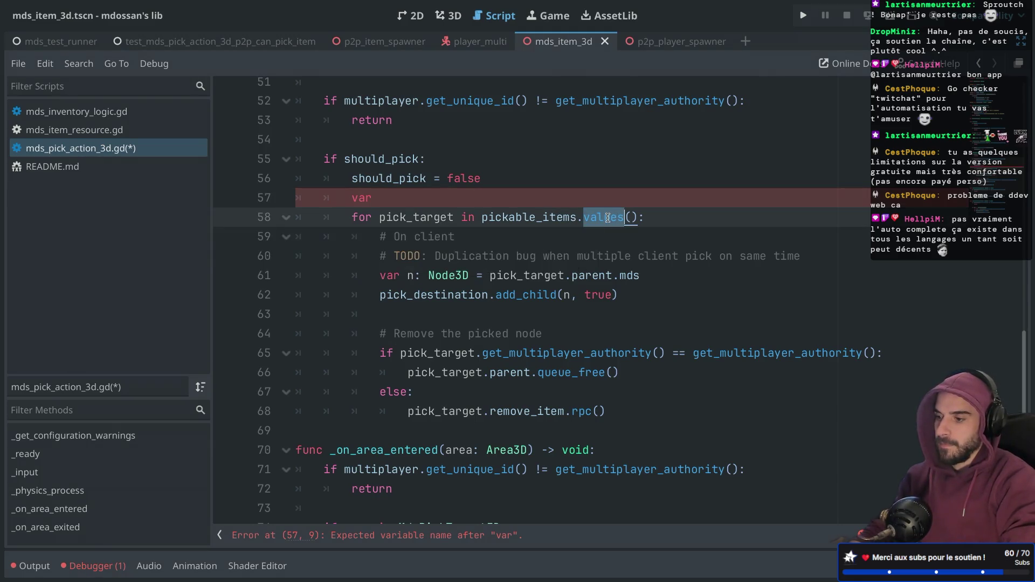
pyautogui.moveTo(608, 218)
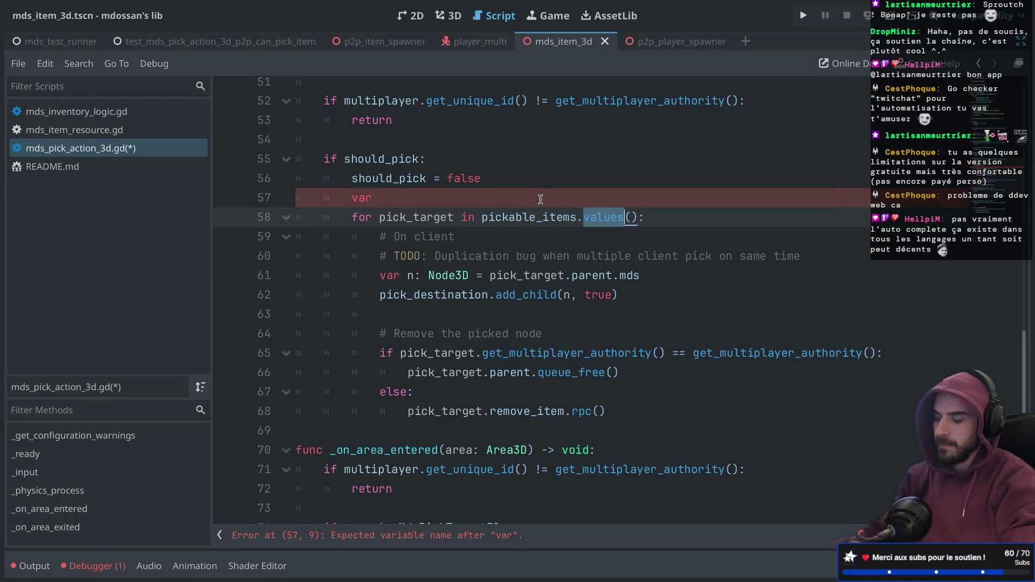
pyautogui.click(408, 200)
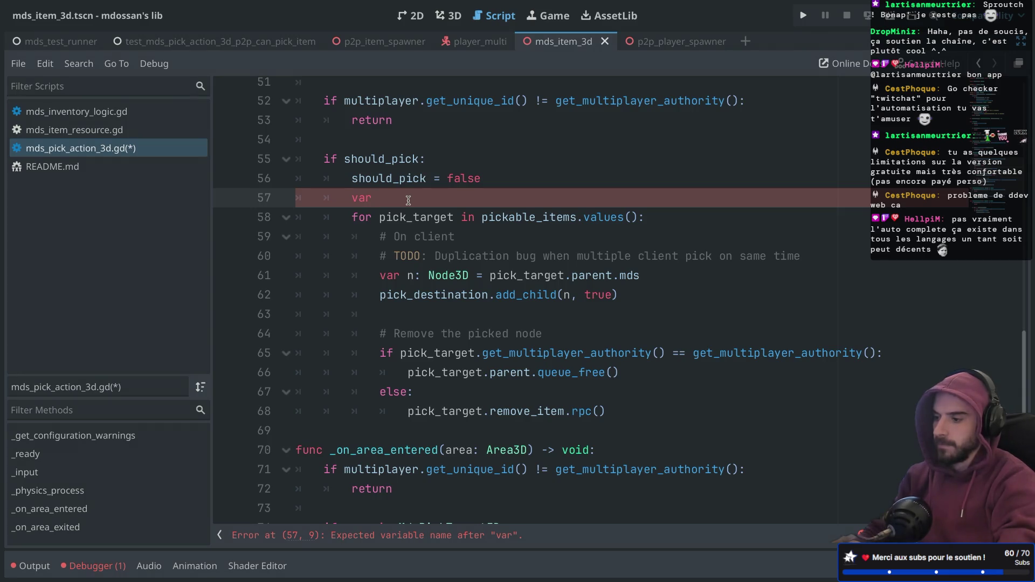
pyautogui.write('pick')
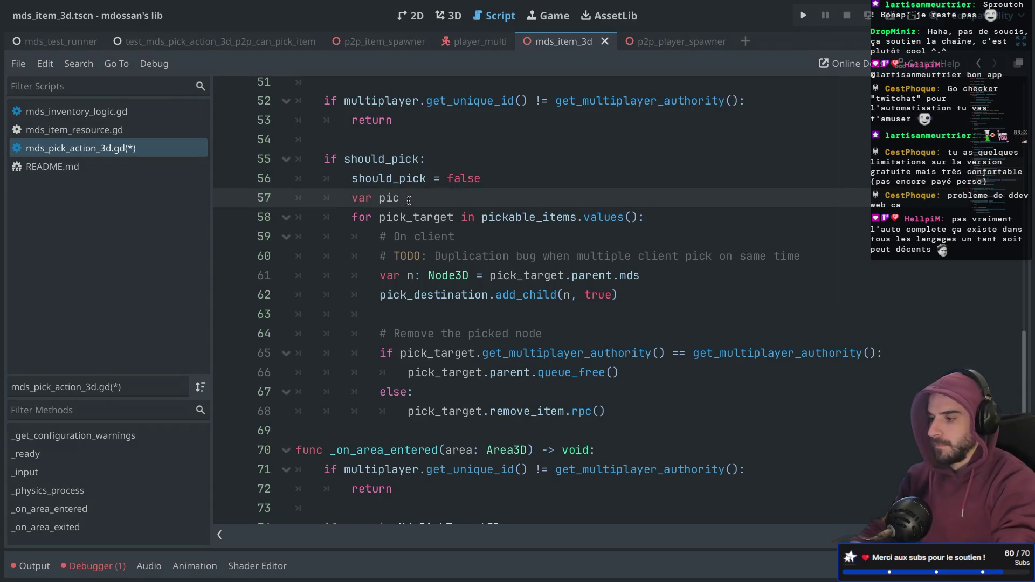
pyautogui.write('ables: A')
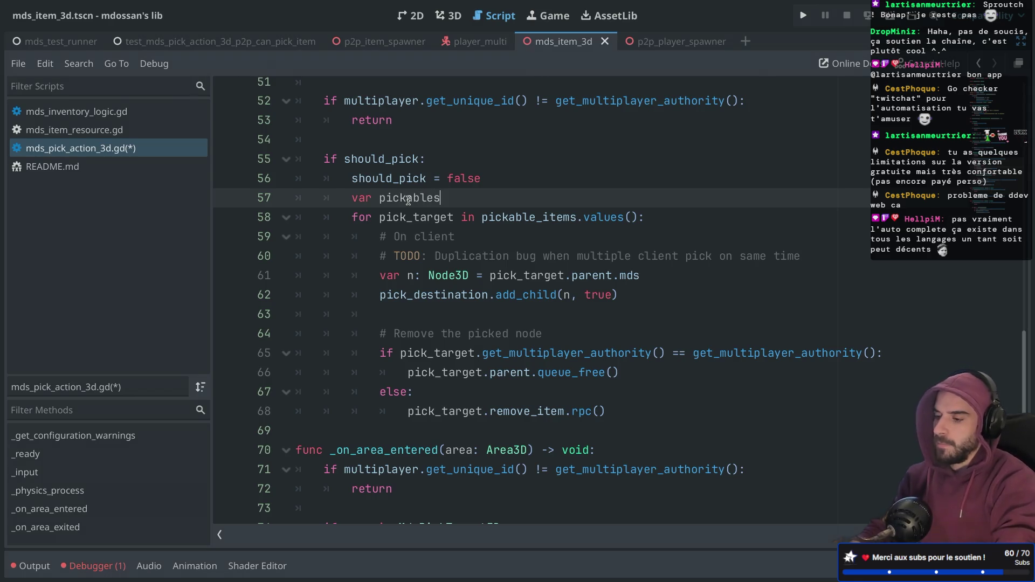
pyautogui.write('rray[')
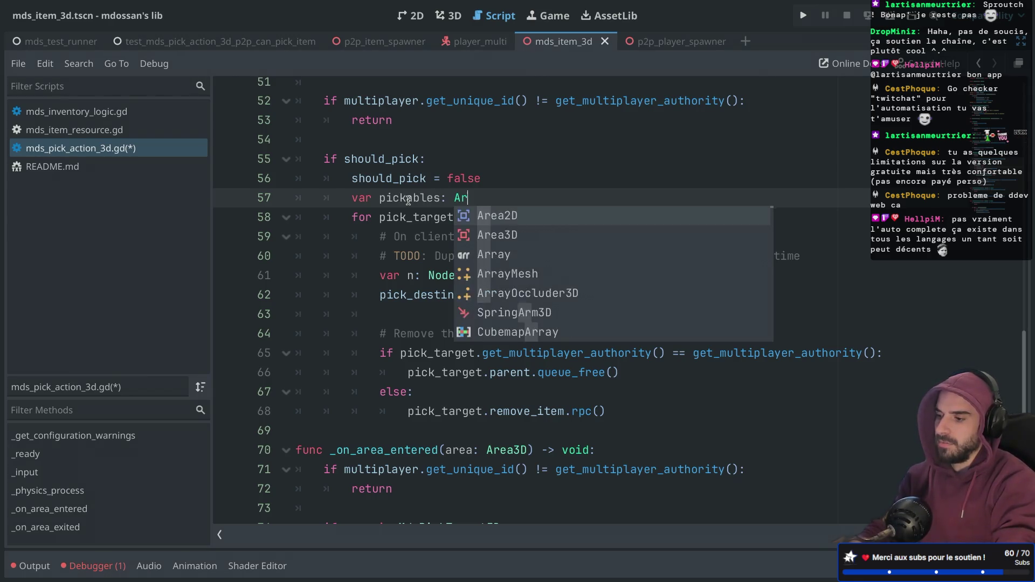
pyautogui.write('Mds')
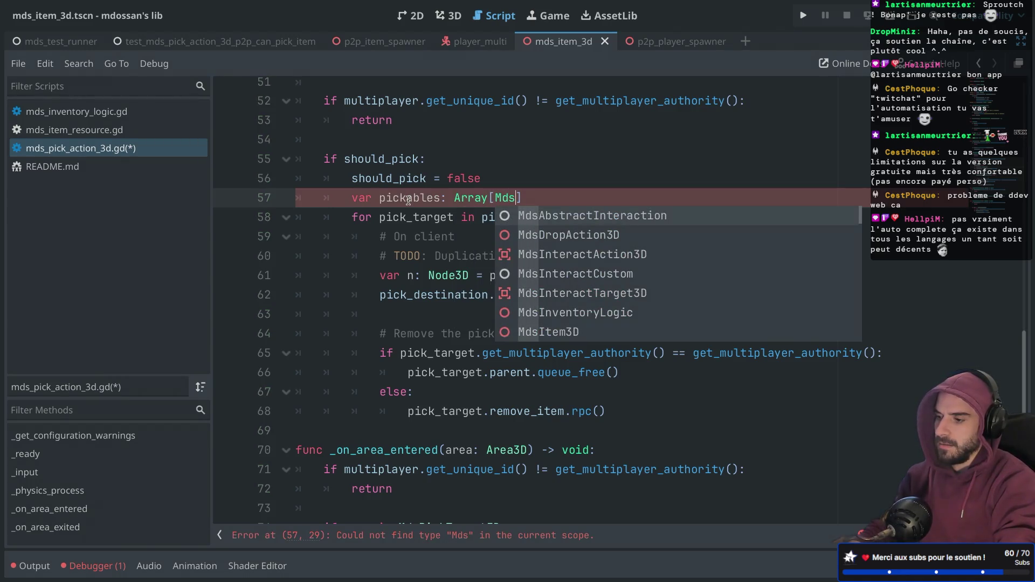
pyautogui.write('Pi')
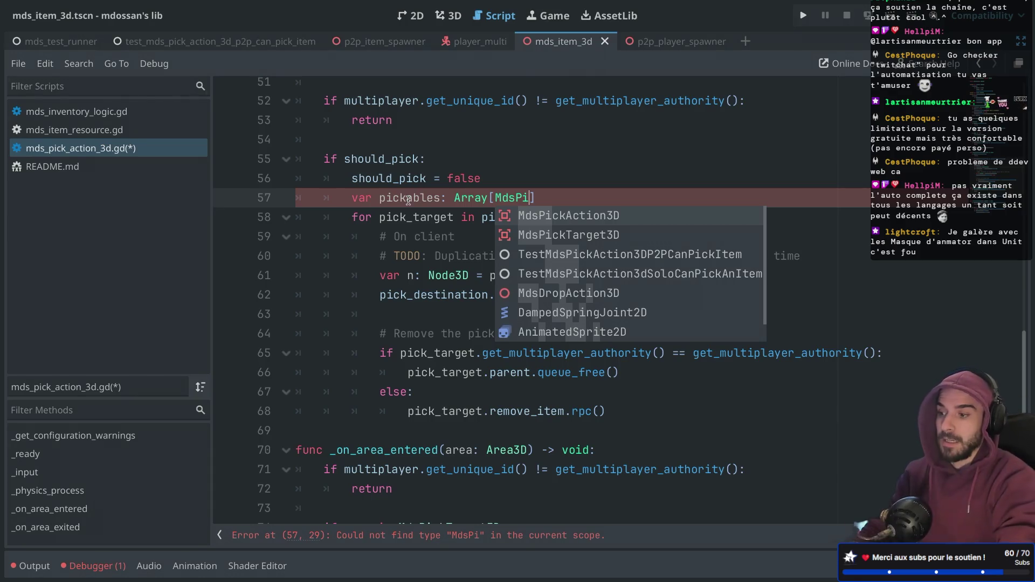
pyautogui.write('ck')
pyautogui.press('Down')
pyautogui.press('Return')
pyautogui.hotkey('ctrl', 's')
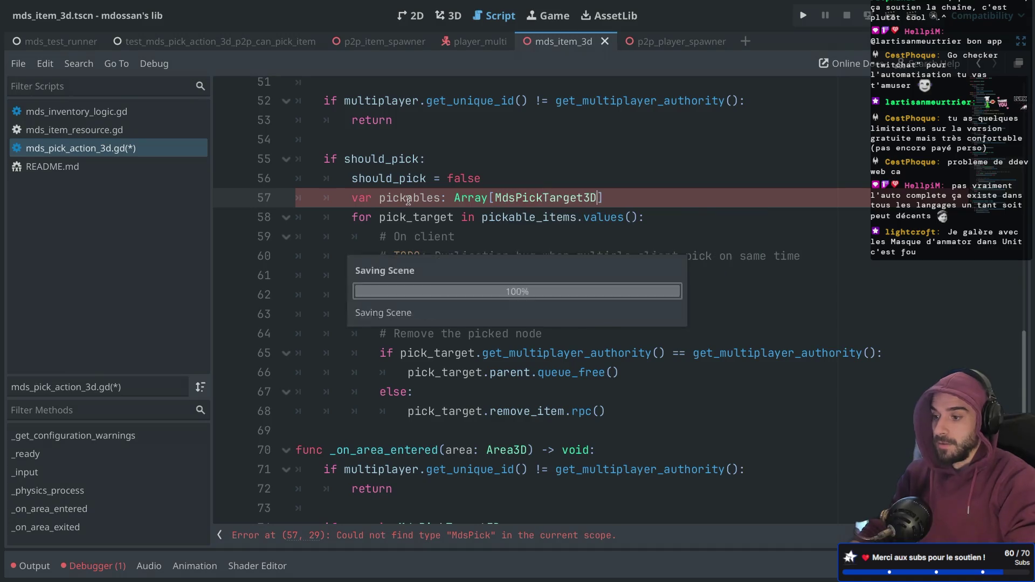
pyautogui.write('= []')
pyautogui.press('Return')
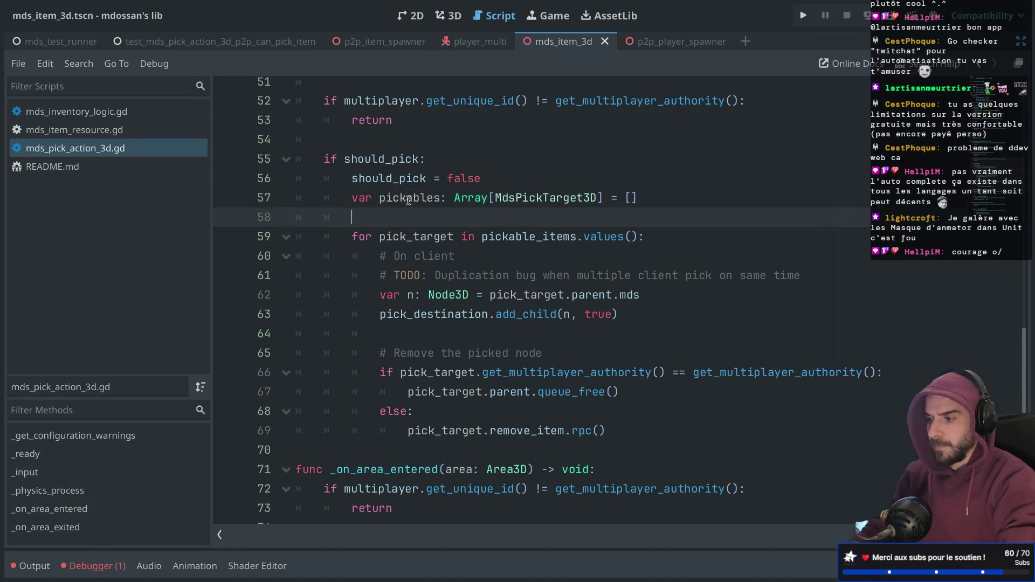
# Step: Add `pickables.assign(pickable_items.values())` on line 58
pyautogui.write('pick')
pyautogui.press('Return')
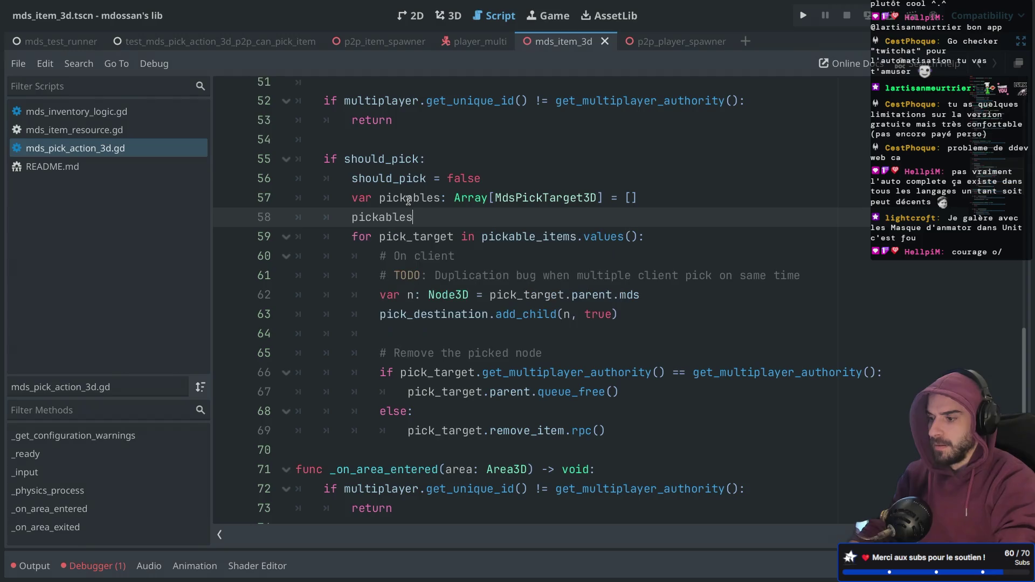
pyautogui.write('ass')
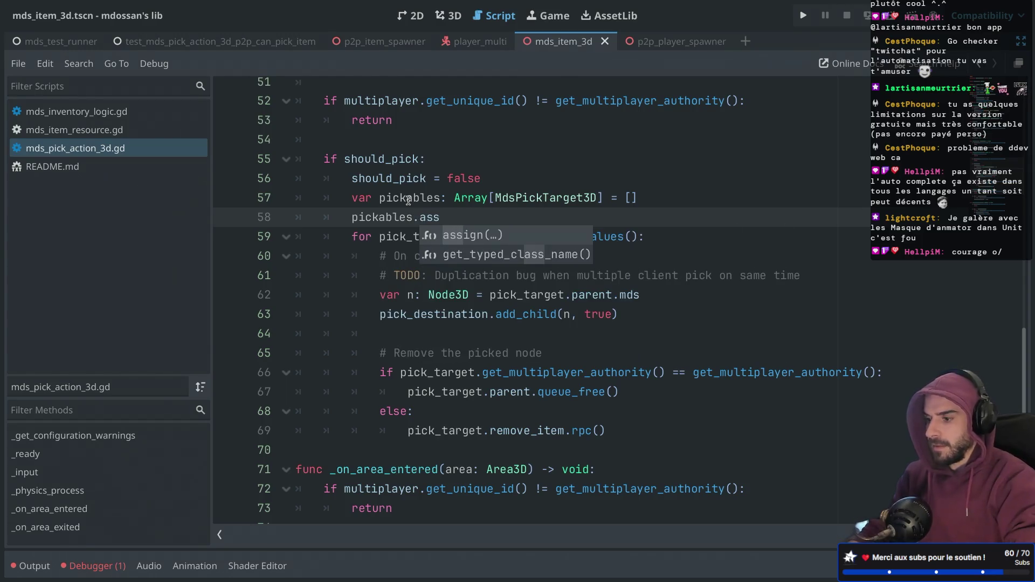
pyautogui.press('Return')
pyautogui.write('pick')
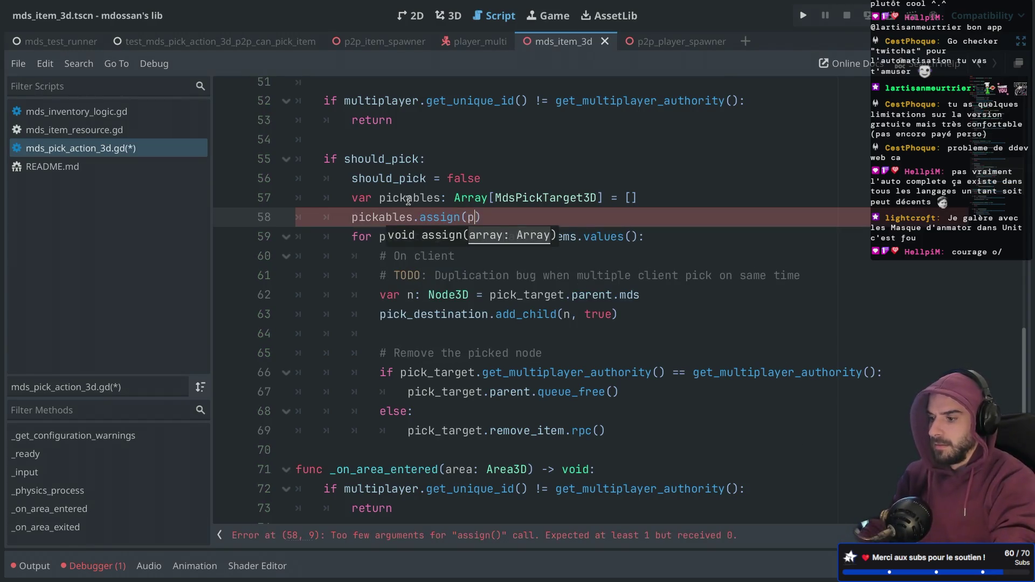
pyautogui.press('Down')
pyautogui.press('Return')
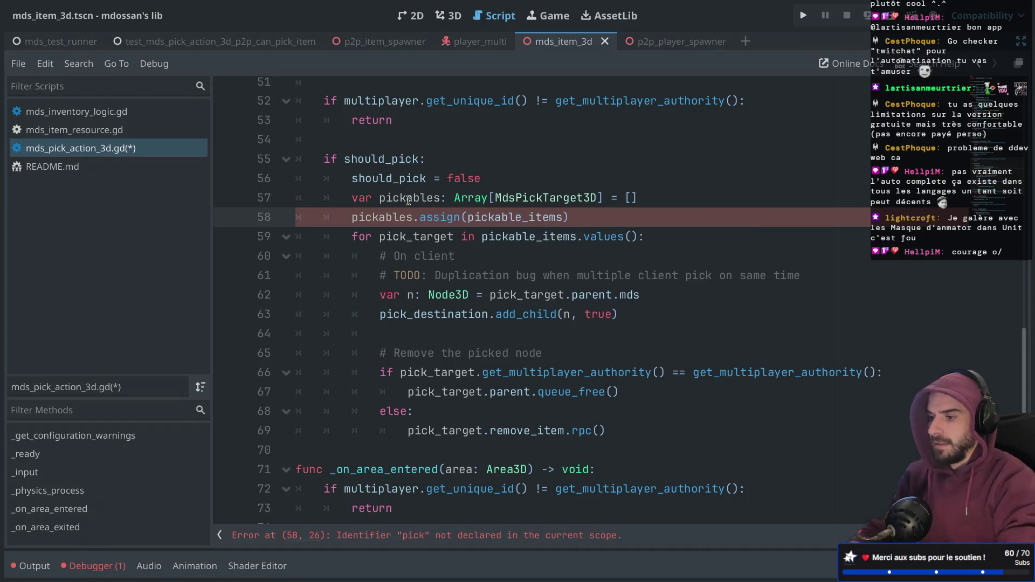
pyautogui.write('.')
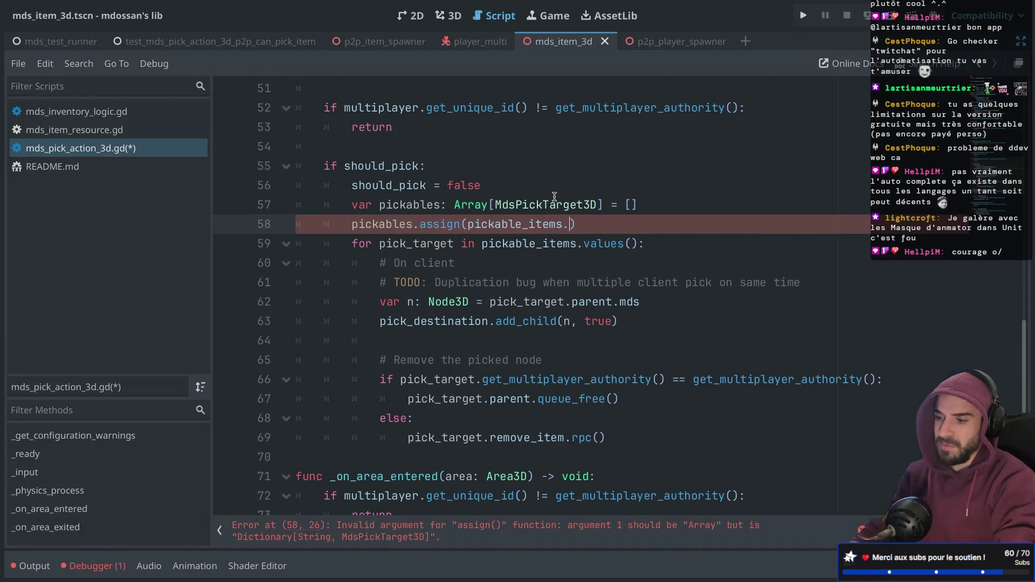
pyautogui.write('v')
pyautogui.press('Return')
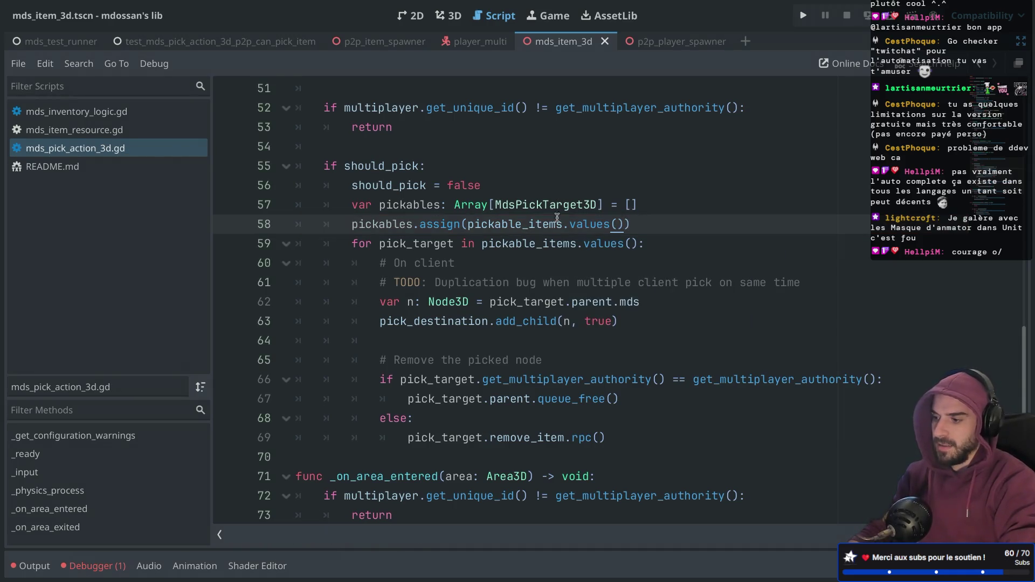
# Step: Replace `pickable_items.values()` in the loop header with `pickables`
pyautogui.doubleClick(433, 204)
pyautogui.hotkey('ctrl', 'c')
pyautogui.moveTo(481, 243); pyautogui.dragTo(636, 243)
pyautogui.hotkey('ctrl', 'v')
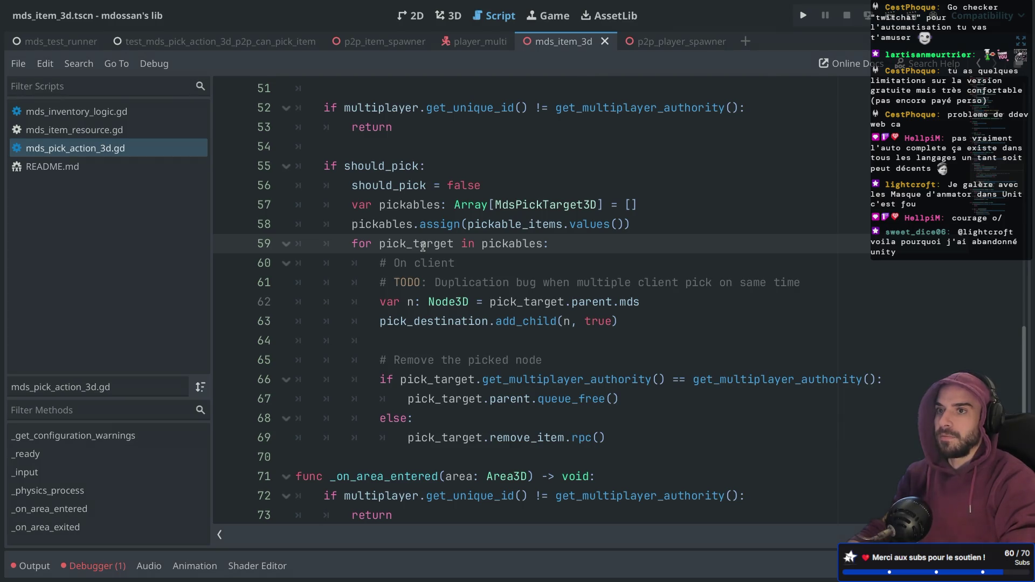
# Step: Strip the `.mds` access so line 62 reads `var n: Node3D = pick_target.parent`
pyautogui.moveTo(467, 309)
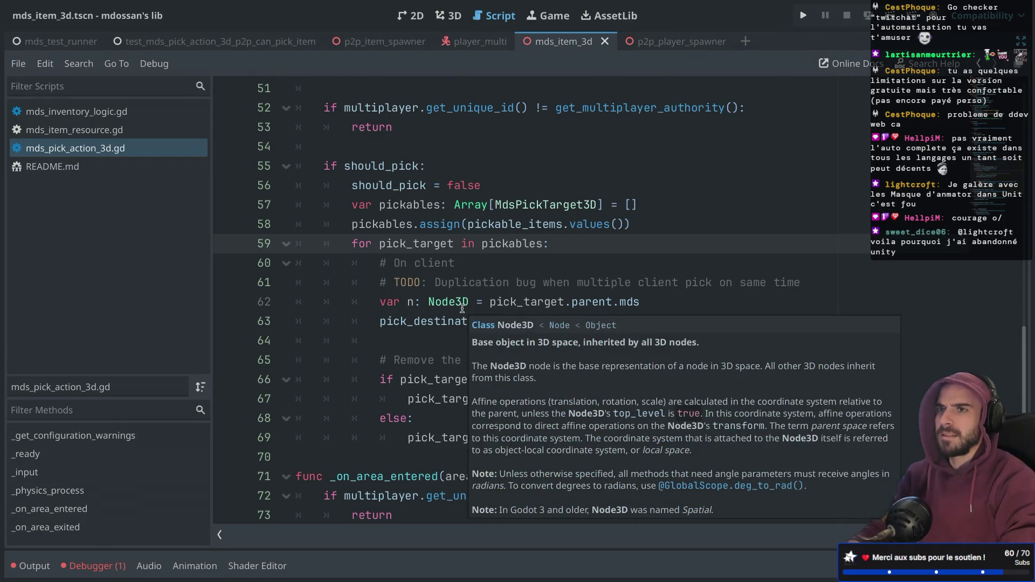
pyautogui.click(655, 303)
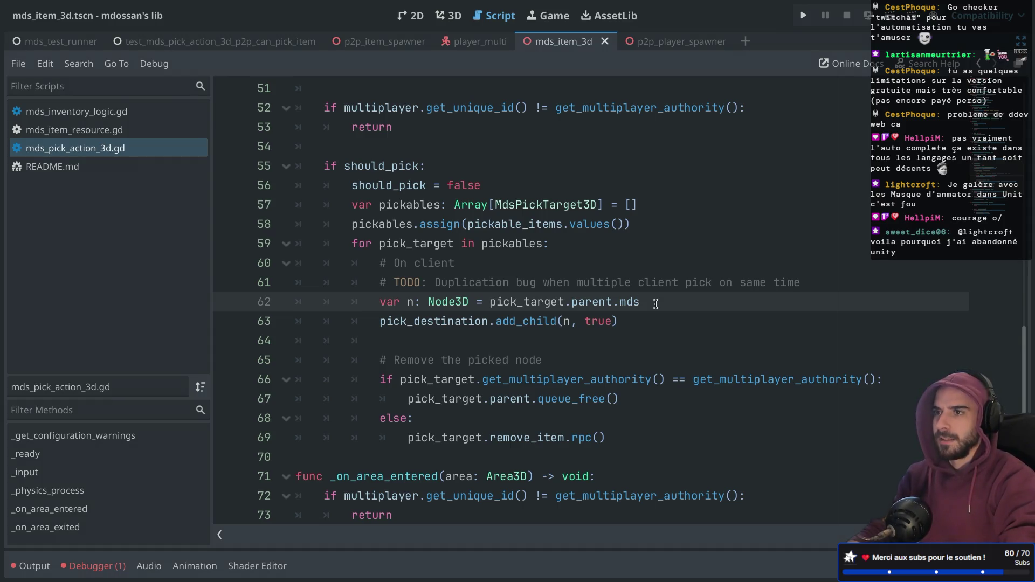
pyautogui.press('BackSpace')
pyautogui.press('BackSpace')
pyautogui.write('ds.')
pyautogui.press('BackSpace')
pyautogui.press('BackSpace')
pyautogui.hotkey('ctrl', 'space')
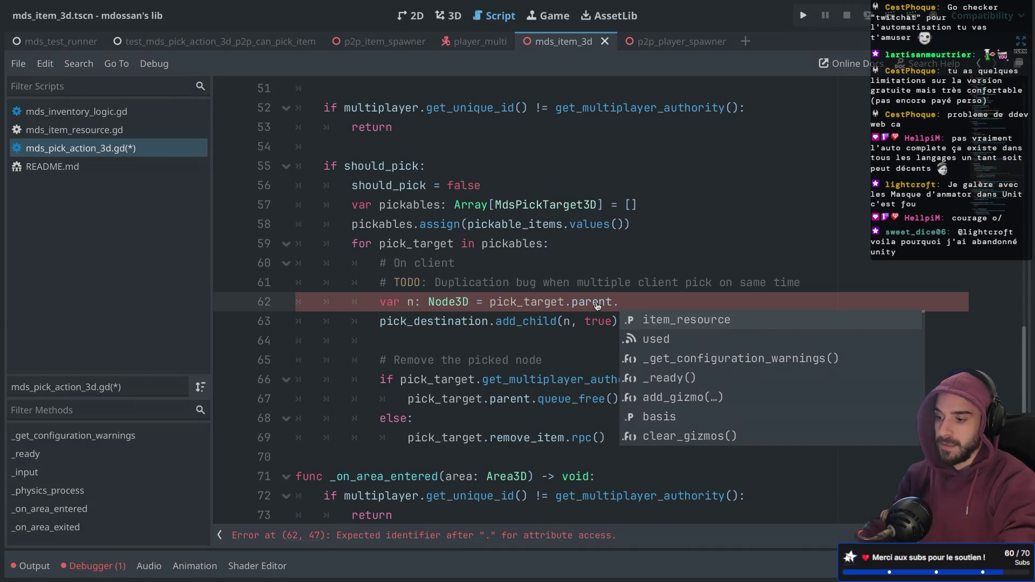
pyautogui.press('BackSpace')
# Step: Change line 62 to declare `var item: MdsItem3D = pick_target.parent`
pyautogui.doubleClick(449, 301)
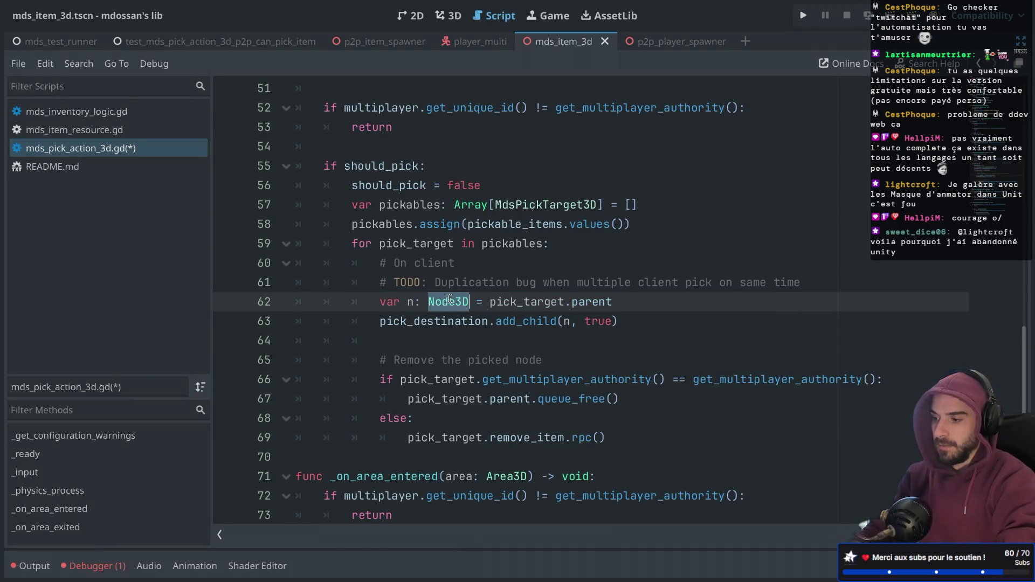
pyautogui.write('MdsItem')
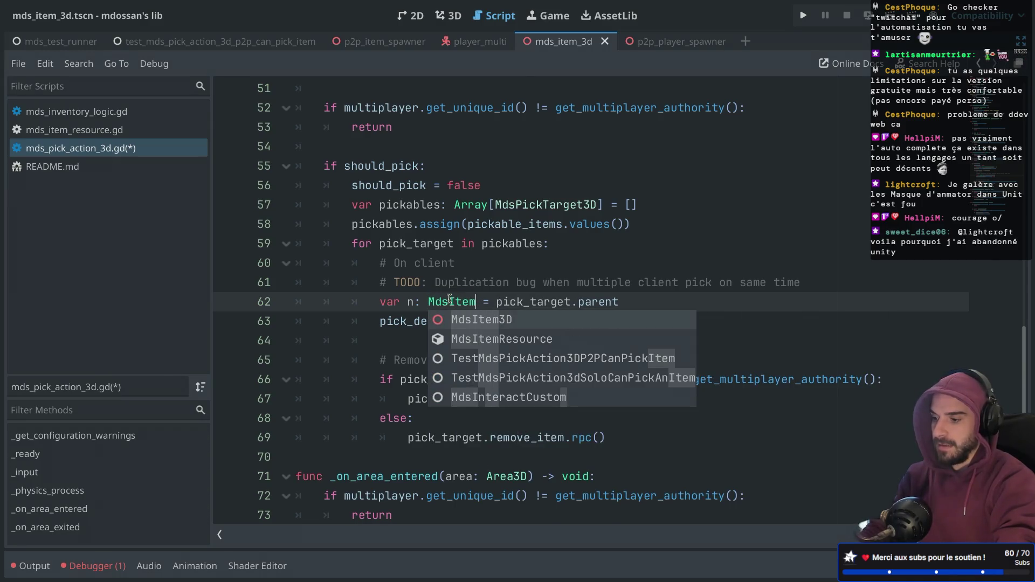
pyautogui.press('Return')
pyautogui.doubleClick(412, 302)
pyautogui.press('BackSpace')
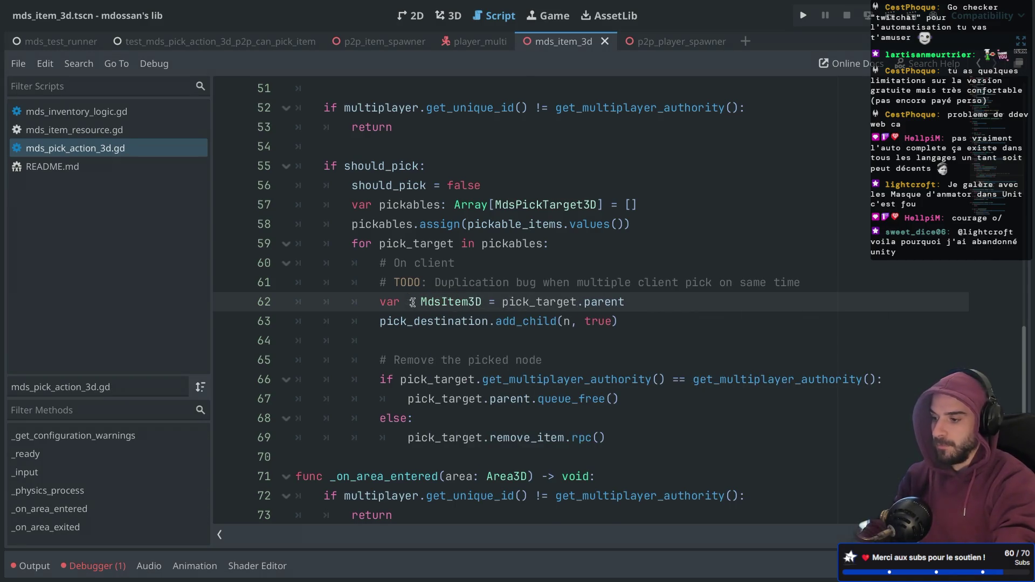
pyautogui.write('item')
pyautogui.click(508, 282)
pyautogui.scroll(-1, 485, 269)
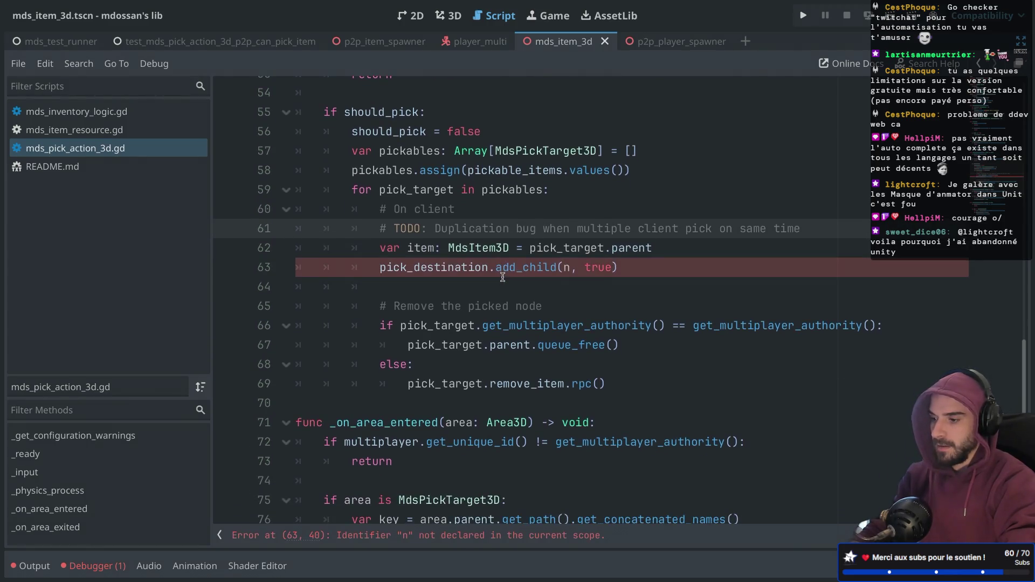
pyautogui.doubleClick(419, 249)
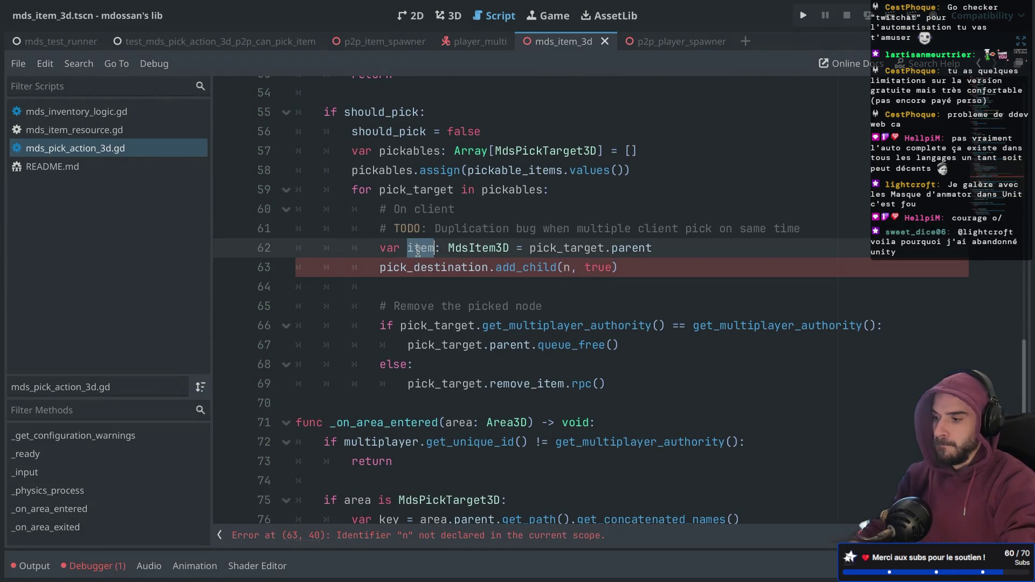
pyautogui.scroll(1, 417, 252)
# Step: Insert a new line after the item declaration, starting it with `in`
pyautogui.doubleClick(434, 285)
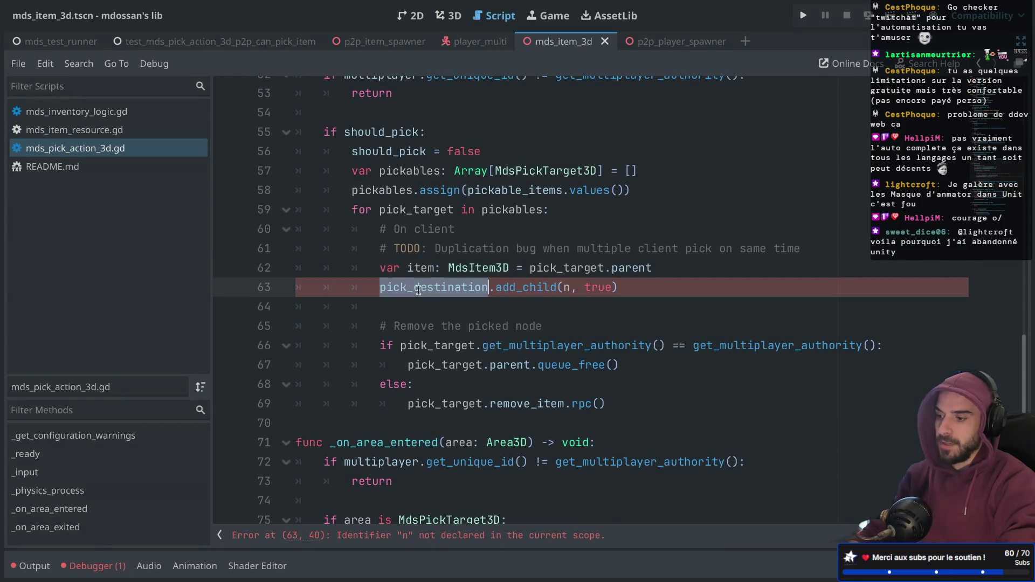
pyautogui.click(673, 271)
pyautogui.press('Return')
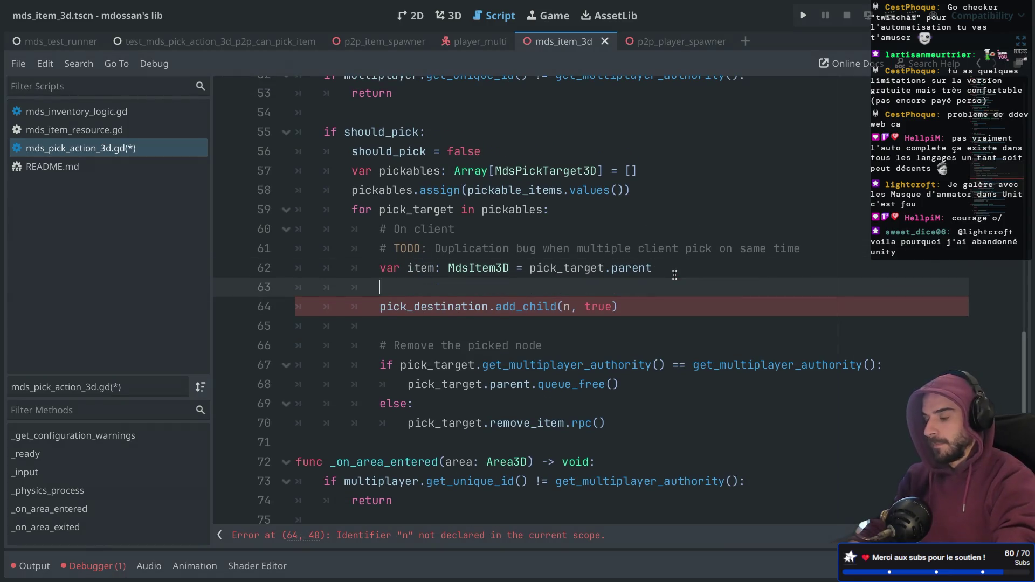
pyautogui.write('in')
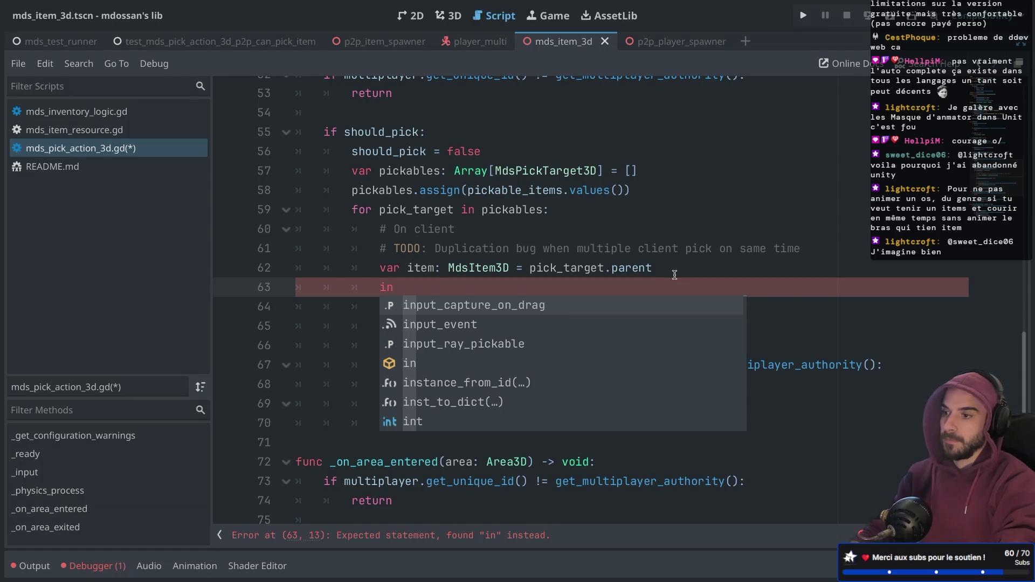
# Step: Write `pick_destination.pick_item(item)` on line 63
pyautogui.press('BackSpace')
pyautogui.press('BackSpace')
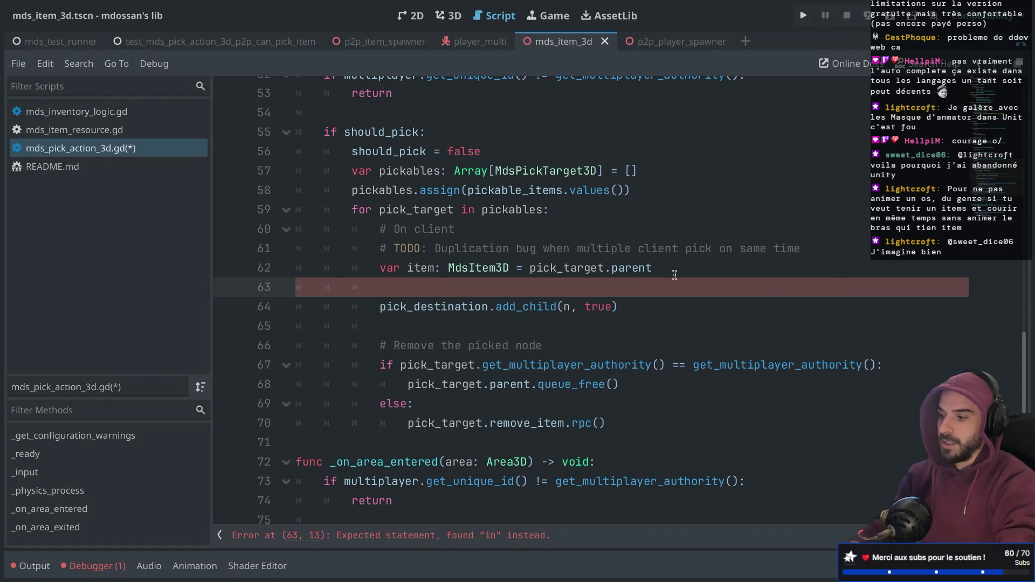
pyautogui.write('pic')
pyautogui.press('Return')
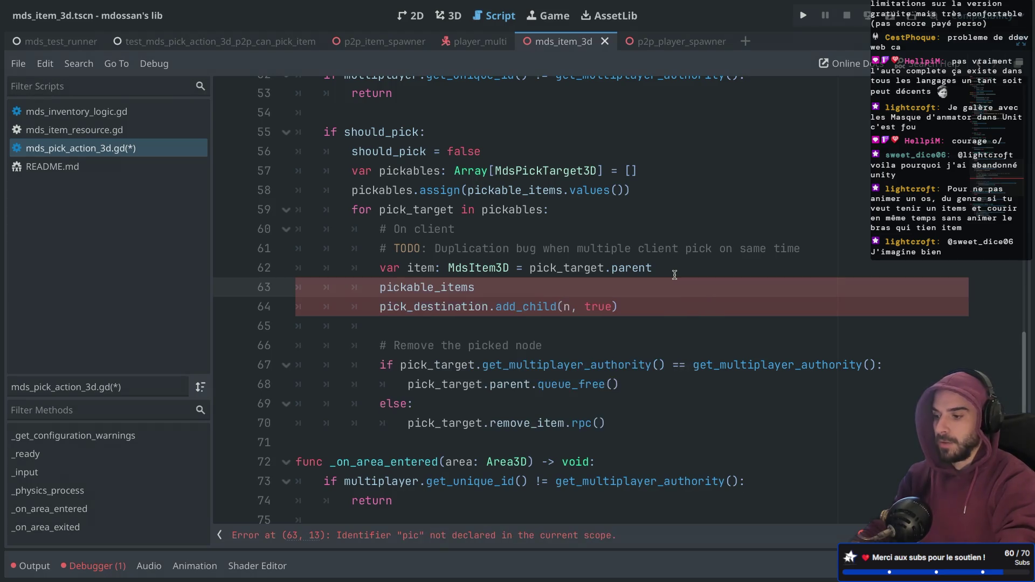
pyautogui.press('BackSpace')
pyautogui.press('BackSpace')
pyautogui.press('BackSpace')
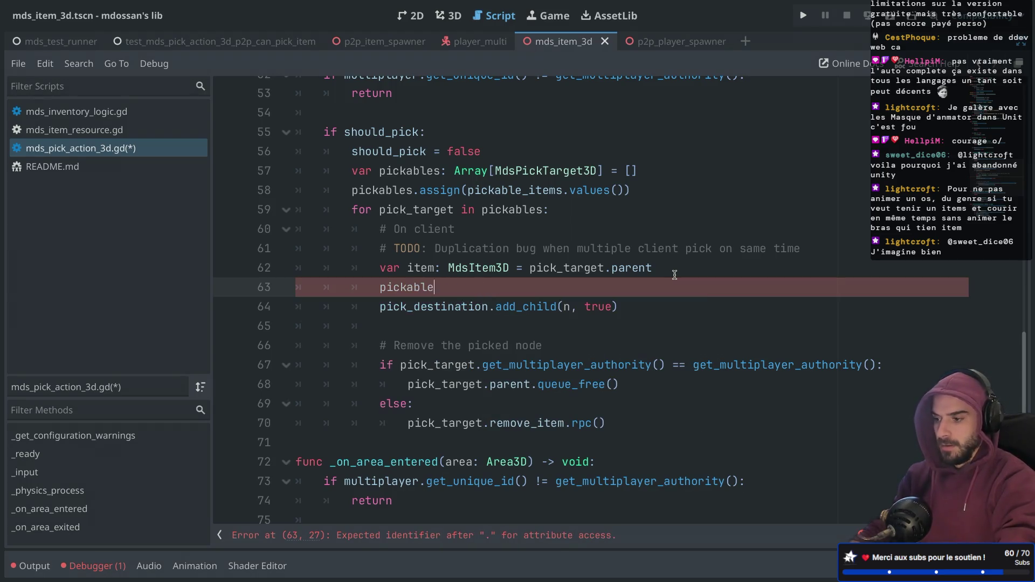
pyautogui.write('_de')
pyautogui.press('Return')
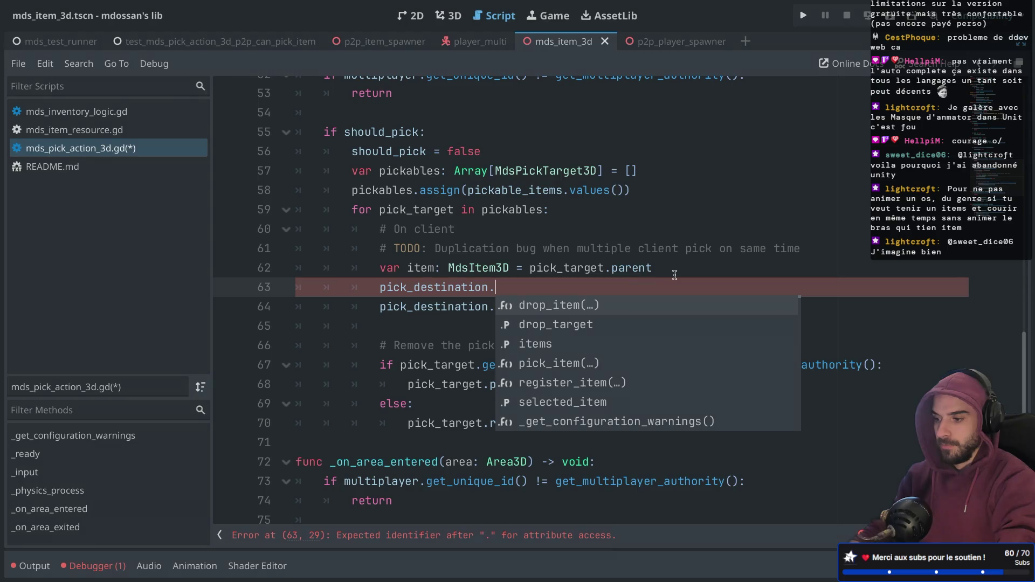
pyautogui.write('pi')
pyautogui.press('Return')
pyautogui.write('item(item')
pyautogui.press('Escape')
# Step: Append `.duplicate()` to the parent on line 62 and comment out the add_child line
pyautogui.click(526, 270)
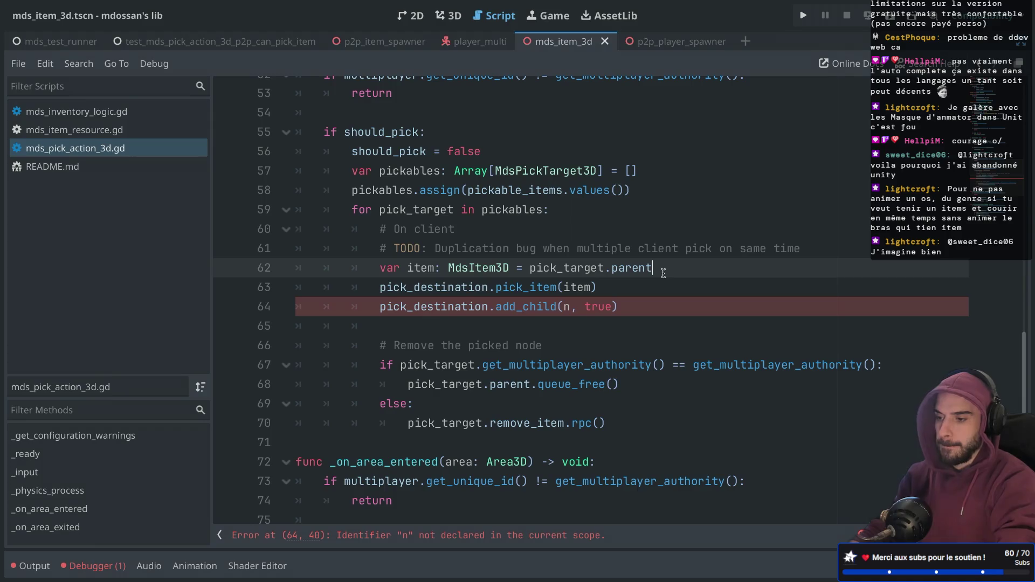
pyautogui.write('dup')
pyautogui.press('Return')
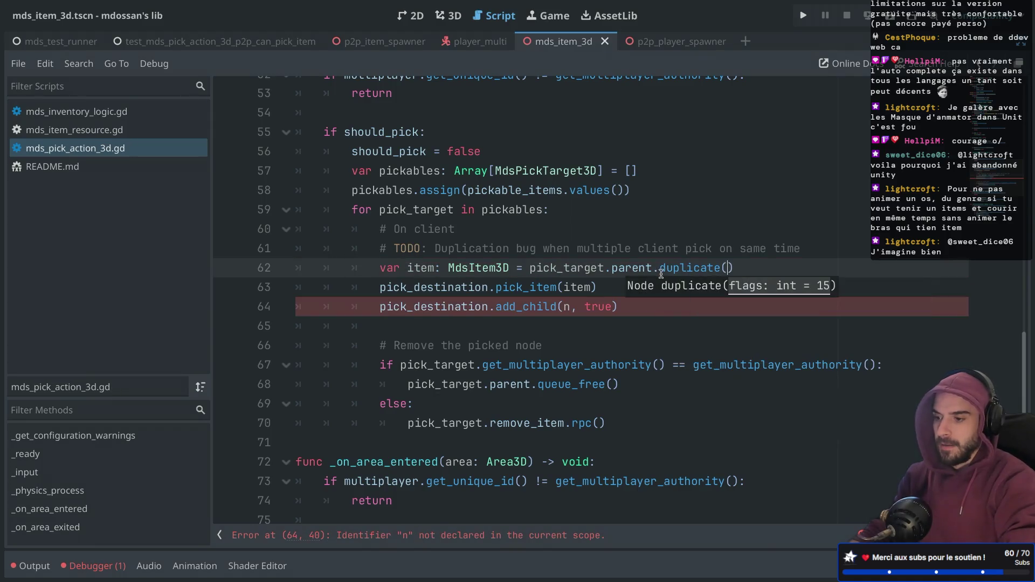
pyautogui.click(744, 268)
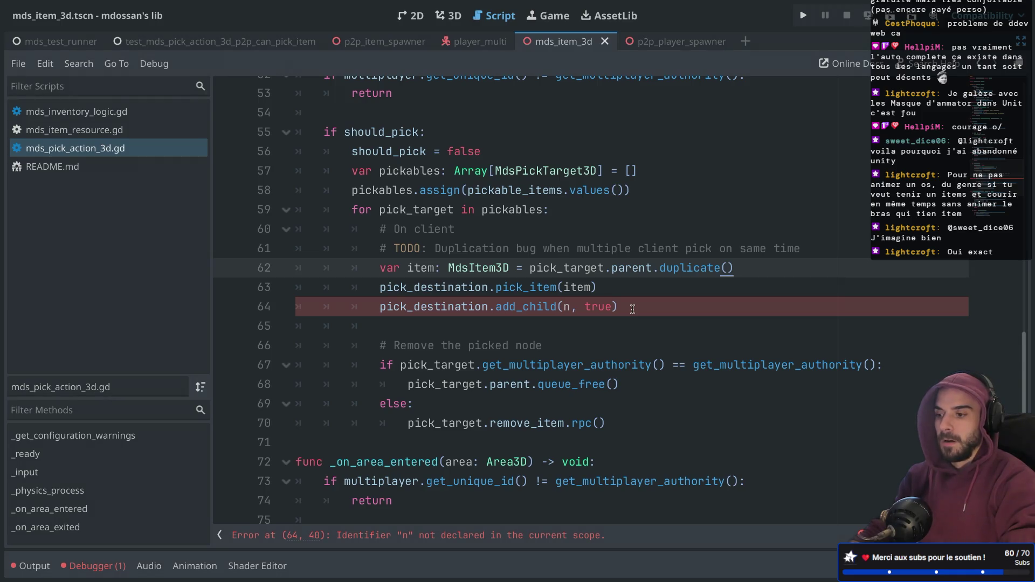
pyautogui.click(382, 308)
pyautogui.write('#')
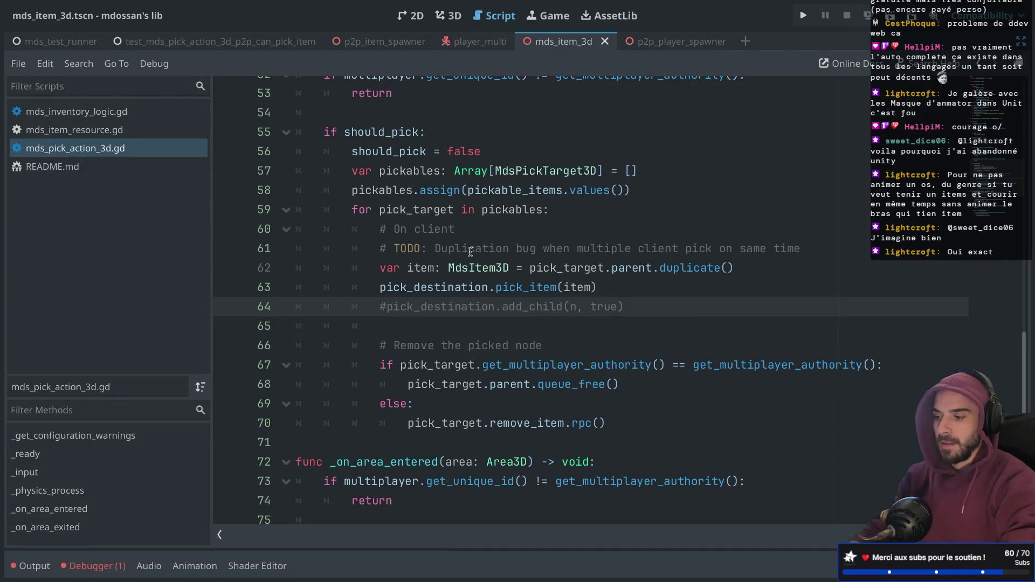
# Step: Review the new duplicate and pick_item code and the surrounding comments in the pick loop
pyautogui.moveTo(393, 249); pyautogui.dragTo(814, 246)
pyautogui.click(653, 284)
pyautogui.moveTo(639, 268)
pyautogui.mouseDown()
pyautogui.moveTo(686, 281)
pyautogui.moveTo(690, 295)
pyautogui.mouseUp()
pyautogui.click(595, 289)
pyautogui.moveTo(563, 231); pyautogui.dragTo(588, 211)
pyautogui.press('Down')
pyautogui.press('Down')
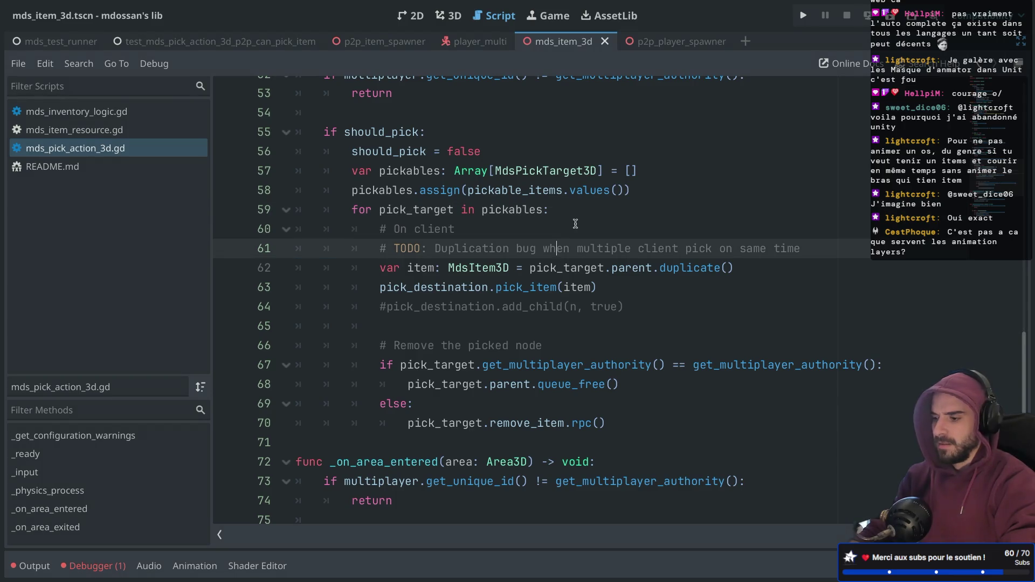
pyautogui.moveTo(393, 230); pyautogui.dragTo(487, 230)
pyautogui.click(502, 267)
pyautogui.scroll(-1, 503, 264)
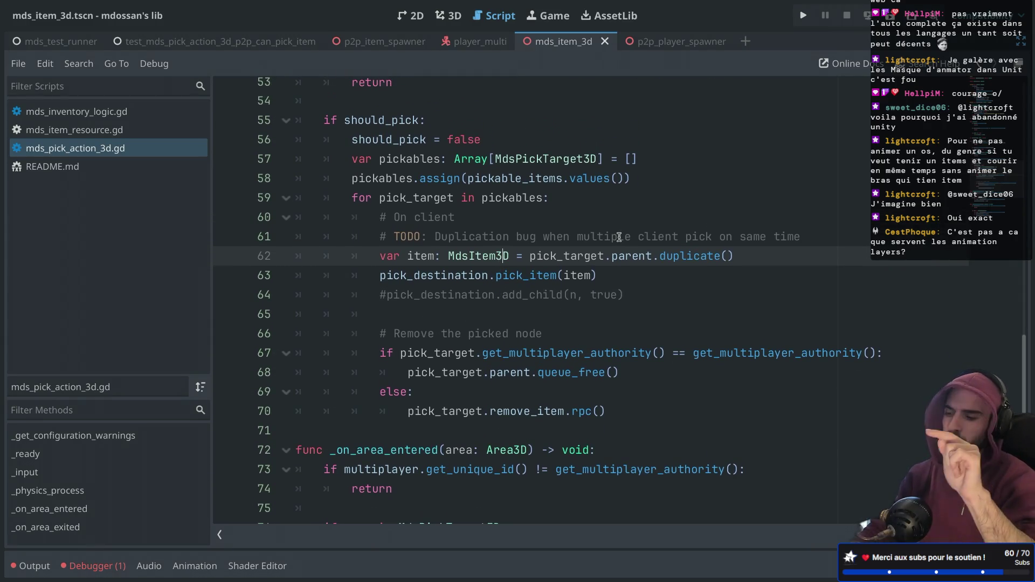
pyautogui.moveTo(618, 257); pyautogui.dragTo(686, 260)
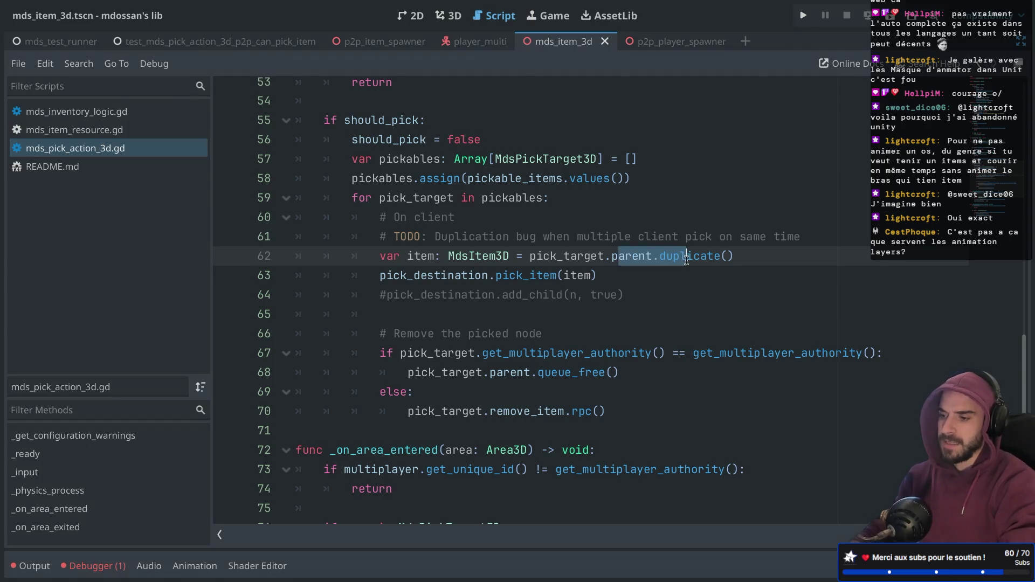
pyautogui.click(525, 221)
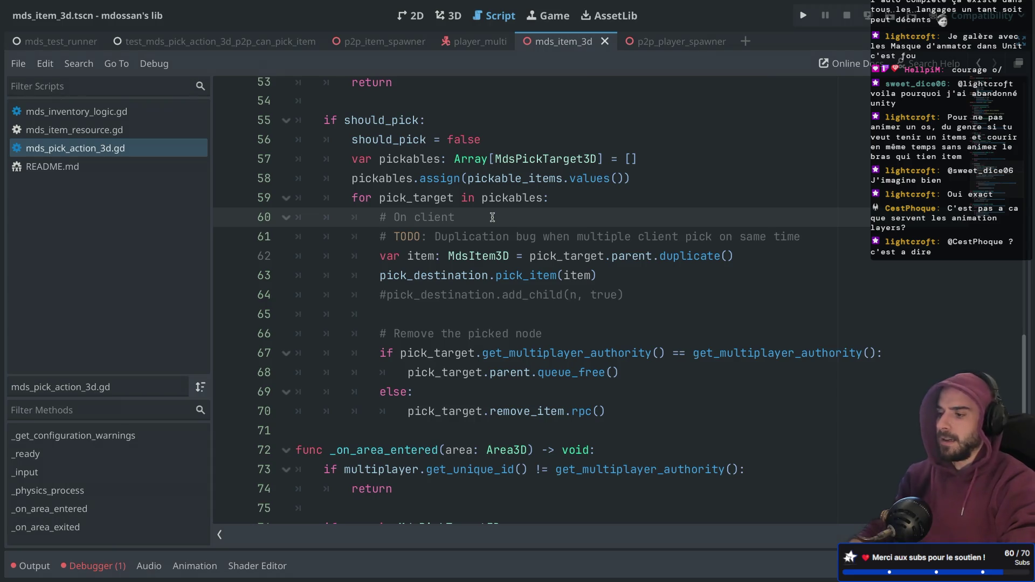
pyautogui.scroll(3, 494, 242)
pyautogui.scroll(-3, 491, 242)
pyautogui.scroll(-2, 492, 242)
pyautogui.scroll(3, 492, 242)
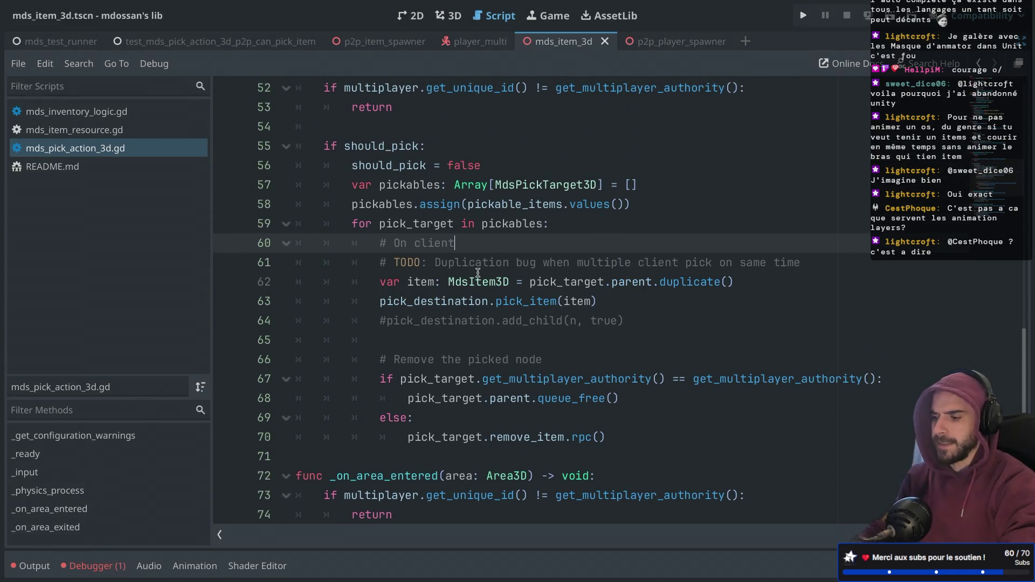
pyautogui.scroll(-1, 477, 273)
pyautogui.click(549, 273)
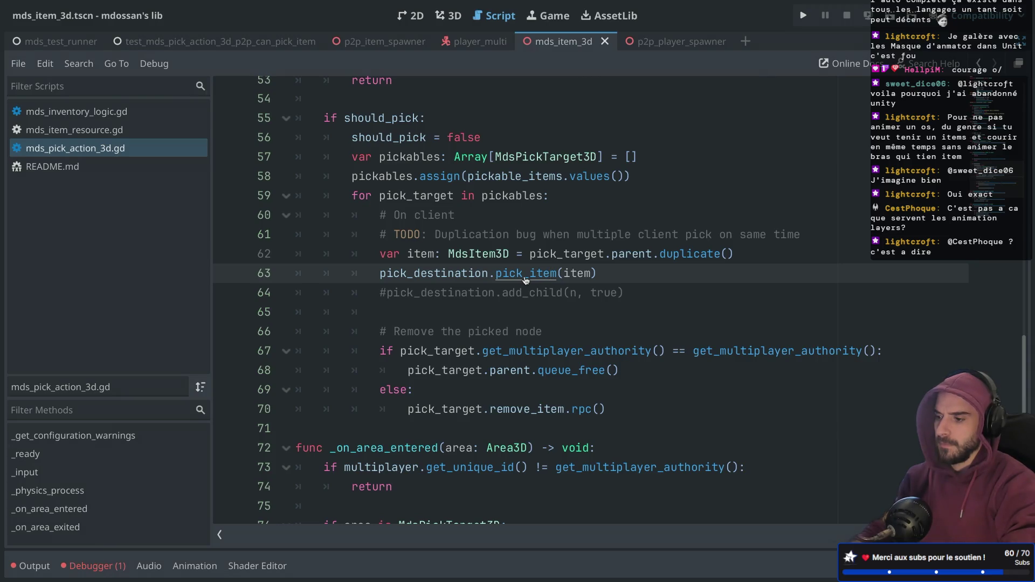
# Step: Delete the commented-out `add_child` line, leaving `pick_item` as the only call
pyautogui.moveTo(525, 279)
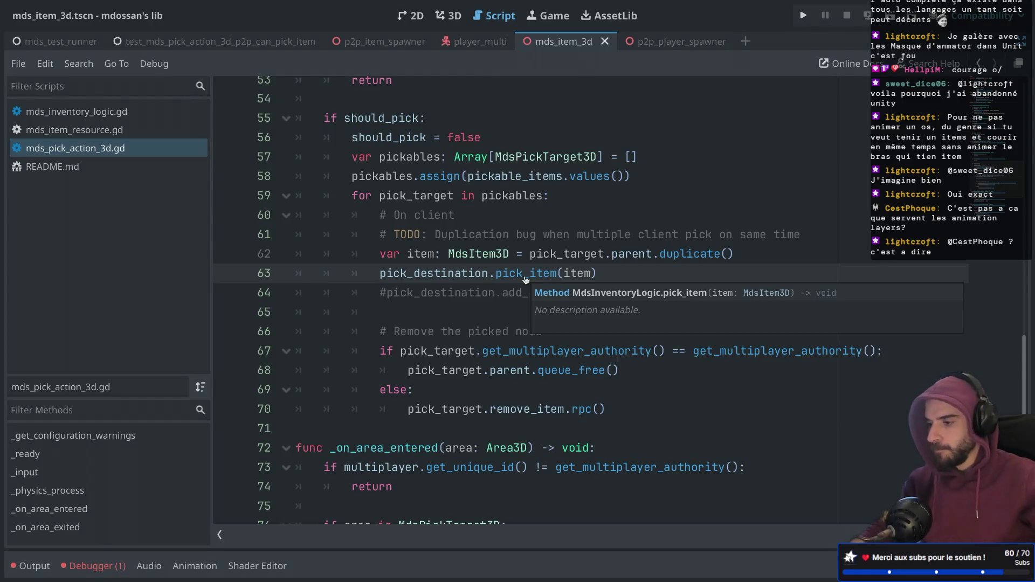
pyautogui.click(503, 293)
pyautogui.moveTo(635, 288); pyautogui.dragTo(635, 279)
pyautogui.press('BackSpace')
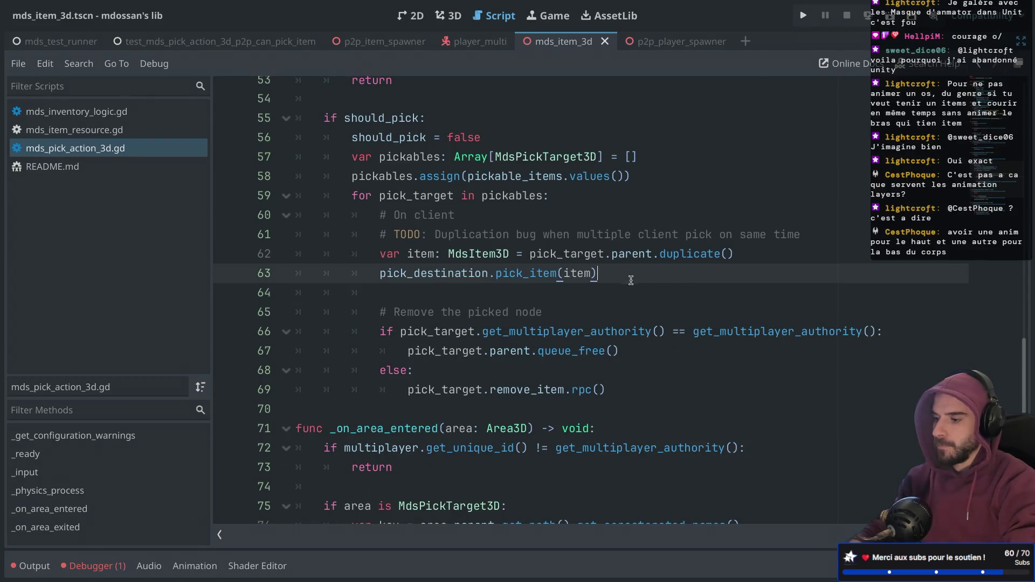
pyautogui.doubleClick(488, 312)
# Step: Change the removal comment to `# Remove the item from world`
pyautogui.write('item ')
pyautogui.write('from world')
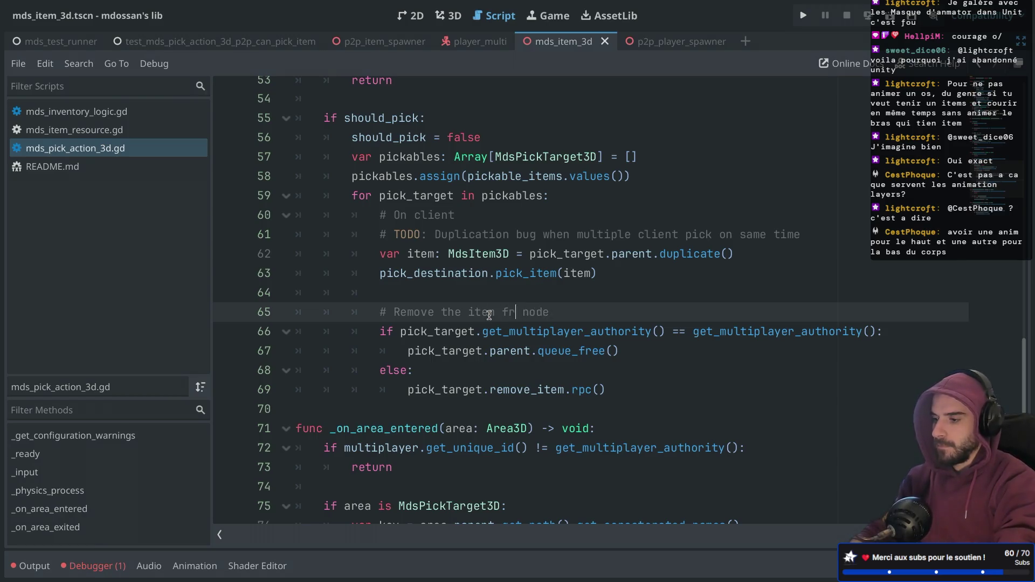
pyautogui.hotkey('shift', 'End')
pyautogui.press('Delete')
# Step: Reword the line 60 comment to `# Put the item in inventory`
pyautogui.scroll(-1, 456, 316)
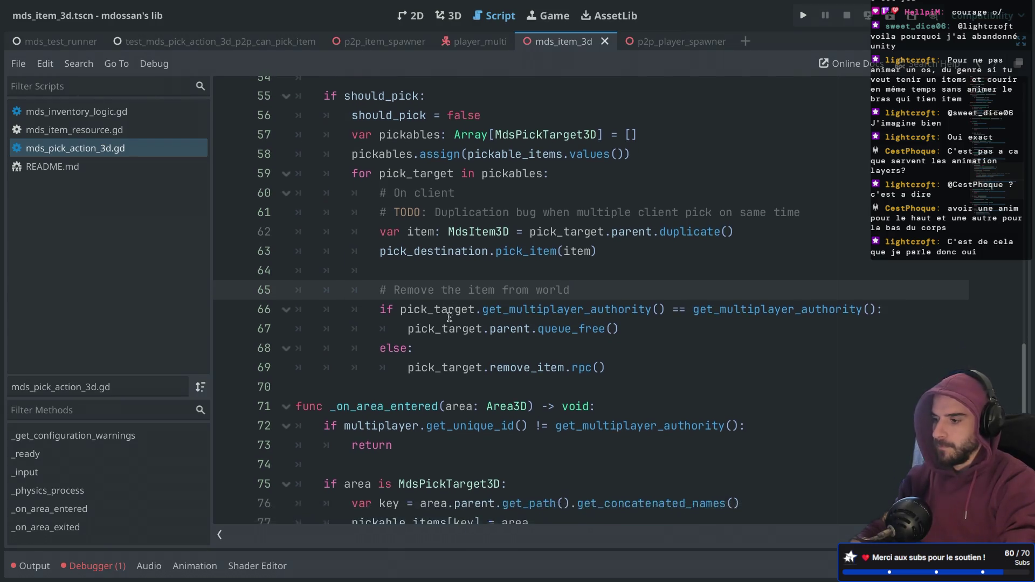
pyautogui.scroll(2, 455, 316)
pyautogui.moveTo(394, 237); pyautogui.dragTo(466, 236)
pyautogui.write('Put the ite')
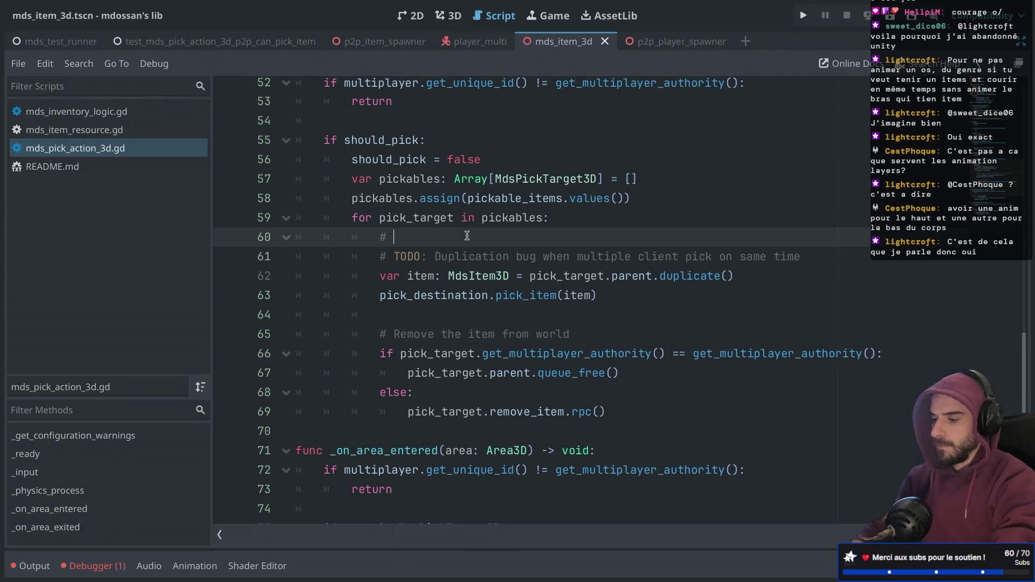
pyautogui.write('m in inven')
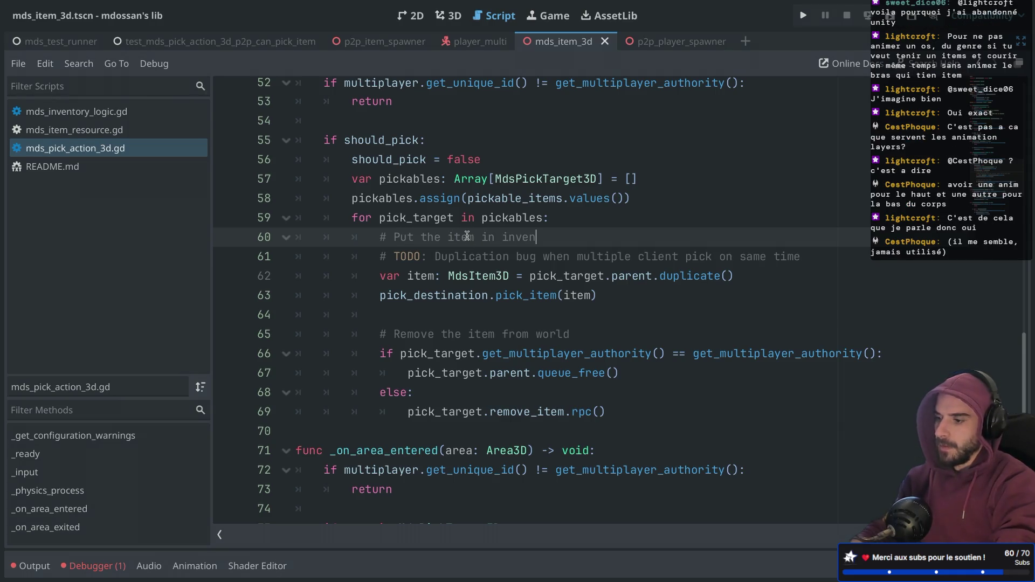
pyautogui.write('tory')
pyautogui.press('Return')
# Step: Add a comment line noting the item is duplicated to handle peer-to-peer multiplayer
pyautogui.write('@# For no')
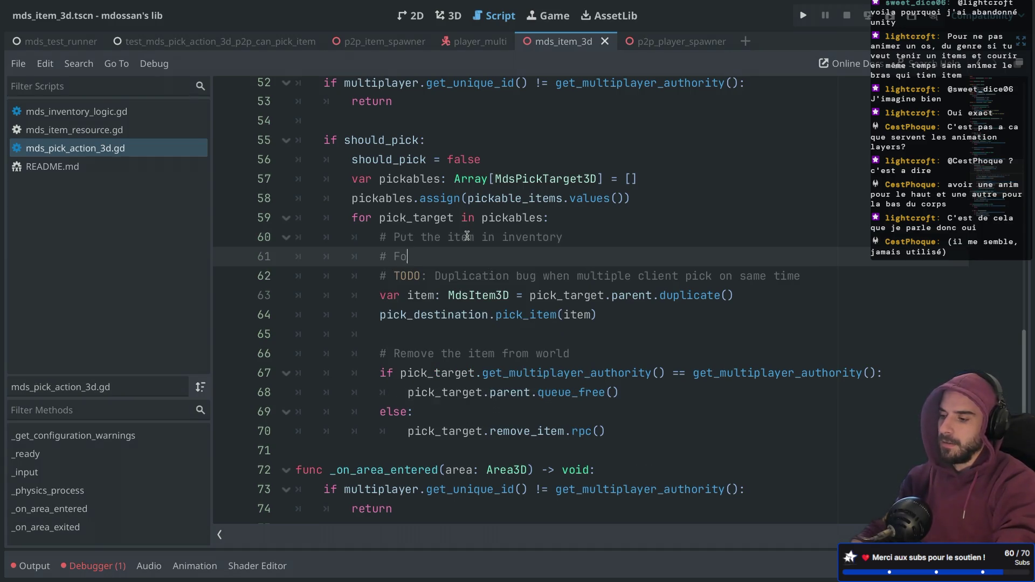
pyautogui.write(' we duplicate it ')
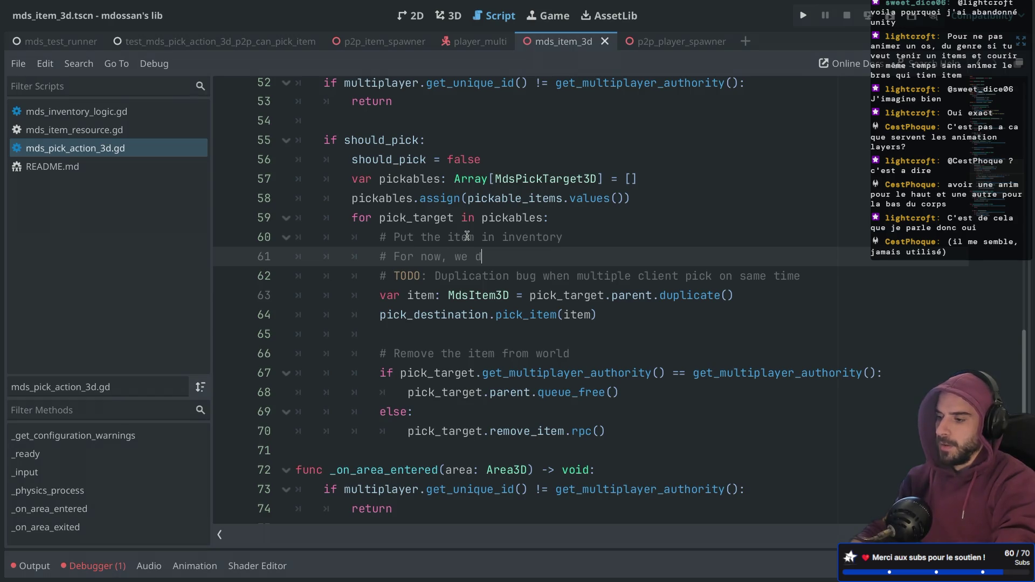
pyautogui.write('to')
pyautogui.write('handle peer-t0')
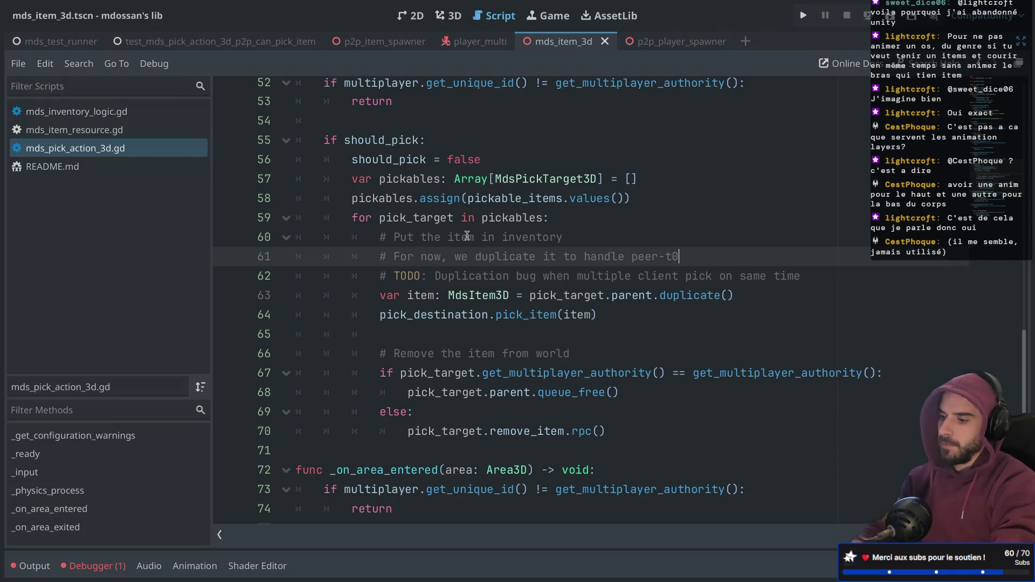
pyautogui.press('BackSpace')
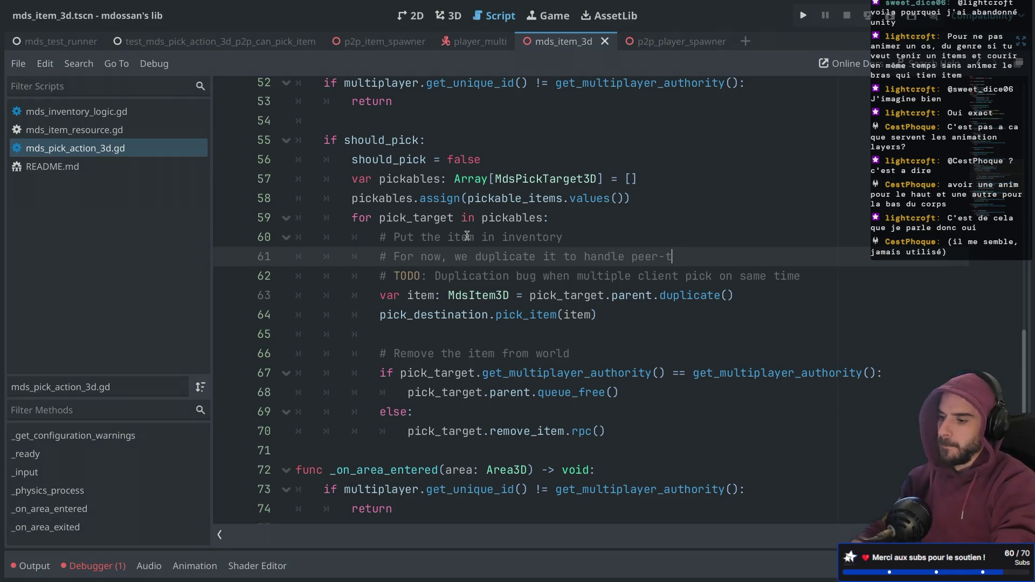
pyautogui.write('peer m')
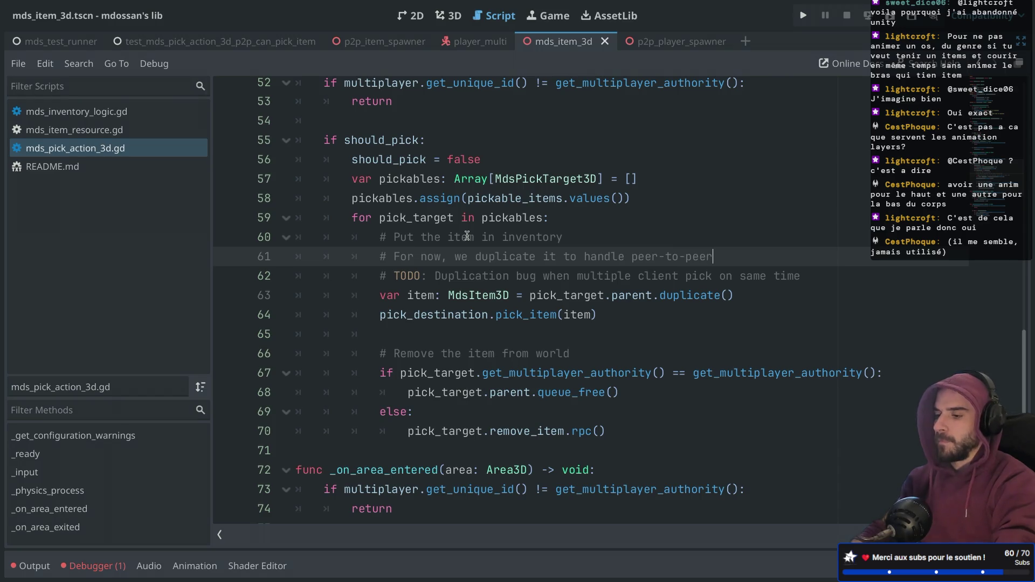
pyautogui.write('ultiplayer auth')
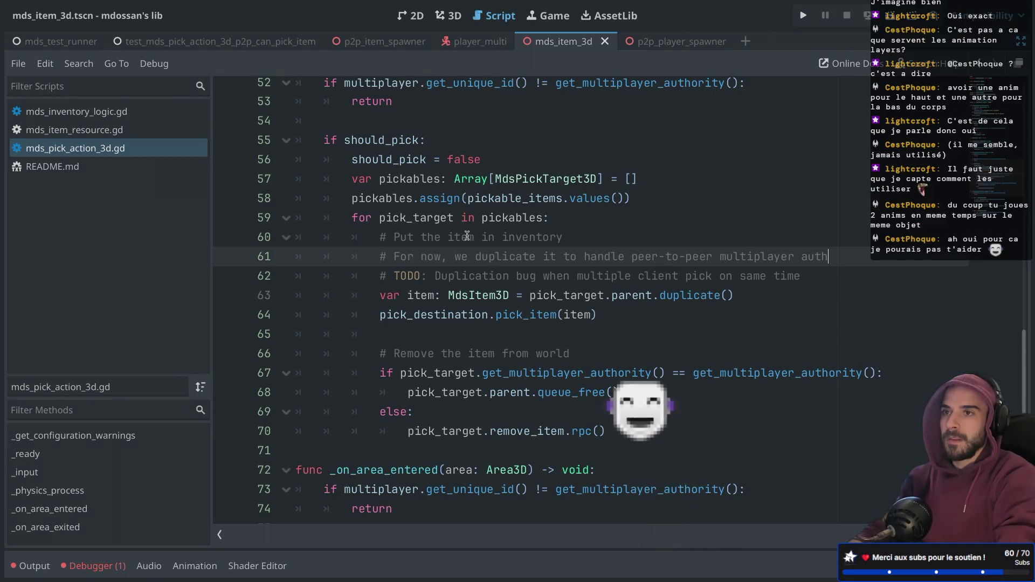
pyautogui.click(502, 219)
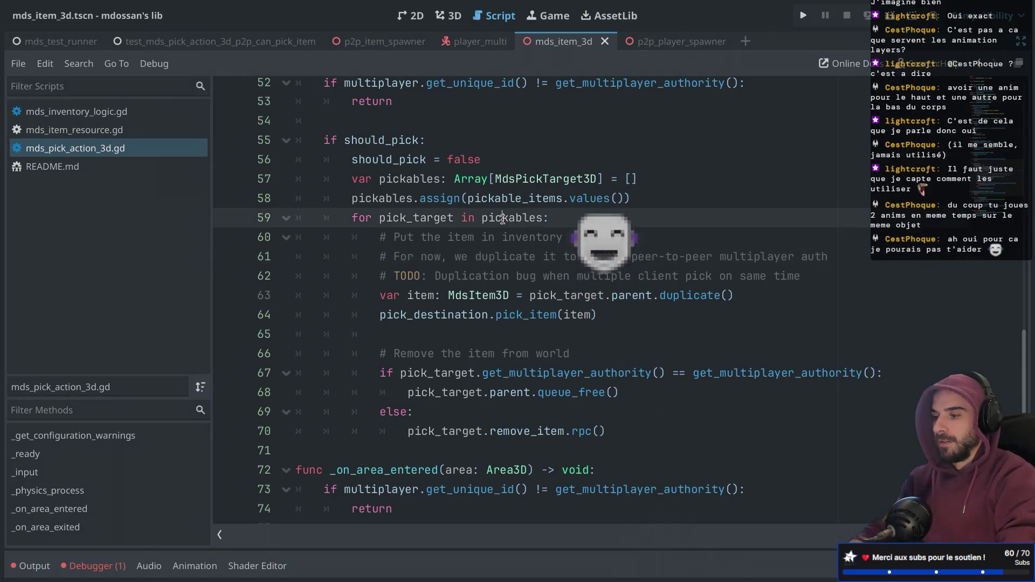
pyautogui.scroll(-2, 503, 220)
pyautogui.scroll(-2, 502, 220)
pyautogui.scroll(5, 503, 221)
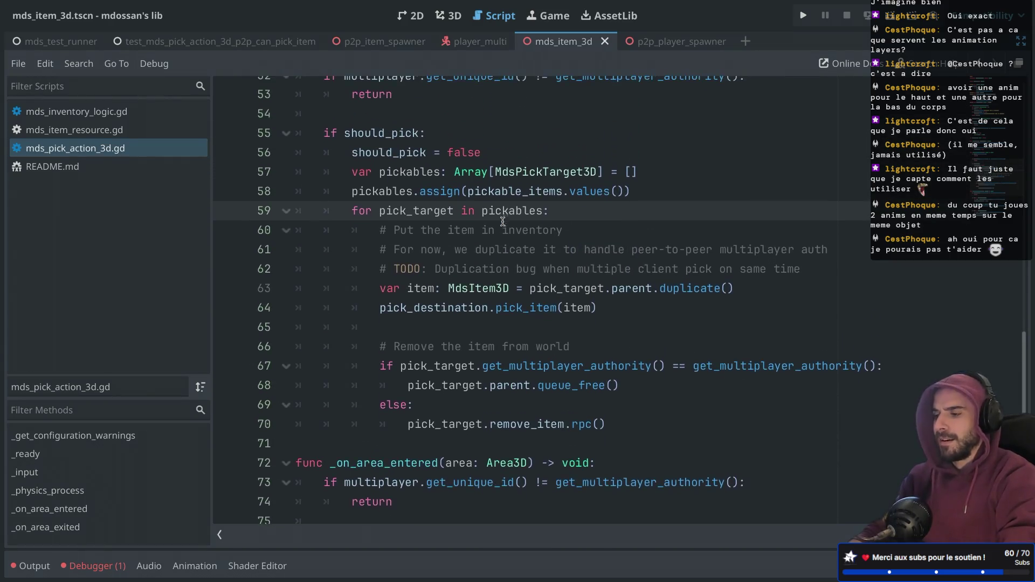
pyautogui.scroll(4, 503, 223)
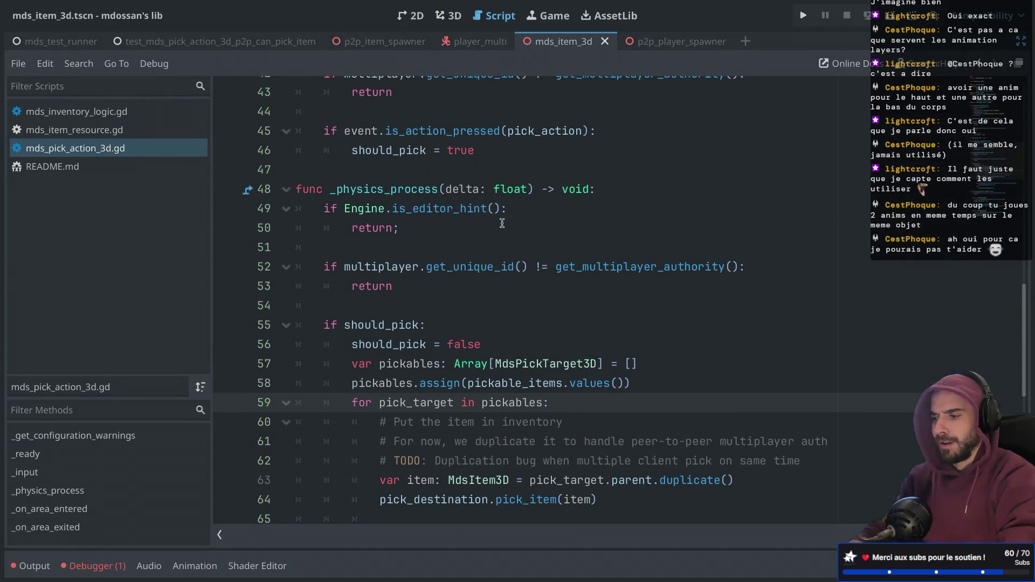
pyautogui.scroll(-4, 502, 222)
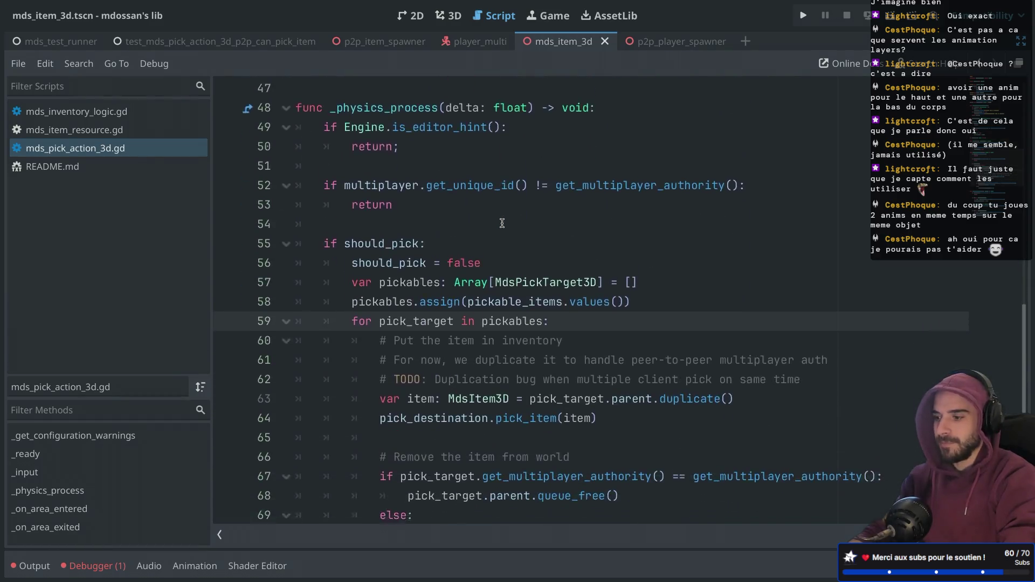
pyautogui.scroll(-2, 502, 222)
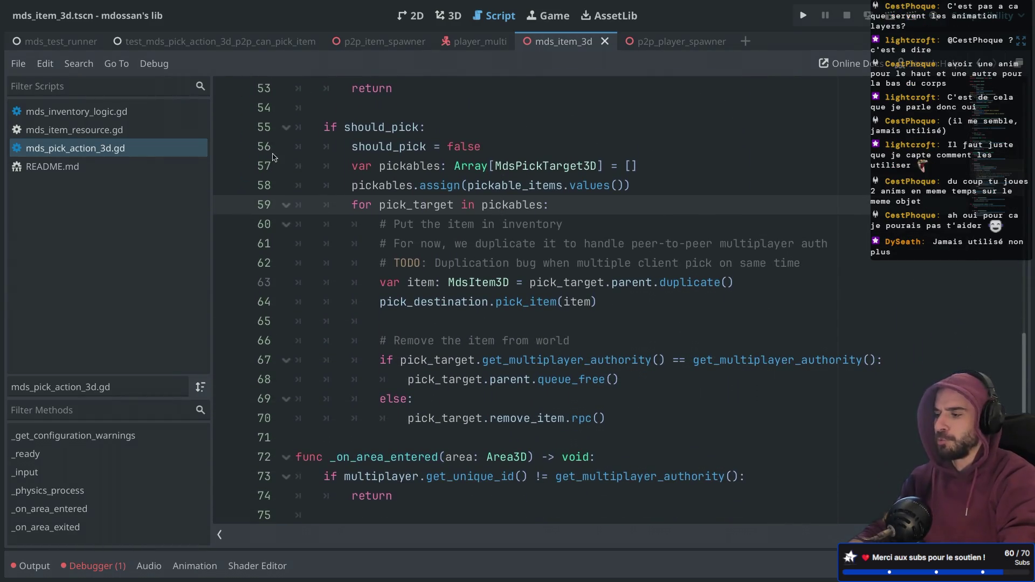
pyautogui.moveTo(214, 144); pyautogui.dragTo(182, 146)
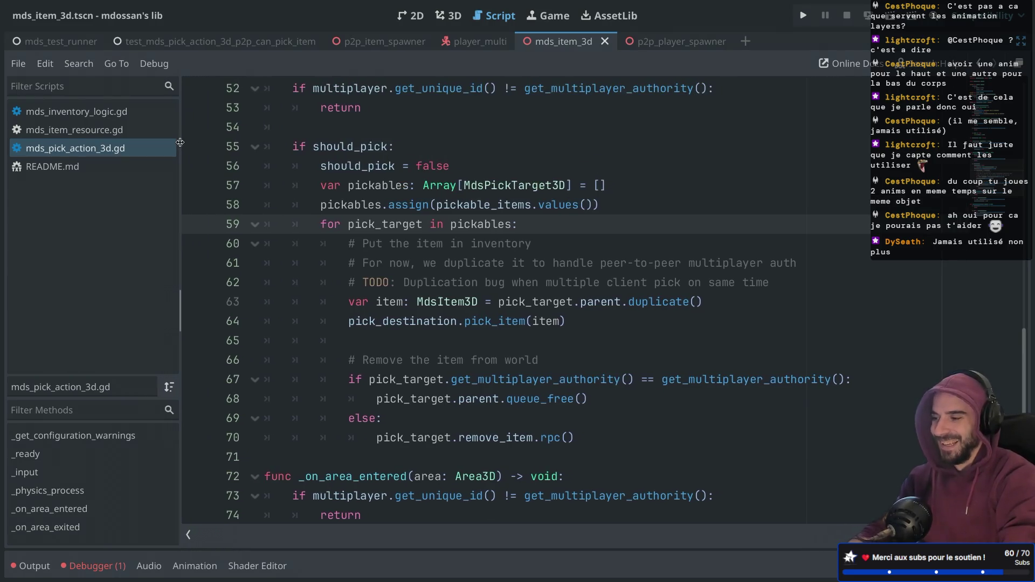
pyautogui.scroll(-2, 399, 279)
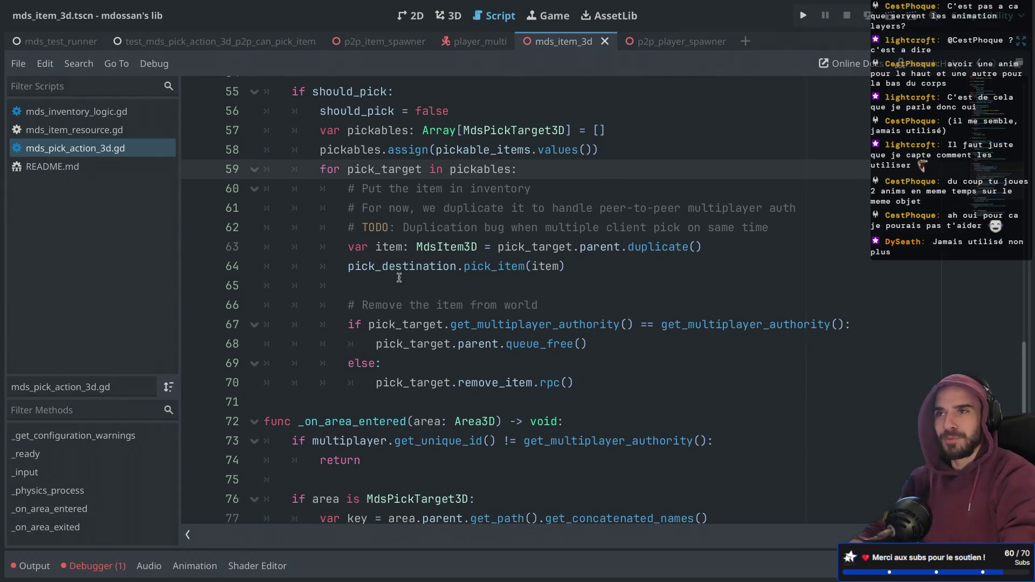
pyautogui.scroll(-2, 399, 278)
pyautogui.scroll(4, 399, 278)
pyautogui.scroll(12, 399, 278)
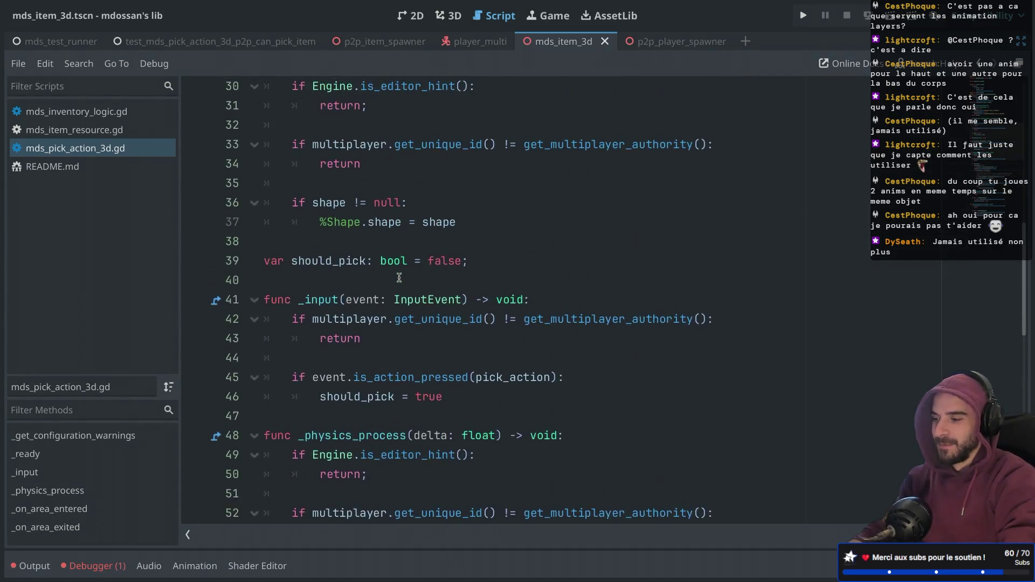
pyautogui.scroll(2, 399, 277)
pyautogui.scroll(-11, 399, 278)
pyautogui.scroll(-5, 399, 278)
pyautogui.click(479, 251)
# Step: Jump to the pick_item definition in mds_inventory_logic.gd
pyautogui.keyDown('ctrl'); pyautogui.click(508, 267); pyautogui.keyUp('ctrl')
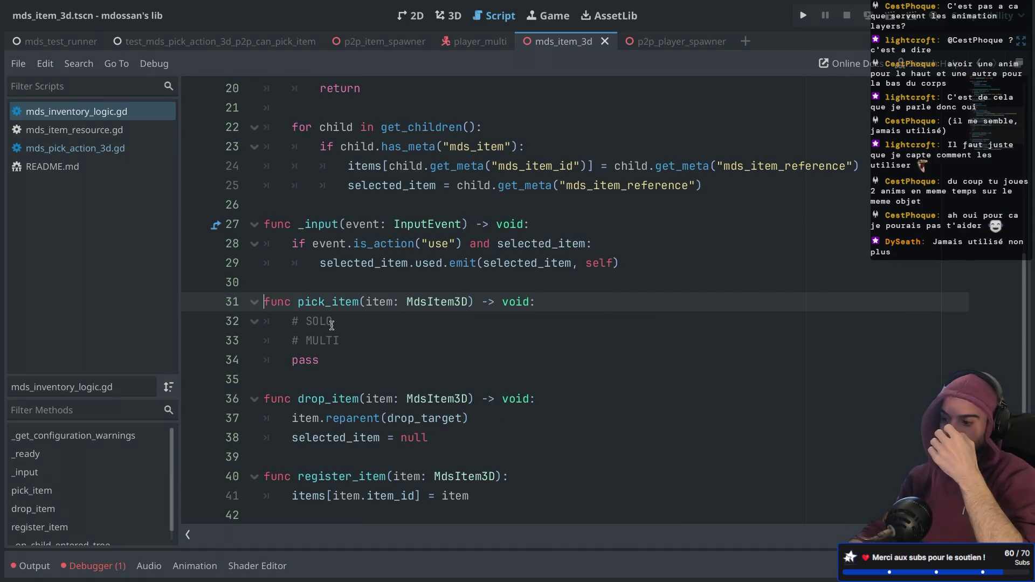
pyautogui.hotkey('ctrl', 'shift', 'F11')
pyautogui.hotkey('ctrl', 'shift', 'F11')
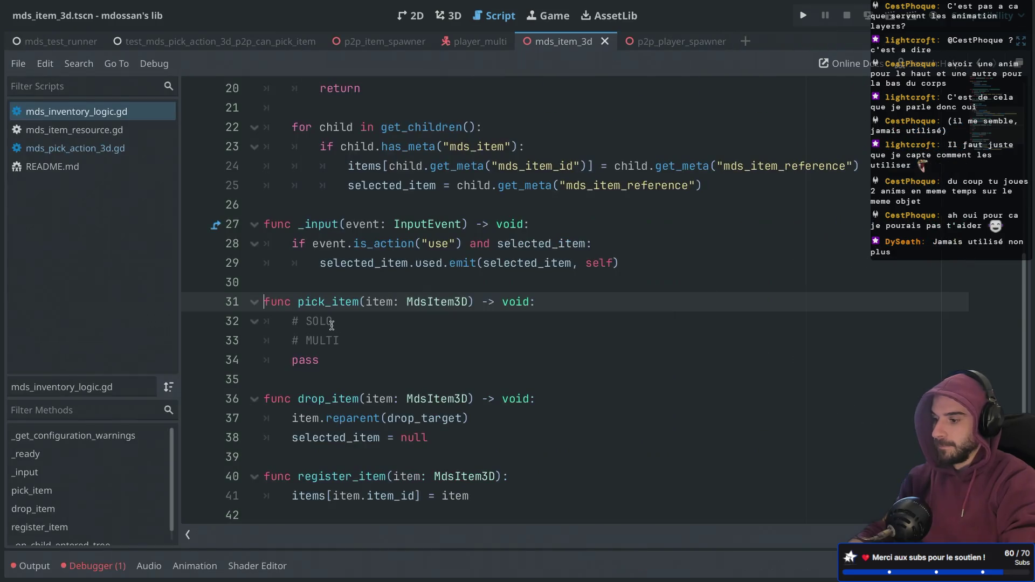
pyautogui.scroll(6, 331, 325)
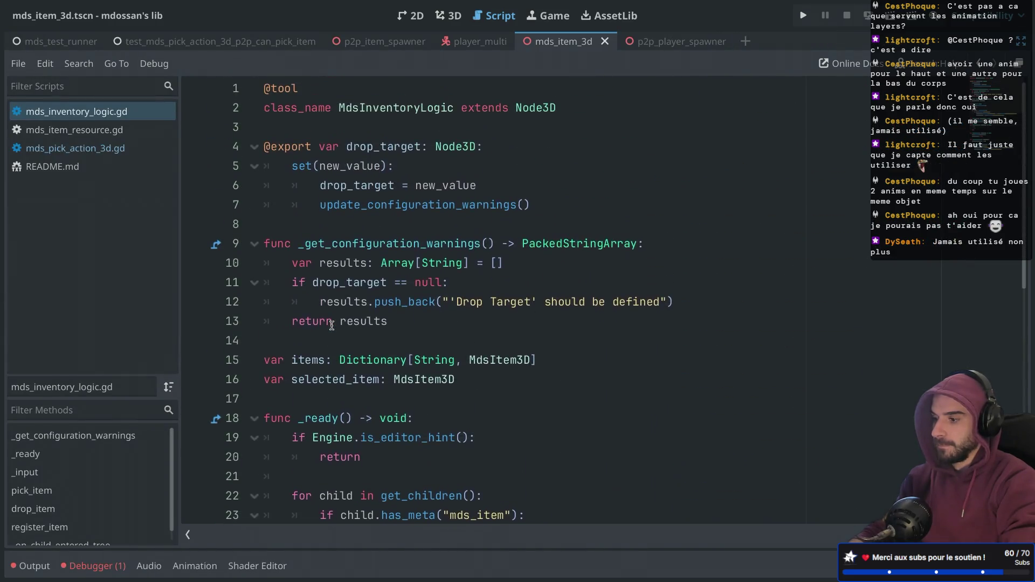
pyautogui.moveTo(311, 141)
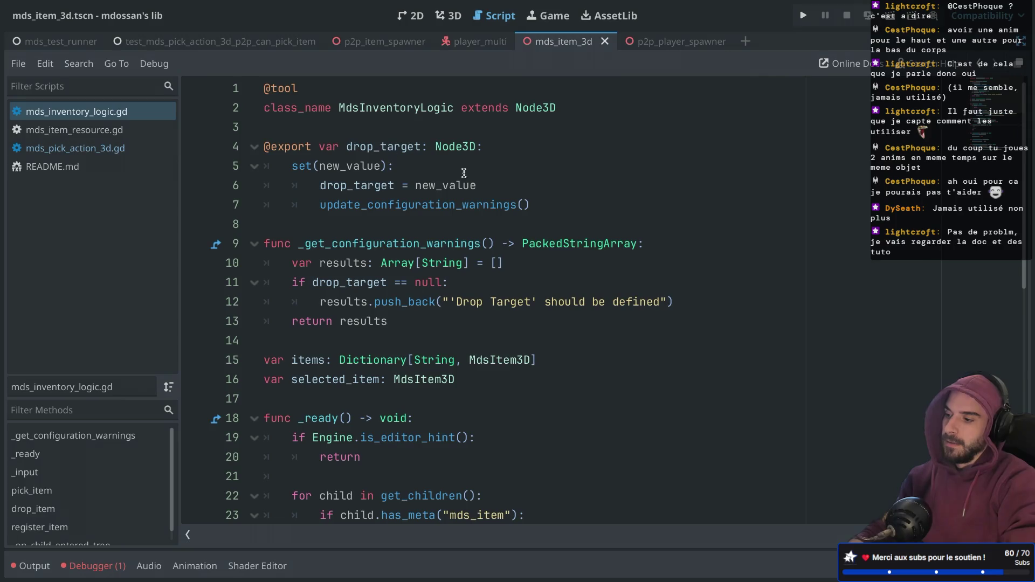
pyautogui.click(561, 200)
pyautogui.press('Return')
pyautogui.press('BackSpace')
pyautogui.write('@export var spawn')
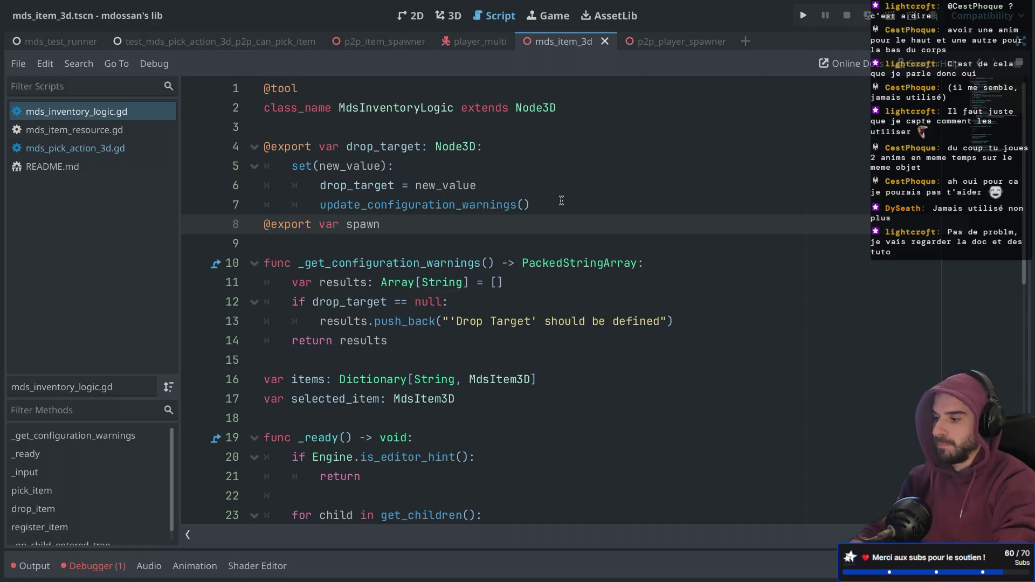
pyautogui.press('BackSpace')
pyautogui.press('BackSpace')
pyautogui.press('BackSpace')
pyautogui.write('multip')
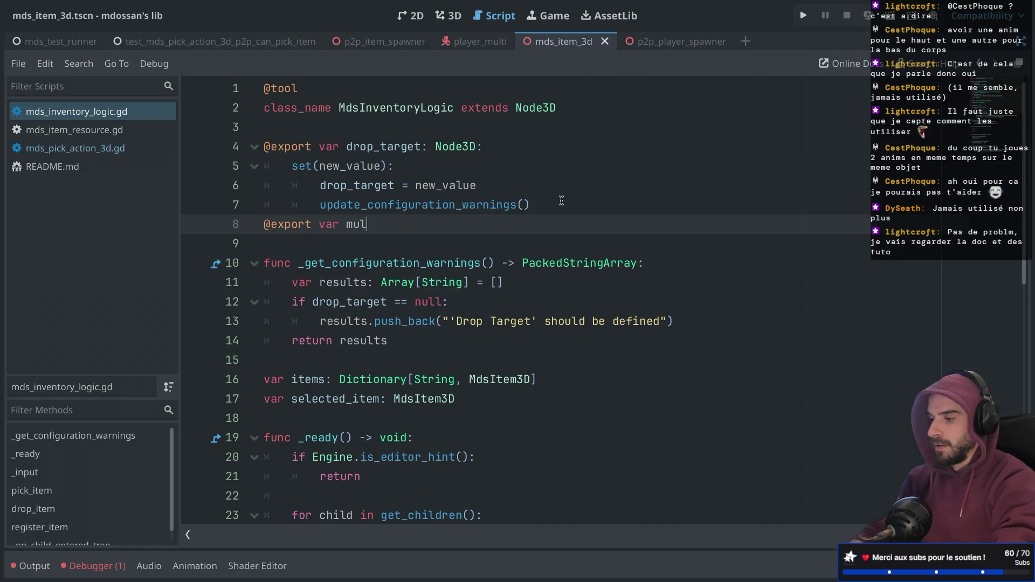
pyautogui.write('layer_spawner')
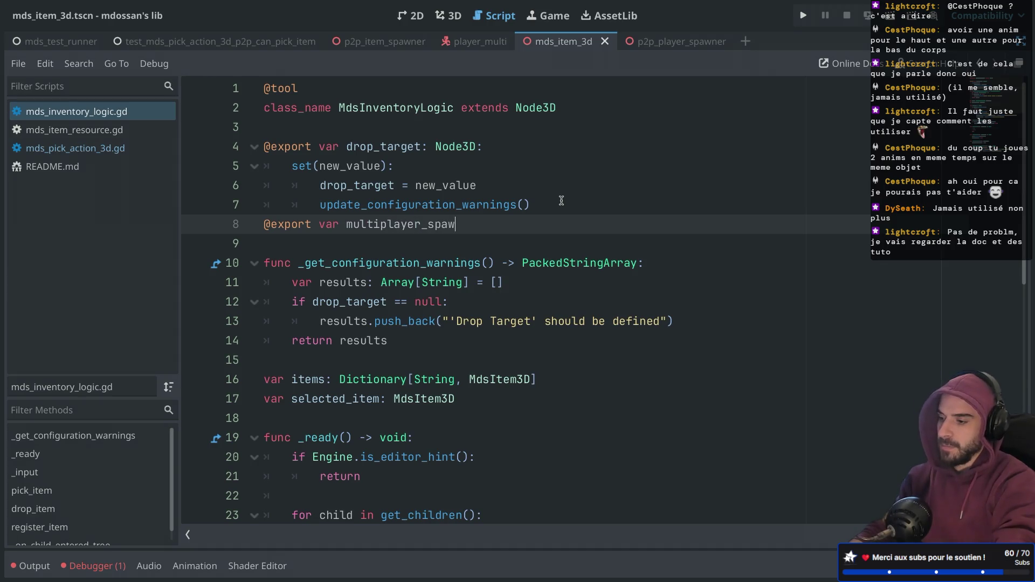
pyautogui.press('BackSpace')
pyautogui.press('BackSpace')
pyautogui.write('Multiplayer')
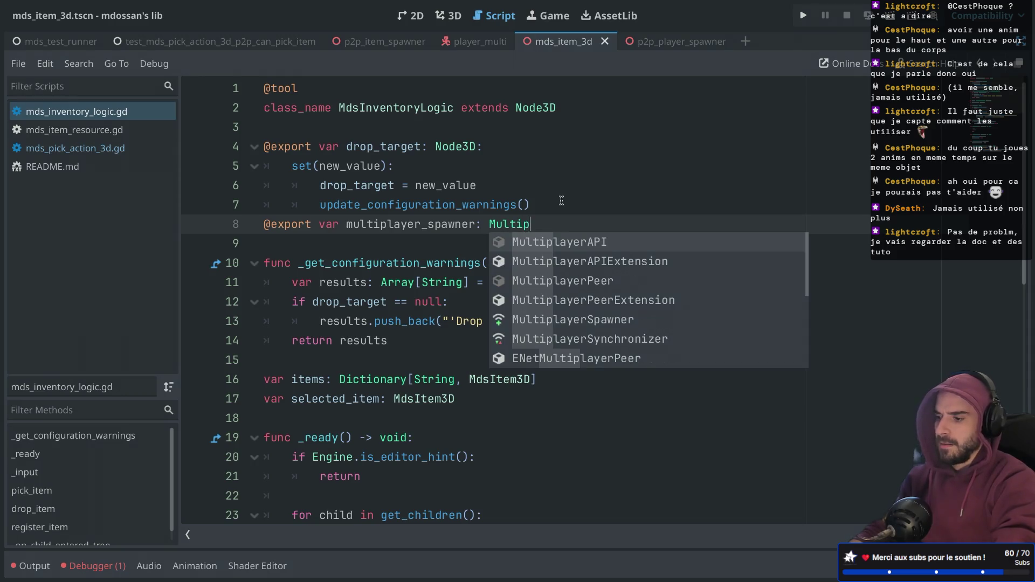
pyautogui.press('Down')
pyautogui.press('Down')
pyautogui.press('Down')
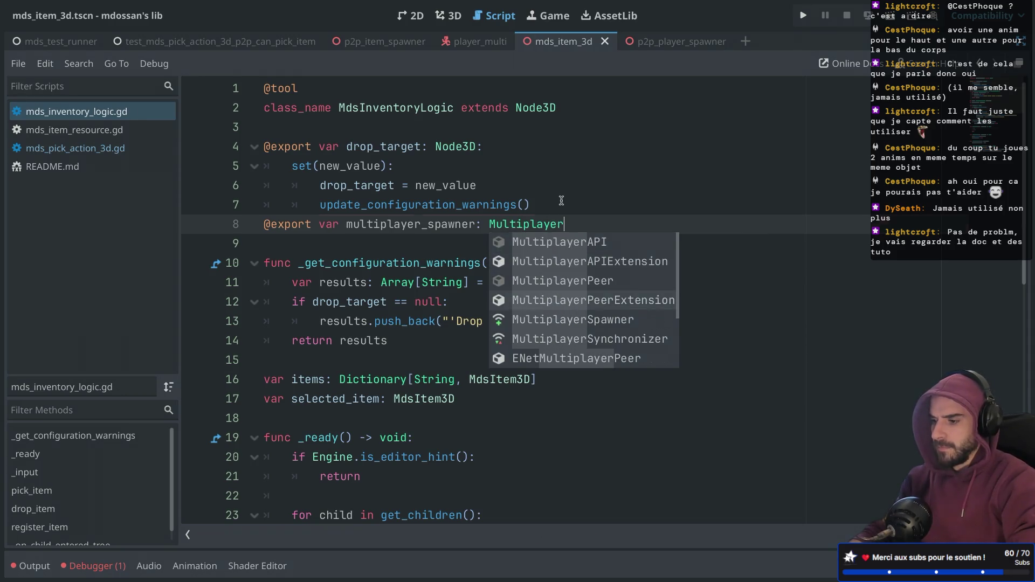
pyautogui.press('Return')
pyautogui.hotkey('ctrl', 's')
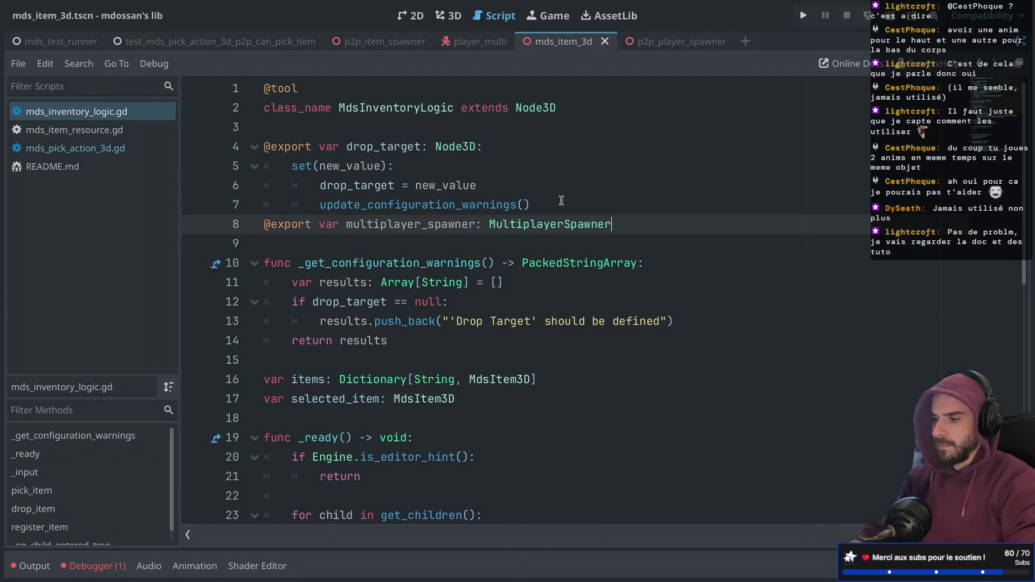
pyautogui.scroll(-7, 561, 210)
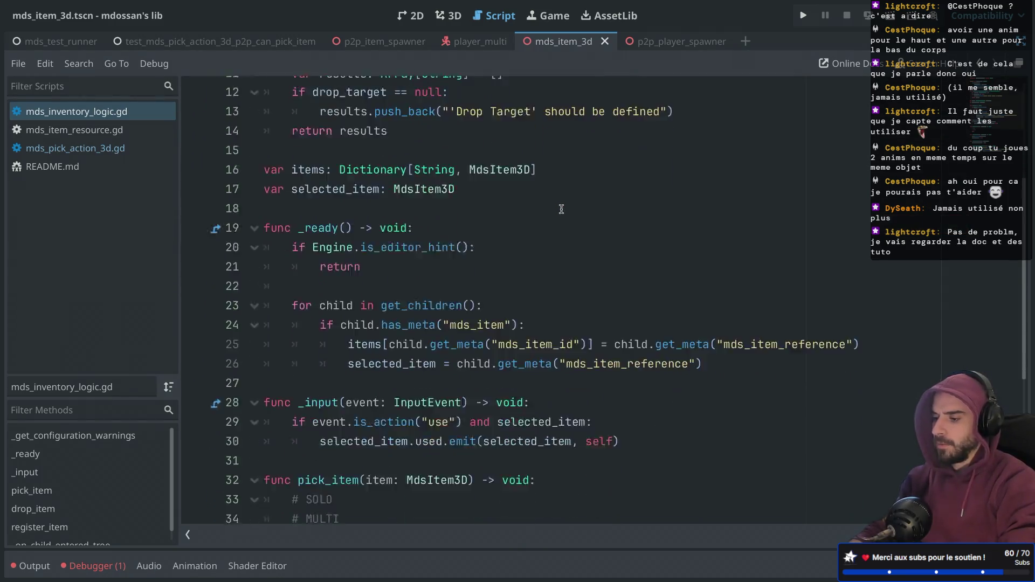
# Step: Add an 'if multiplayer_spawner: pass' branch with an 'else:' at the top of pick_item
pyautogui.click(550, 278)
pyautogui.press('Return')
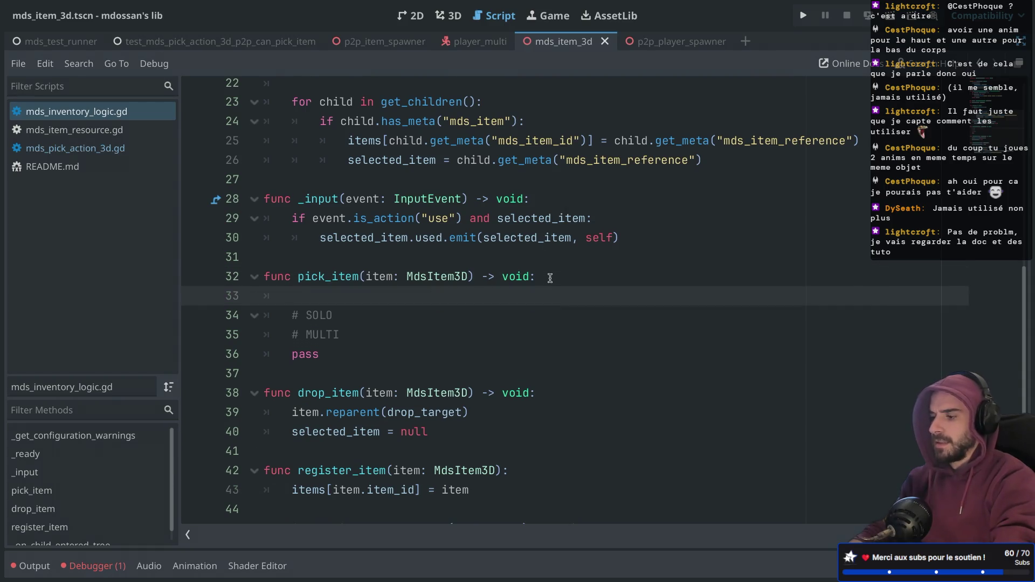
pyautogui.write('if mul')
pyautogui.press('Return')
pyautogui.write(':')
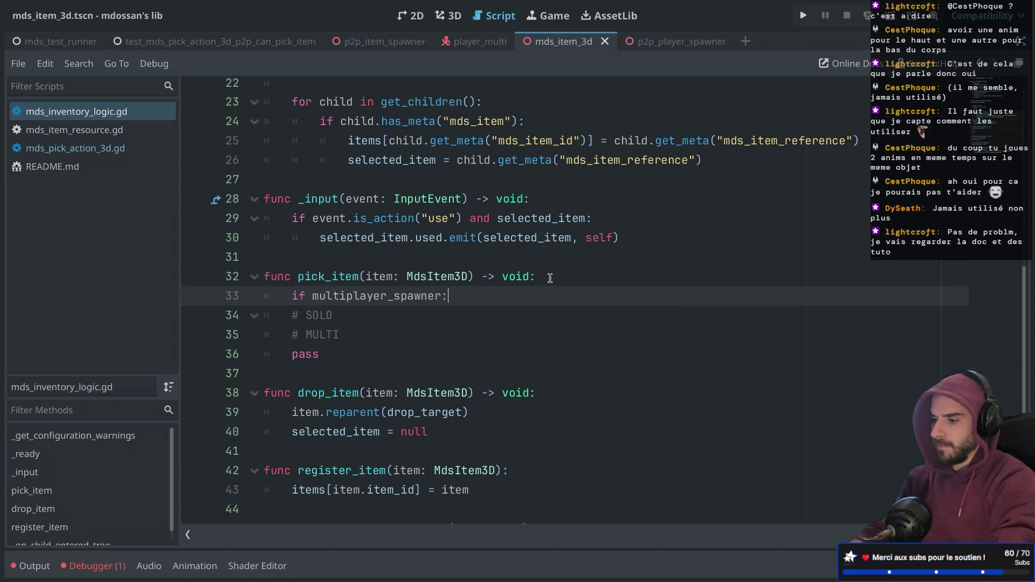
pyautogui.press('Return')
pyautogui.write('pass')
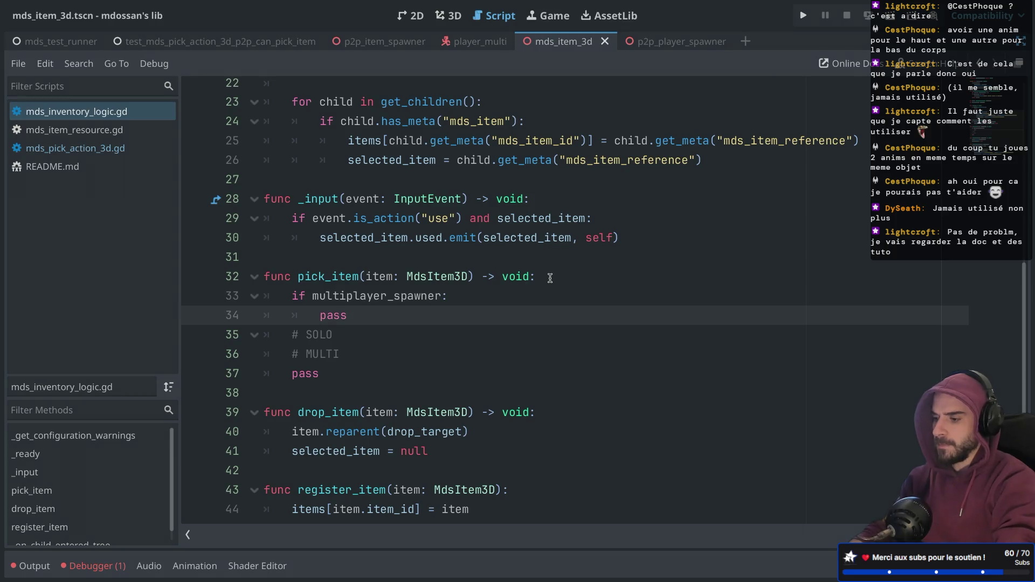
pyautogui.press('Return')
pyautogui.write('else:')
pyautogui.press('Return')
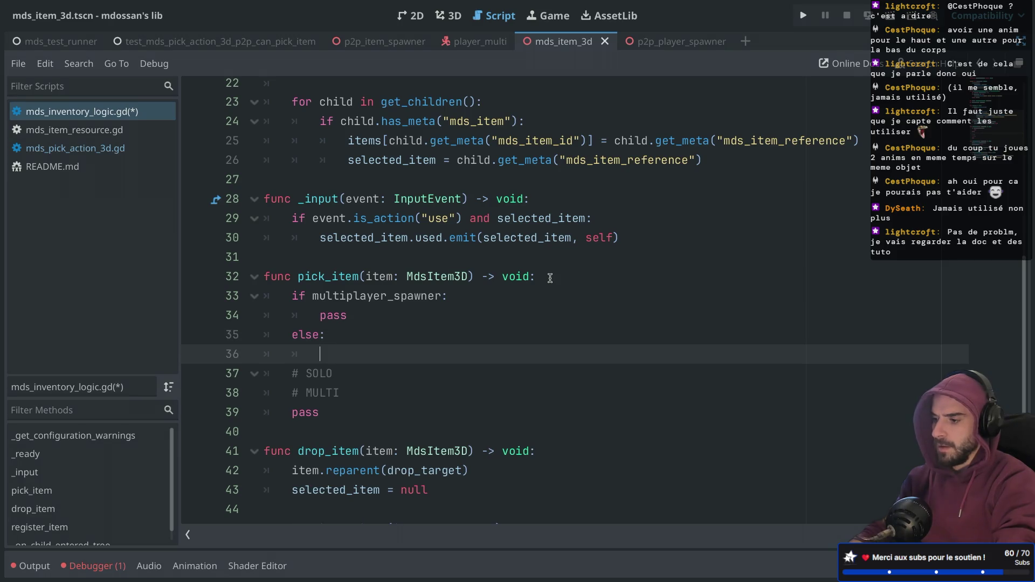
# Step: Fill the else branch with 'add_child(item, true)'
pyautogui.write('item.add')
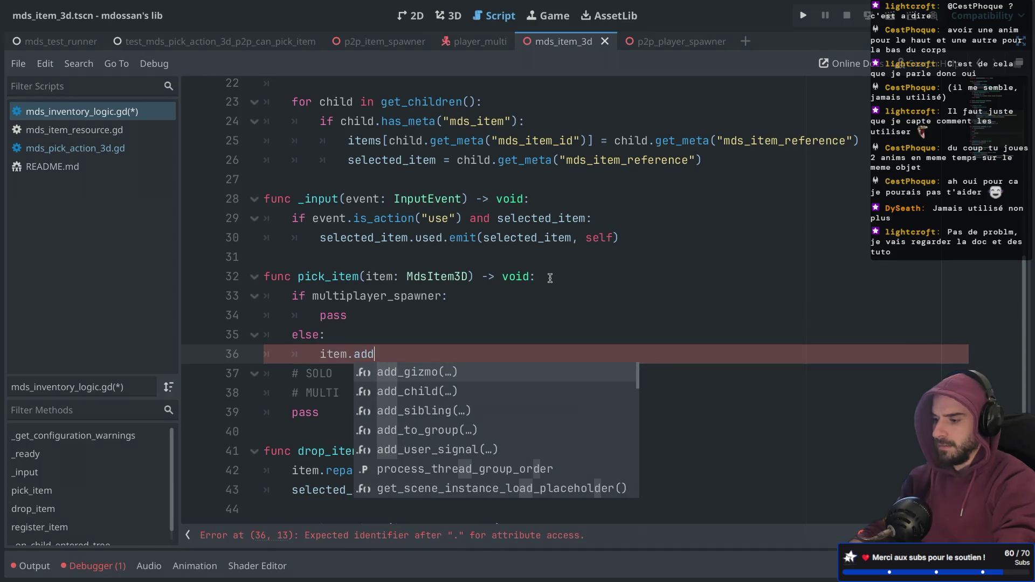
pyautogui.press('Down')
pyautogui.press('Return')
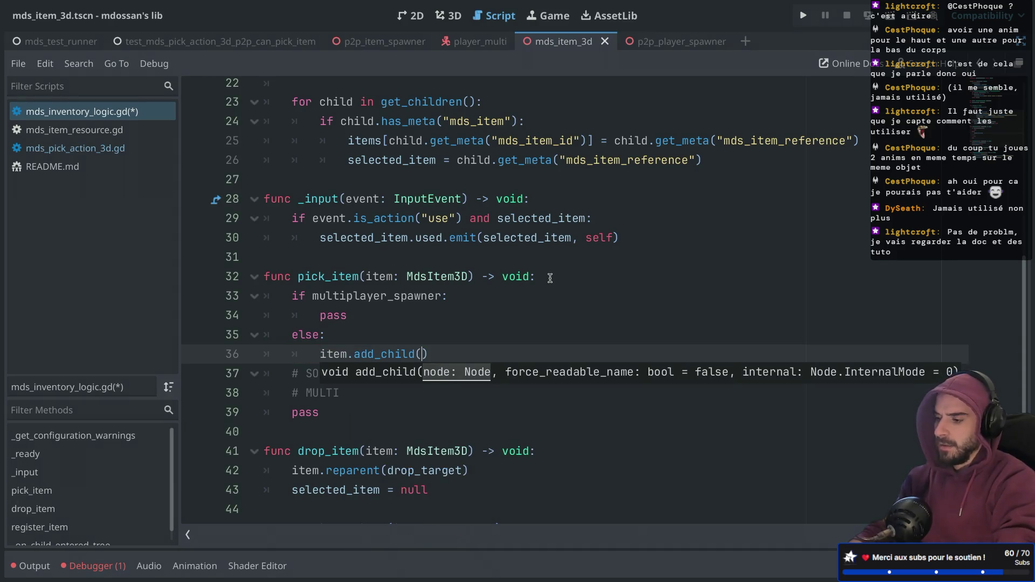
pyautogui.write('i')
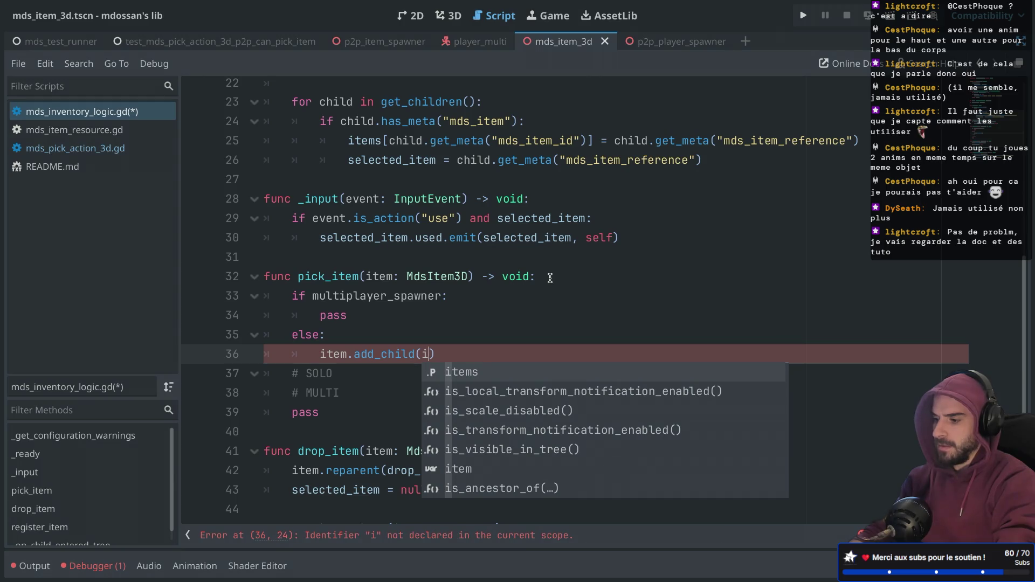
pyautogui.press('BackSpace')
pyautogui.doubleClick(335, 354)
pyautogui.press('BackSpace')
pyautogui.press('Delete')
pyautogui.click(389, 354)
pyautogui.write('item, tr')
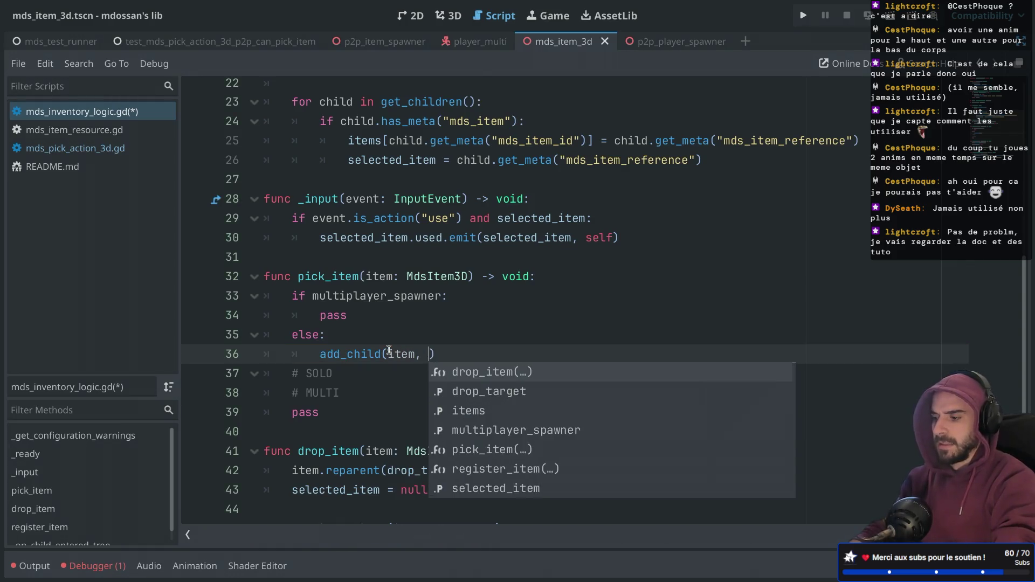
pyautogui.write('ue')
# Step: Delete the old SOLO/MULTI comment lines and the leftover pass, then save the script
pyautogui.moveTo(377, 392)
pyautogui.mouseDown()
pyautogui.moveTo(485, 356)
pyautogui.moveTo(532, 354)
pyautogui.mouseUp()
pyautogui.press('BackSpace')
pyautogui.hotkey('shift', 'Down')
pyautogui.press('BackSpace')
pyautogui.hotkey('ctrl', 's')
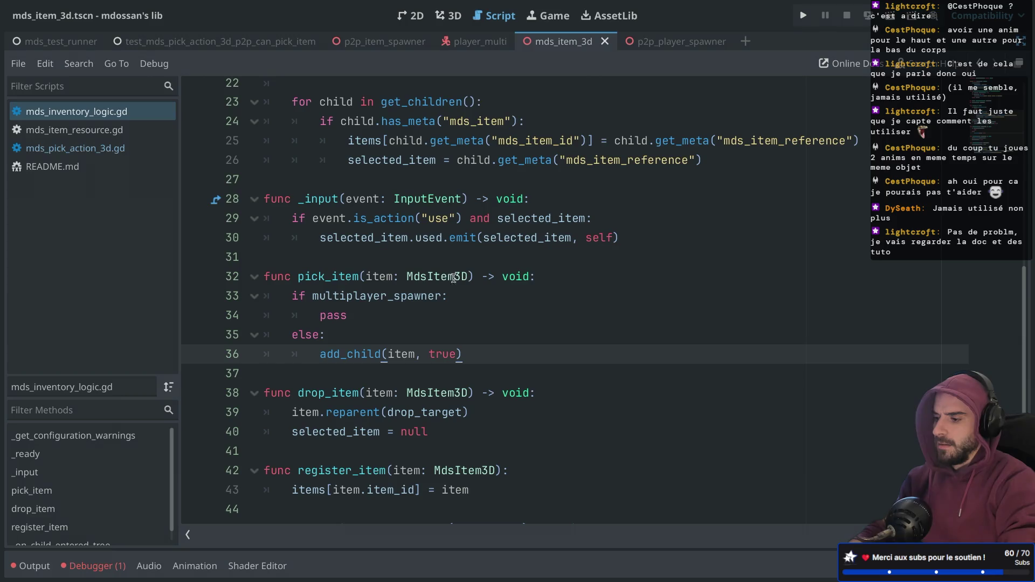
# Step: Insert 'item.position = Vector3.ZERO' as the first line of pick_item and save
pyautogui.click(575, 277)
pyautogui.press('Return')
pyautogui.write('item.po')
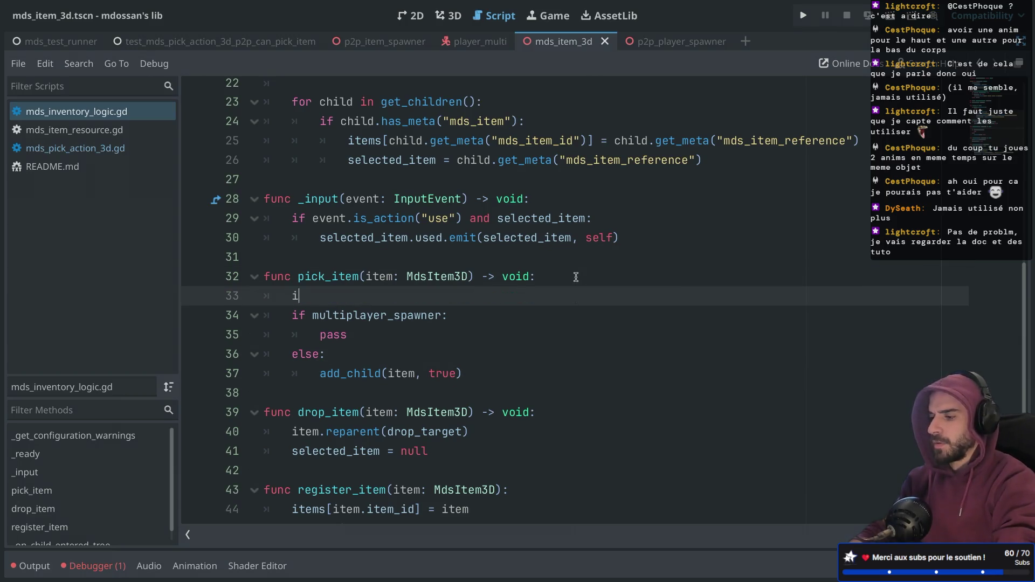
pyautogui.press('Return')
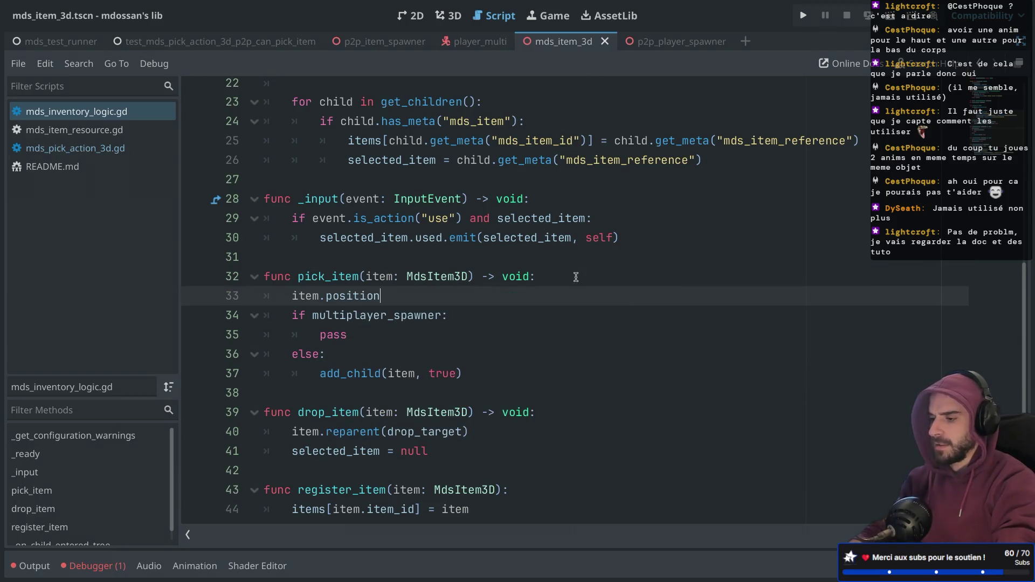
pyautogui.write('.')
pyautogui.press('BackSpace')
pyautogui.write('= Vec')
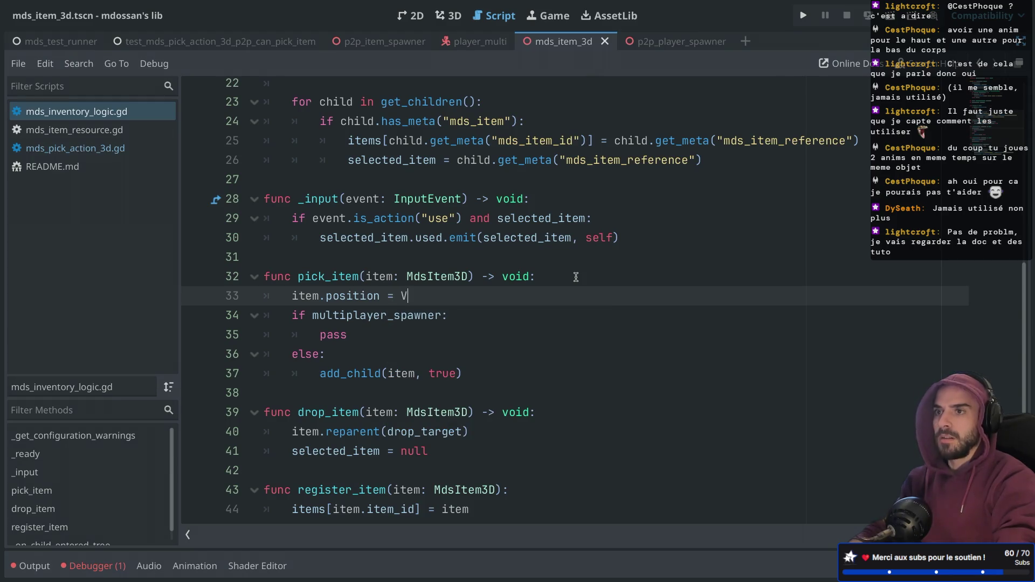
pyautogui.press('Down')
pyautogui.press('Down')
pyautogui.press('Return')
pyautogui.write('.ZERO')
pyautogui.hotkey('ctrl', 's')
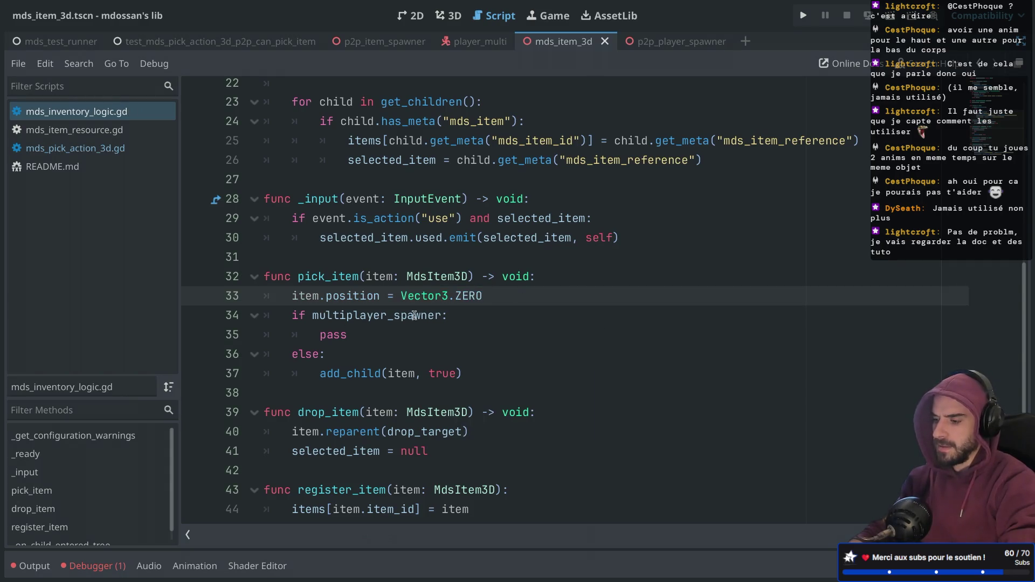
pyautogui.doubleClick(326, 334)
# Step: In player_multi, set MdsInventoryLogic's Multiplayer Spawner property to the InventorySpawner node
pyautogui.click(393, 276)
pyautogui.hotkey('ctrl', 'shift', 'F11')
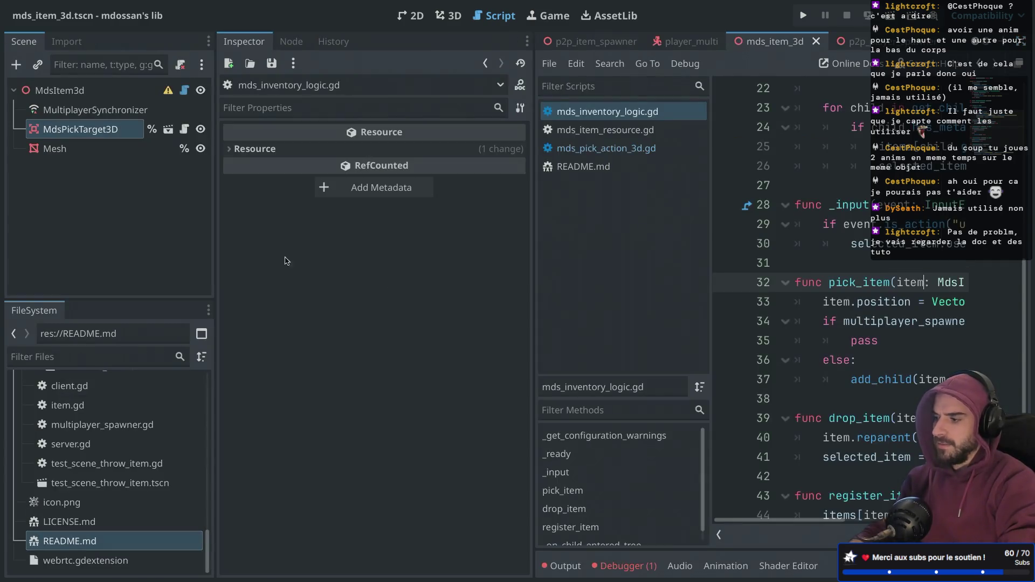
pyautogui.hotkey('ctrl', 'shift', 'F11')
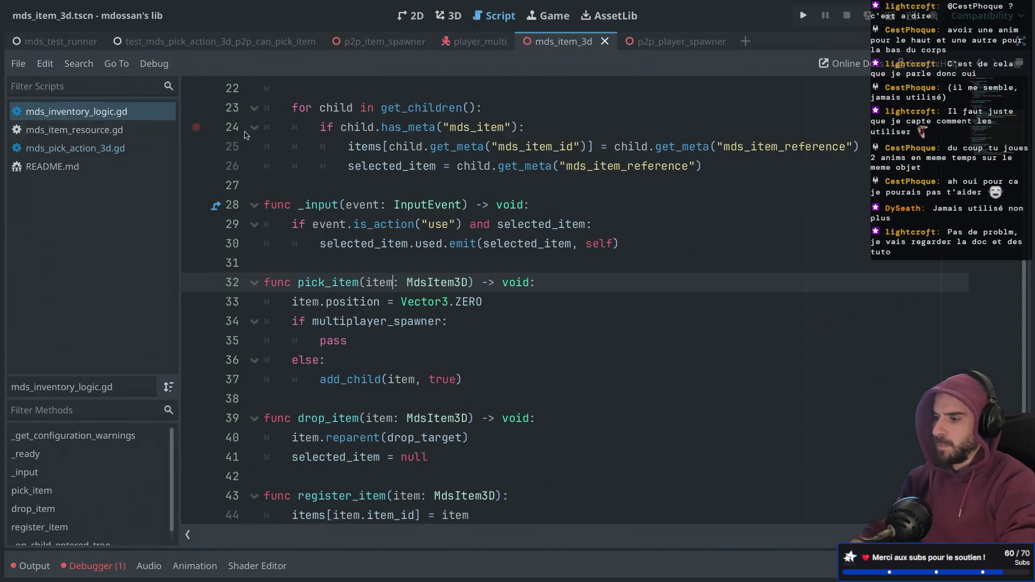
pyautogui.click(481, 45)
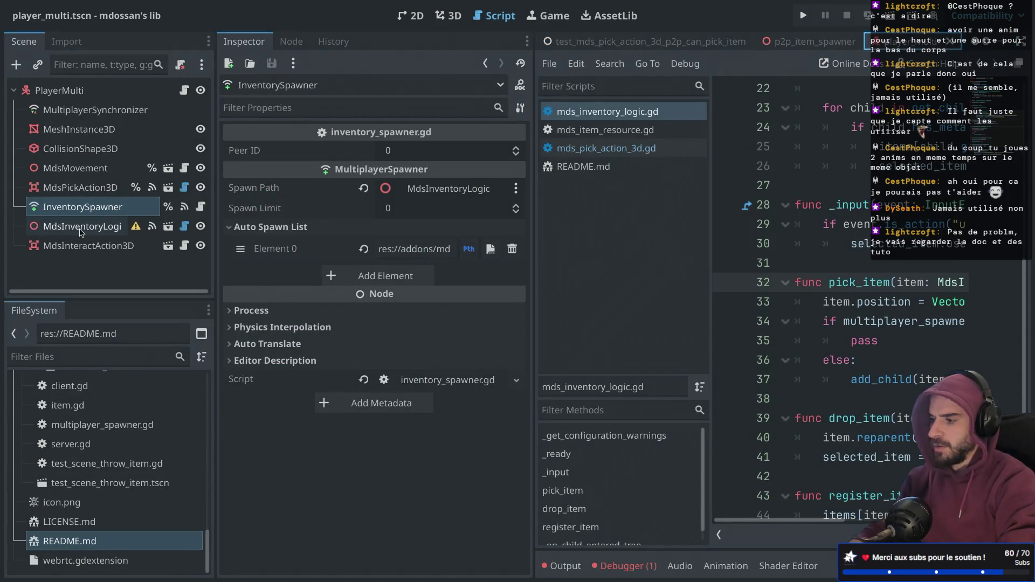
pyautogui.click(100, 229)
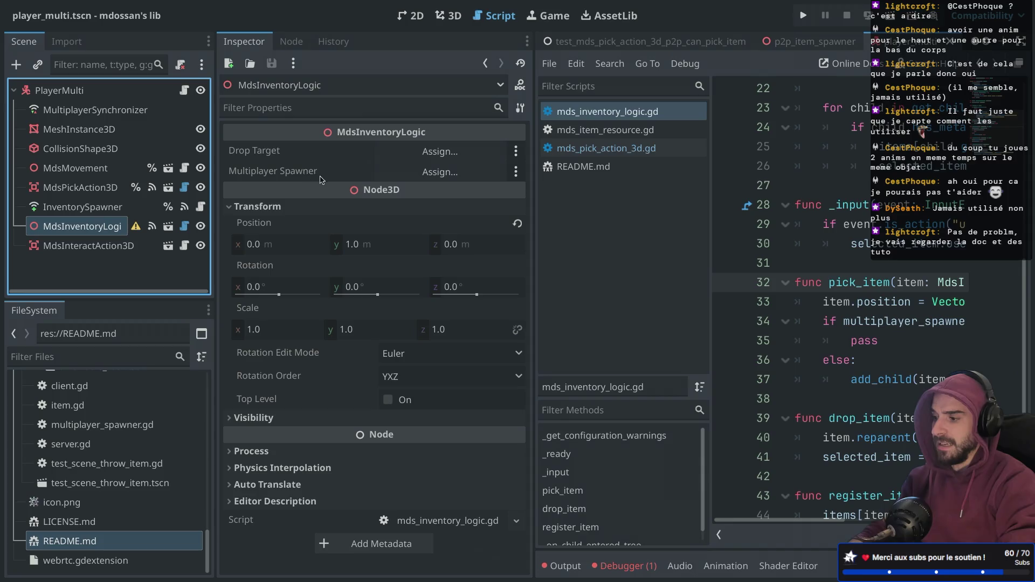
pyautogui.click(424, 177)
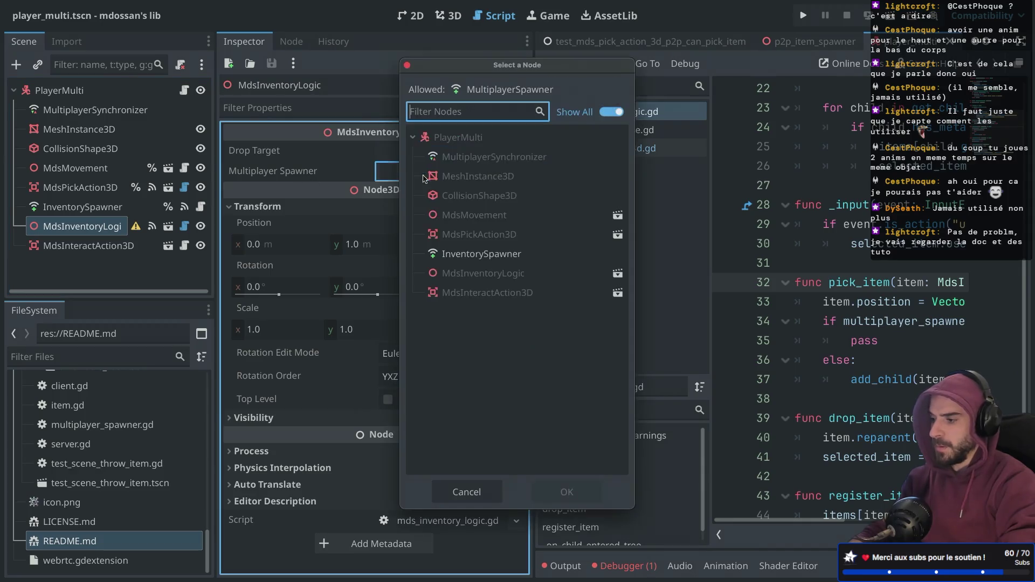
pyautogui.click(115, 211)
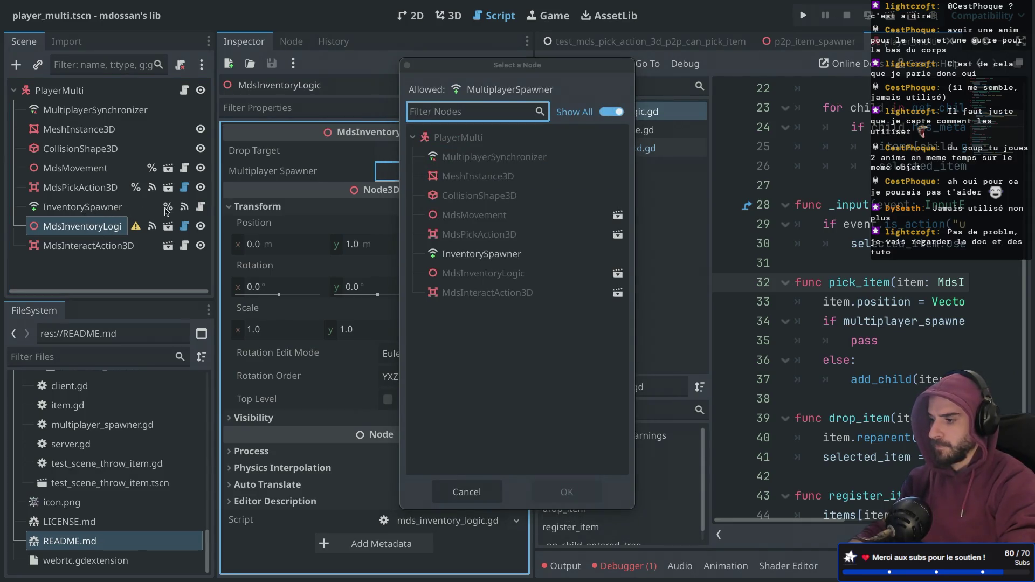
pyautogui.doubleClick(515, 251)
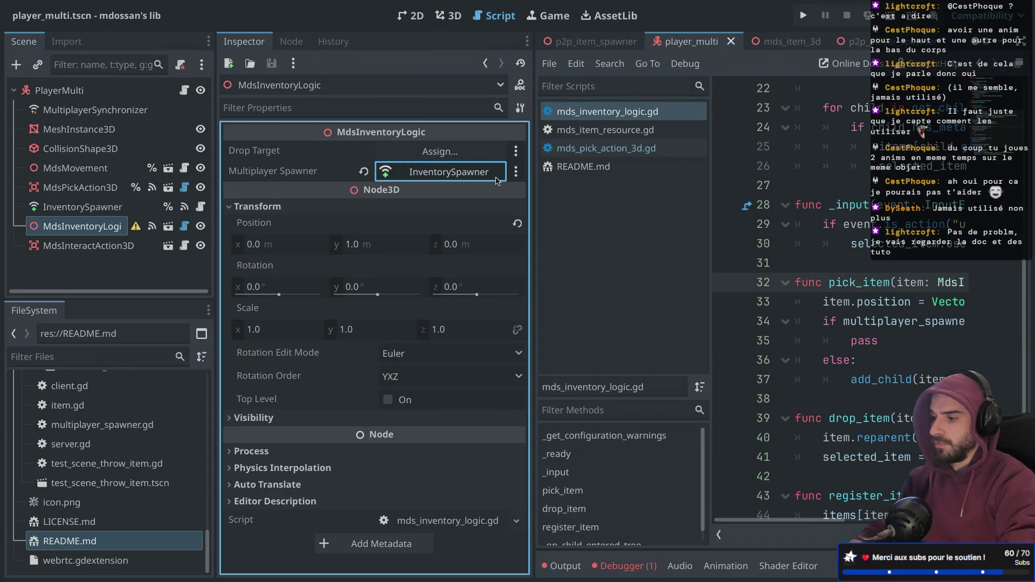
pyautogui.hotkey('ctrl', 'shift', 'F11')
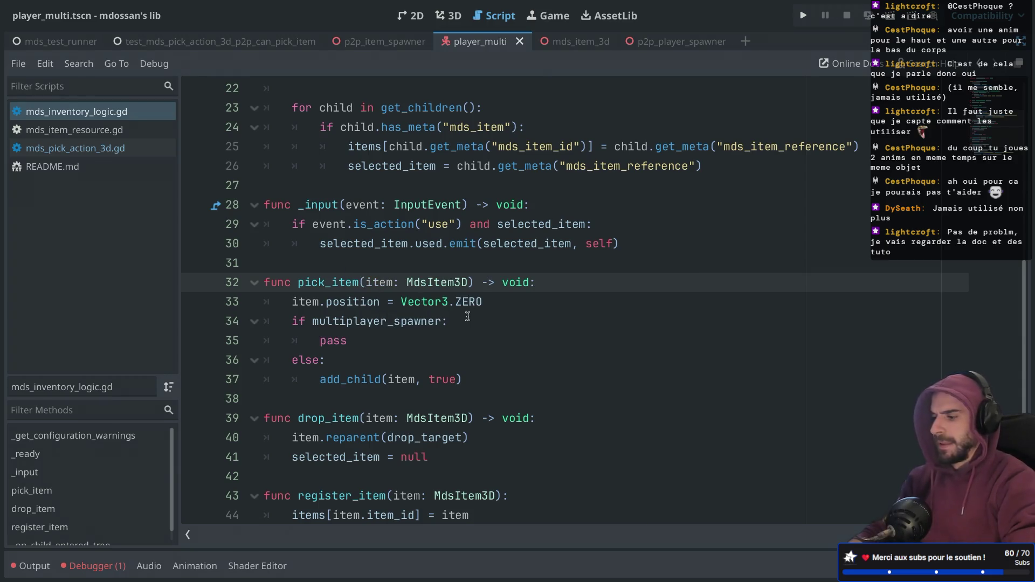
# Step: Scroll through mds_inventory_logic.gd, then switch to the mds_pick_action_3d.gd script
pyautogui.scroll(-2, 465, 313)
pyautogui.scroll(-1, 467, 316)
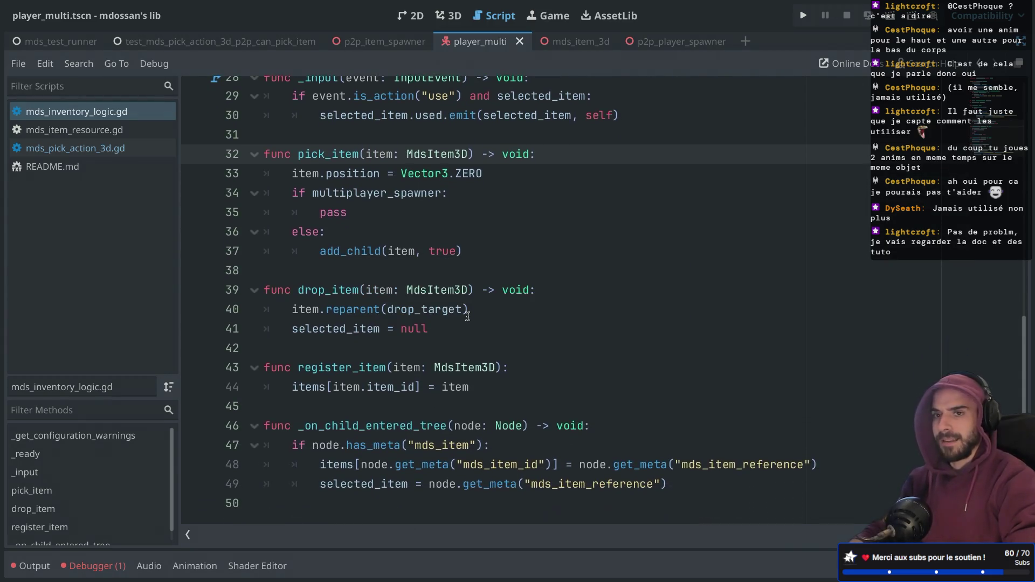
pyautogui.scroll(2, 467, 316)
pyautogui.scroll(1, 467, 316)
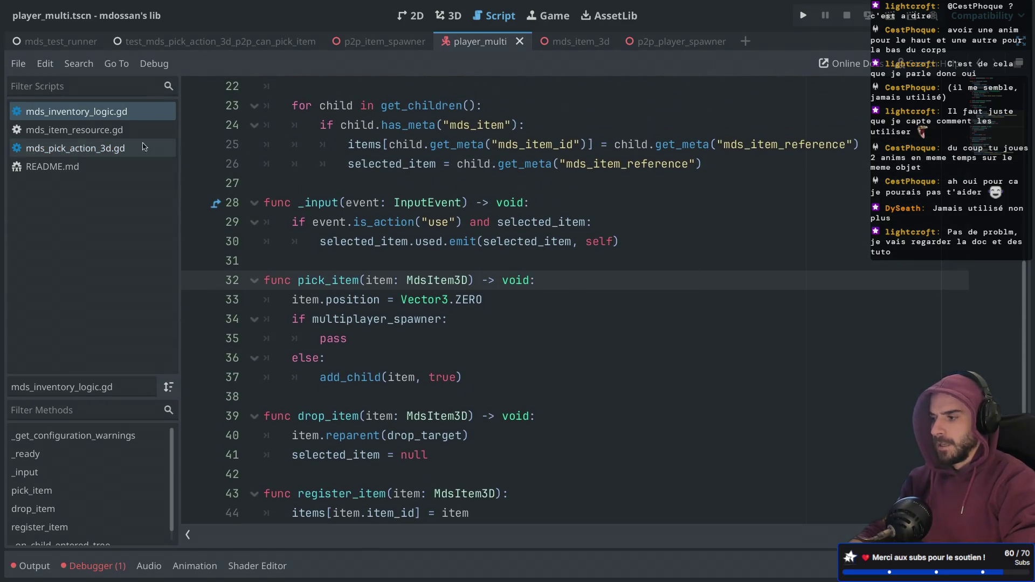
pyautogui.click(120, 151)
# Step: Inspect the should_pick check and pickables assignments on lines 55–59
pyautogui.scroll(1, 341, 262)
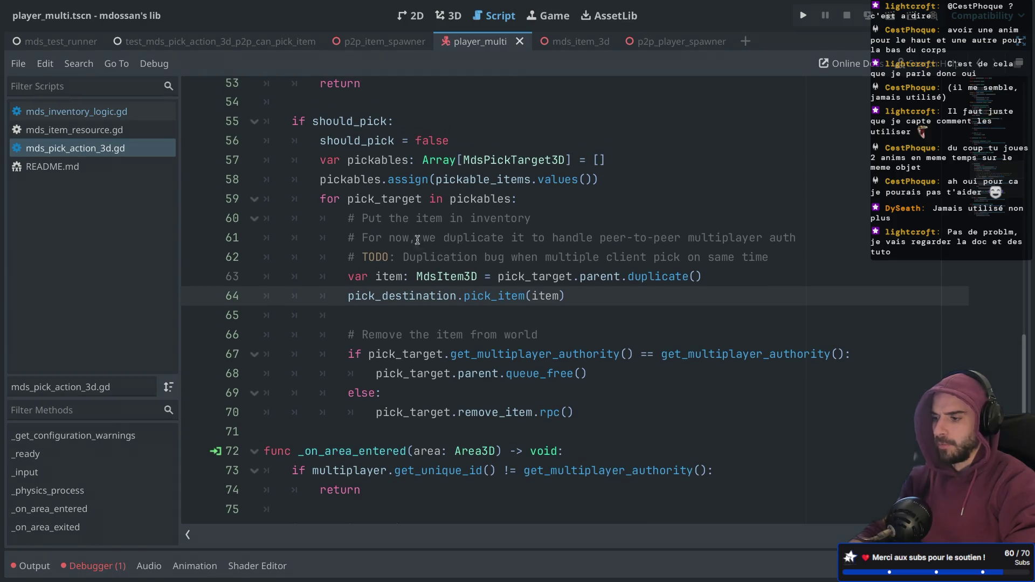
pyautogui.scroll(2, 383, 222)
pyautogui.scroll(3, 383, 222)
pyautogui.scroll(-4, 384, 222)
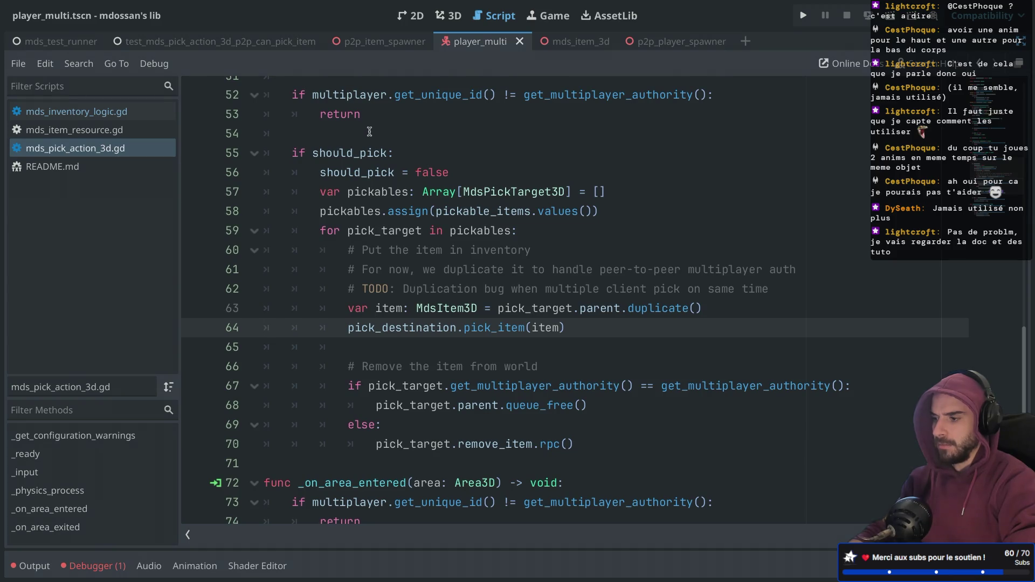
pyautogui.moveTo(313, 153)
pyautogui.mouseDown()
pyautogui.moveTo(376, 153)
pyautogui.moveTo(332, 173)
pyautogui.moveTo(466, 174)
pyautogui.mouseUp()
pyautogui.click(413, 207)
pyautogui.moveTo(334, 191)
pyautogui.mouseDown()
pyautogui.moveTo(606, 194)
pyautogui.moveTo(616, 211)
pyautogui.mouseUp()
pyautogui.click(616, 212)
pyautogui.doubleClick(469, 230)
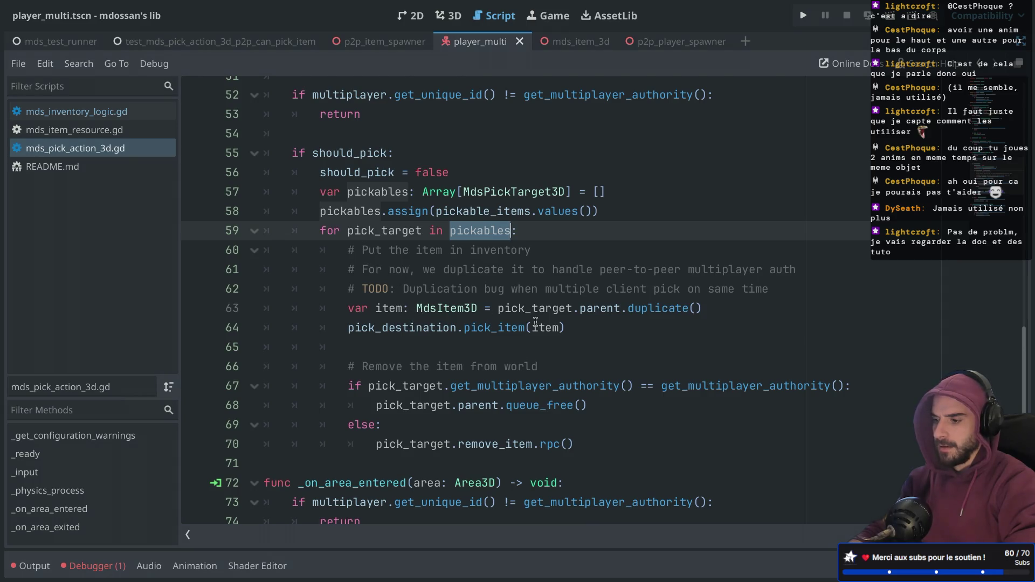
# Step: Review the pick_target parent access and pick_destination uses on lines 63–68
pyautogui.moveTo(511, 310); pyautogui.dragTo(579, 310)
pyautogui.moveTo(435, 330); pyautogui.dragTo(537, 329)
pyautogui.scroll(-2, 538, 328)
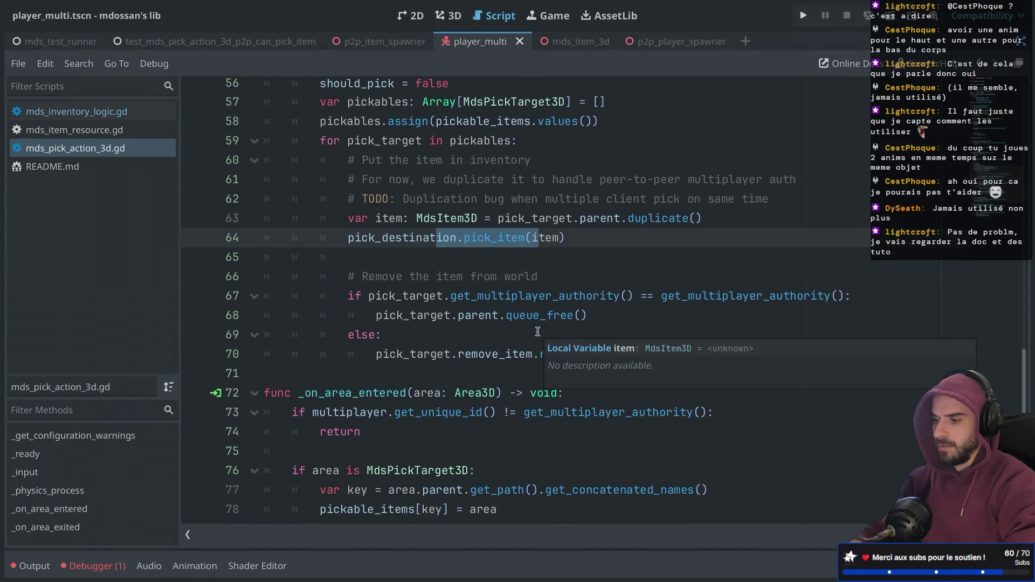
pyautogui.click(389, 241)
pyautogui.doubleClick(389, 241)
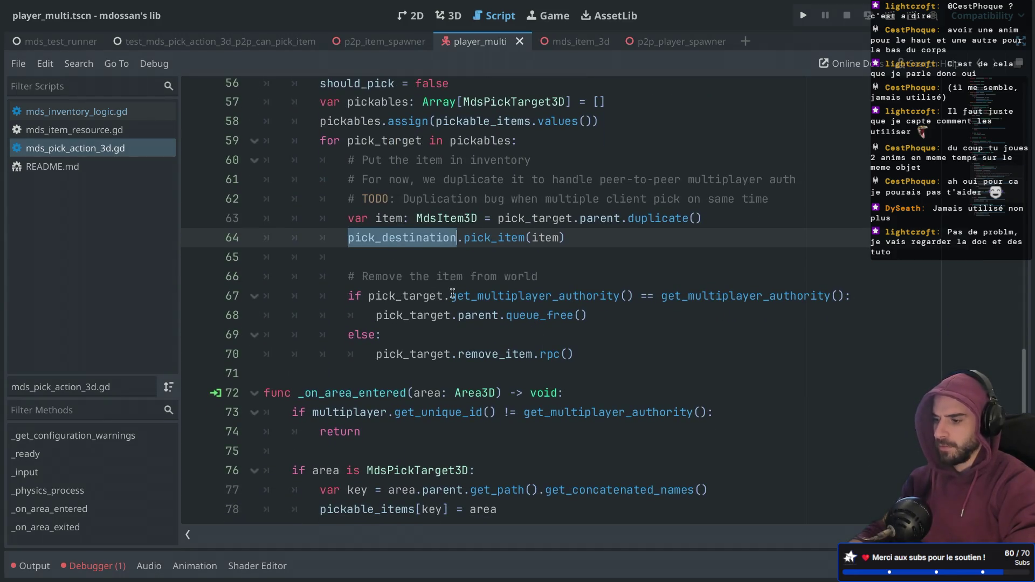
pyautogui.scroll(-2, 453, 293)
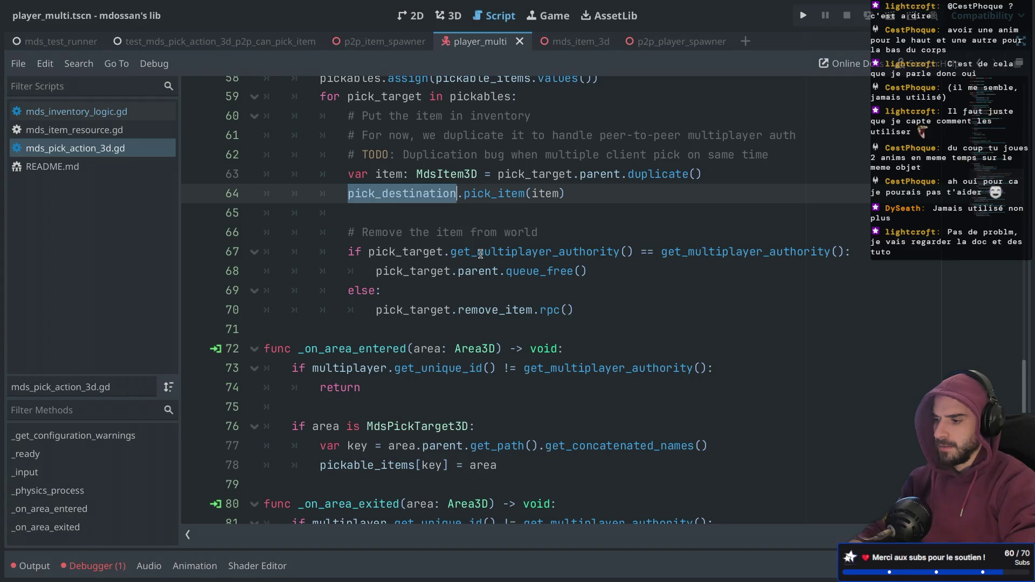
pyautogui.moveTo(480, 253)
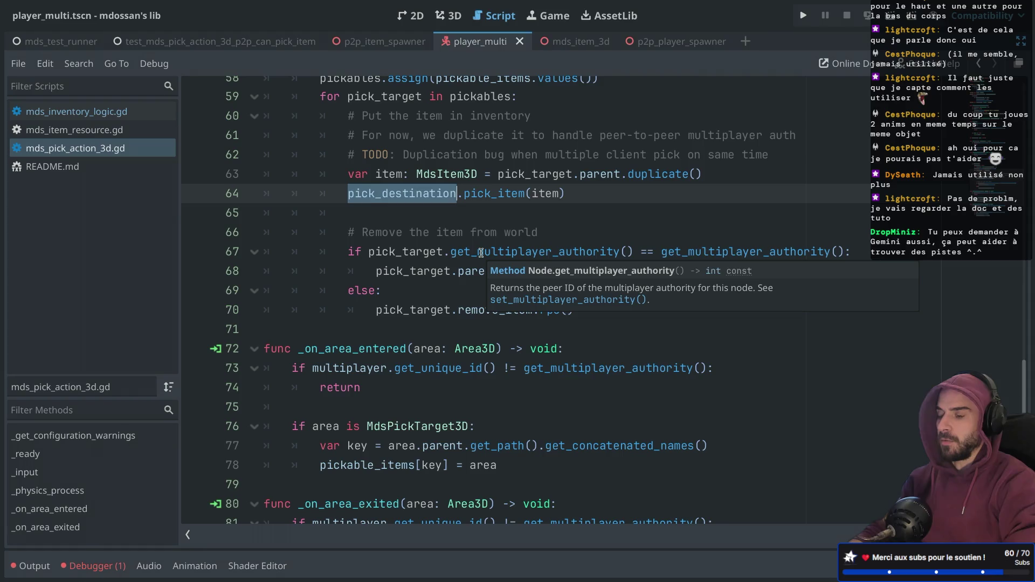
pyautogui.click(445, 271)
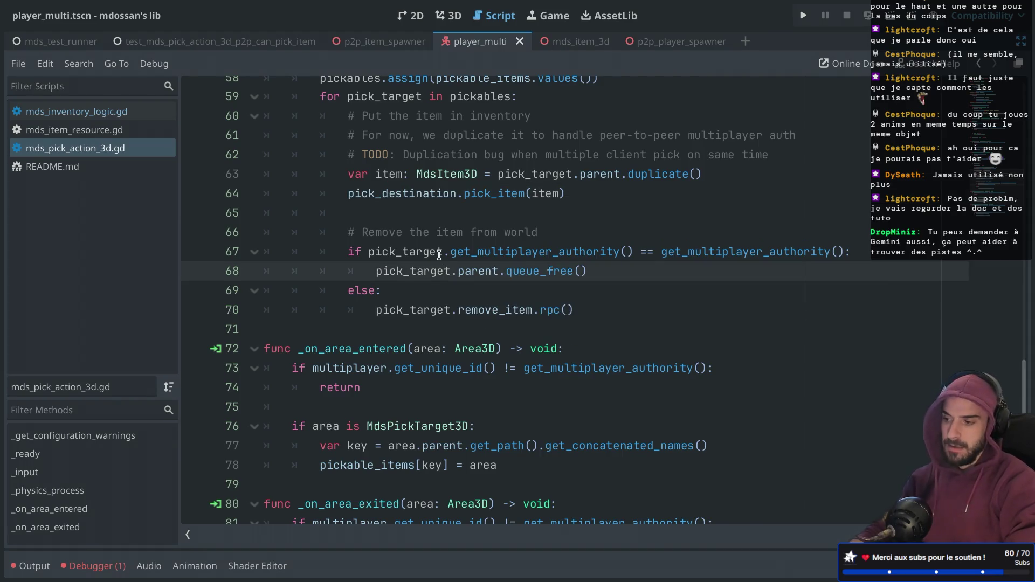
pyautogui.doubleClick(439, 251)
pyautogui.scroll(-2, 436, 253)
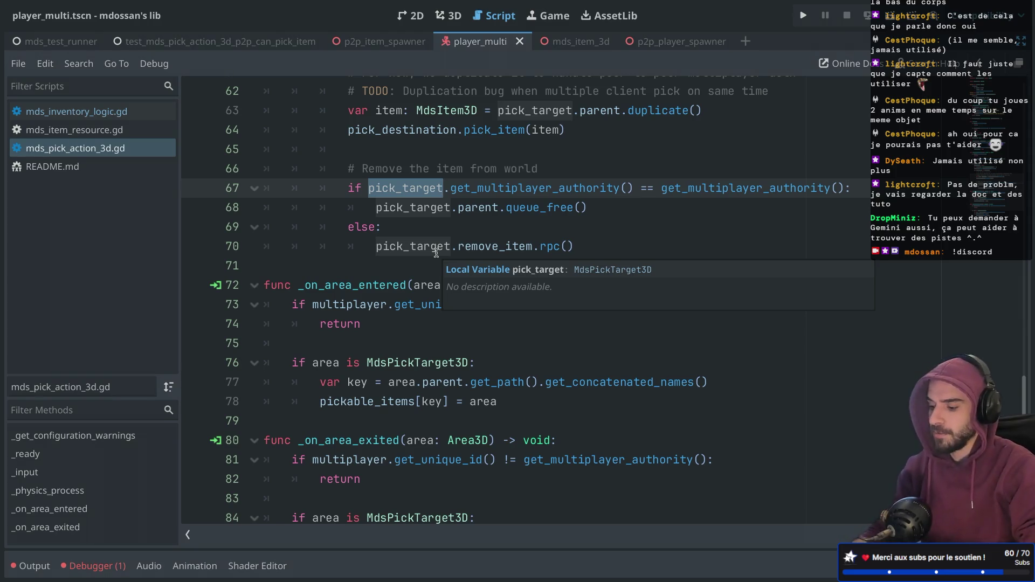
pyautogui.press('XF86MonBrightnessUp')
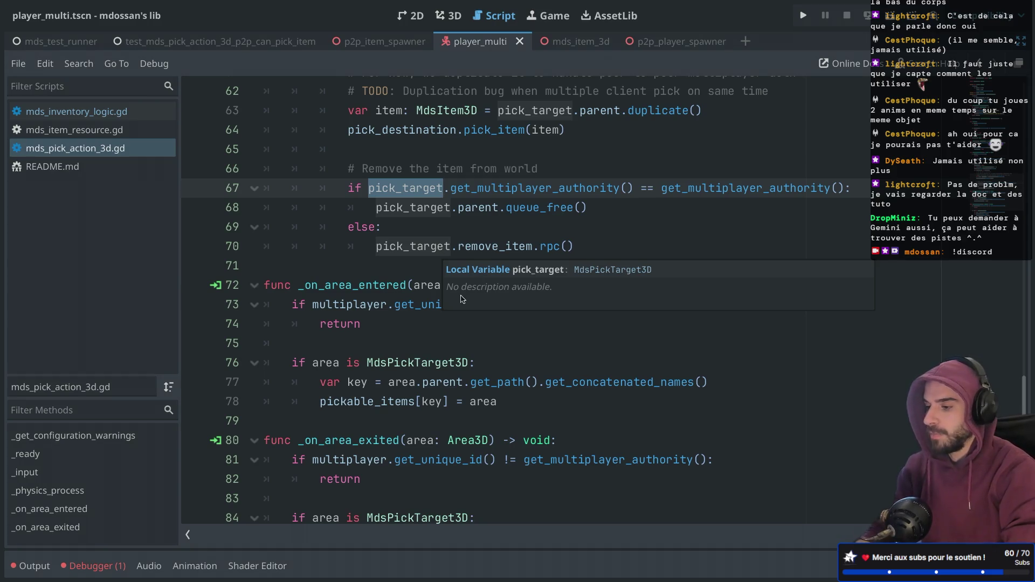
pyautogui.scroll(2, 475, 216)
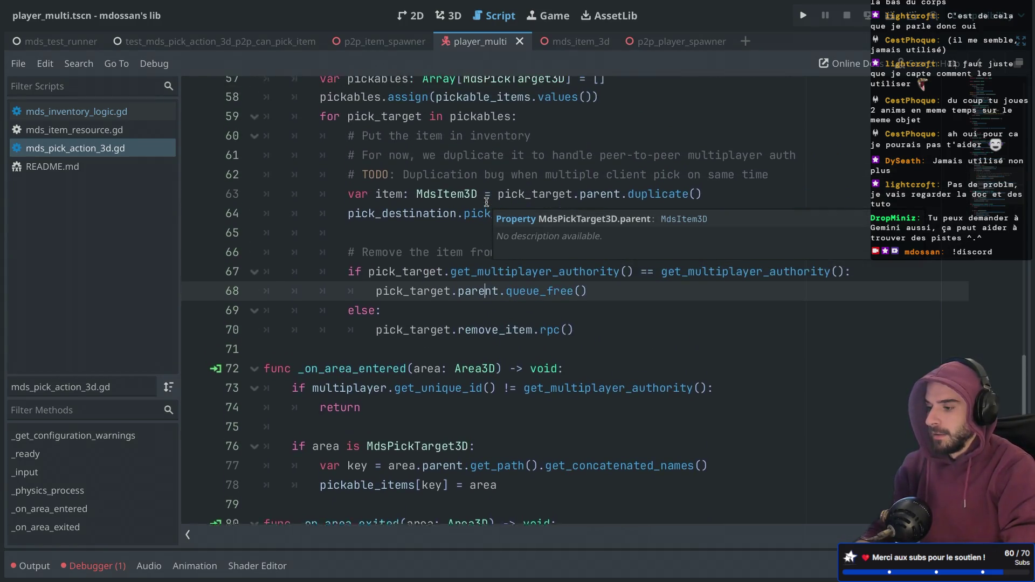
pyautogui.scroll(1, 470, 250)
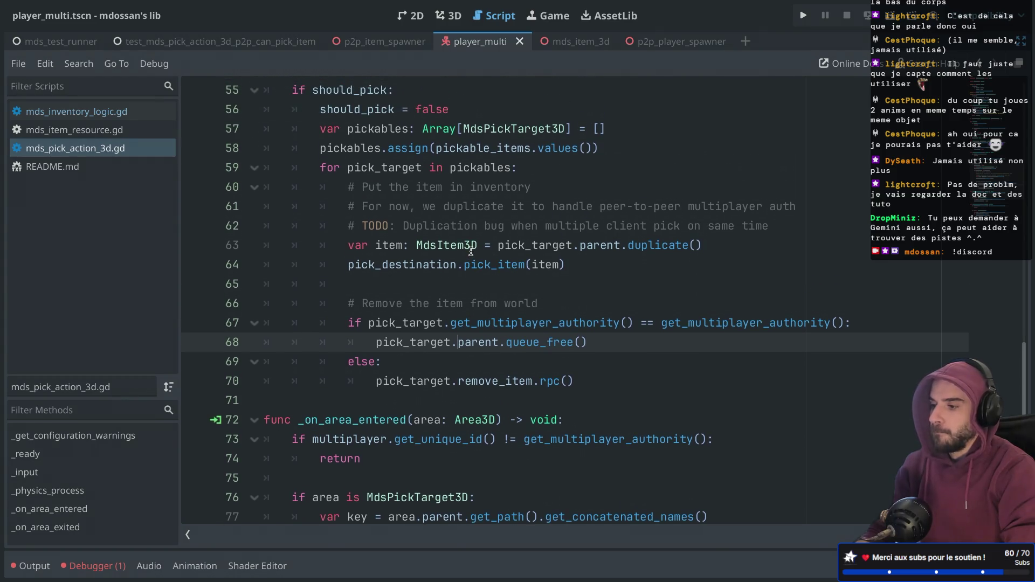
pyautogui.scroll(2, 470, 250)
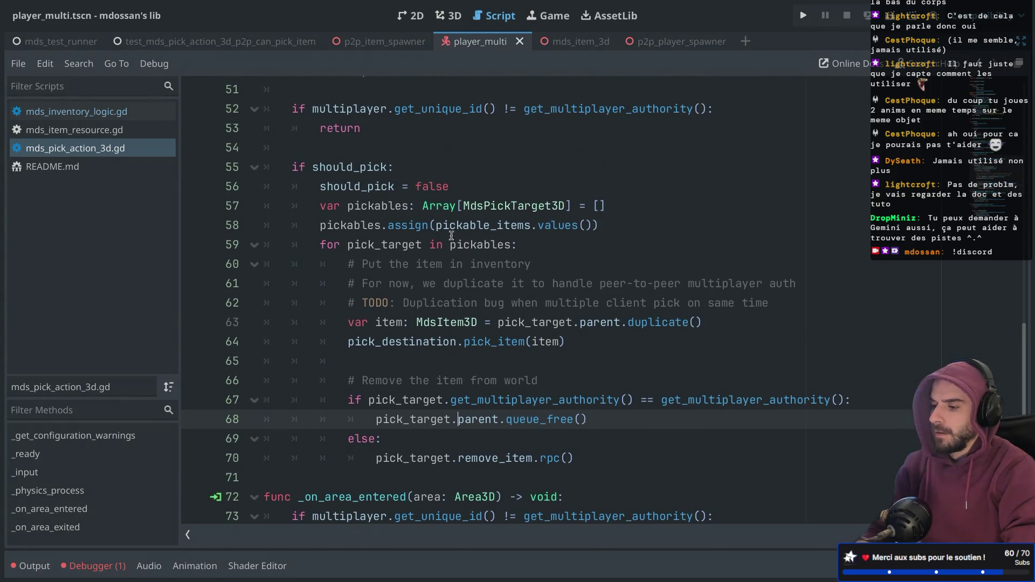
pyautogui.scroll(-2, 424, 280)
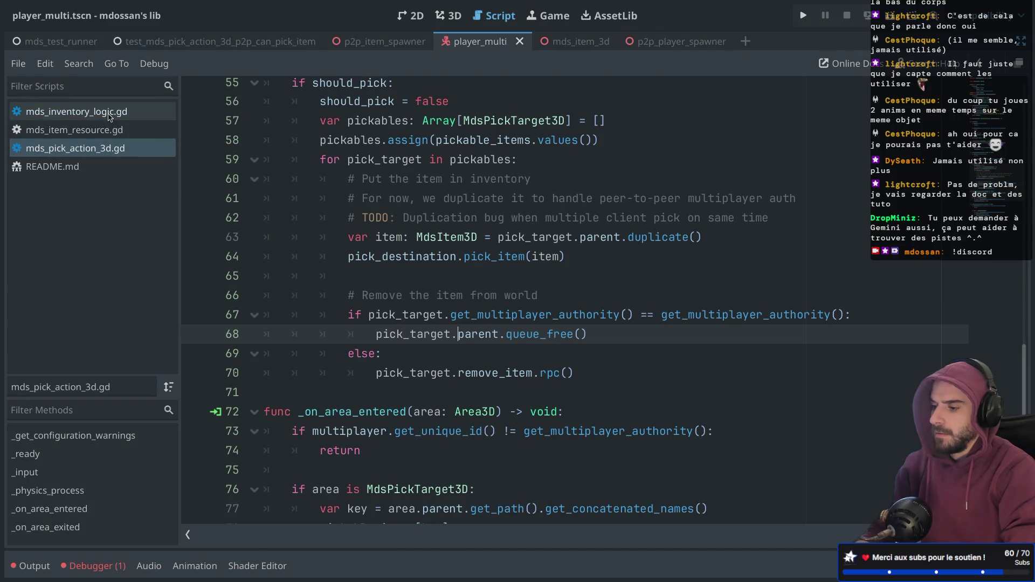
# Step: Switch back to mds_inventory_logic.gd and select the placeholder pass on line 35
pyautogui.click(109, 115)
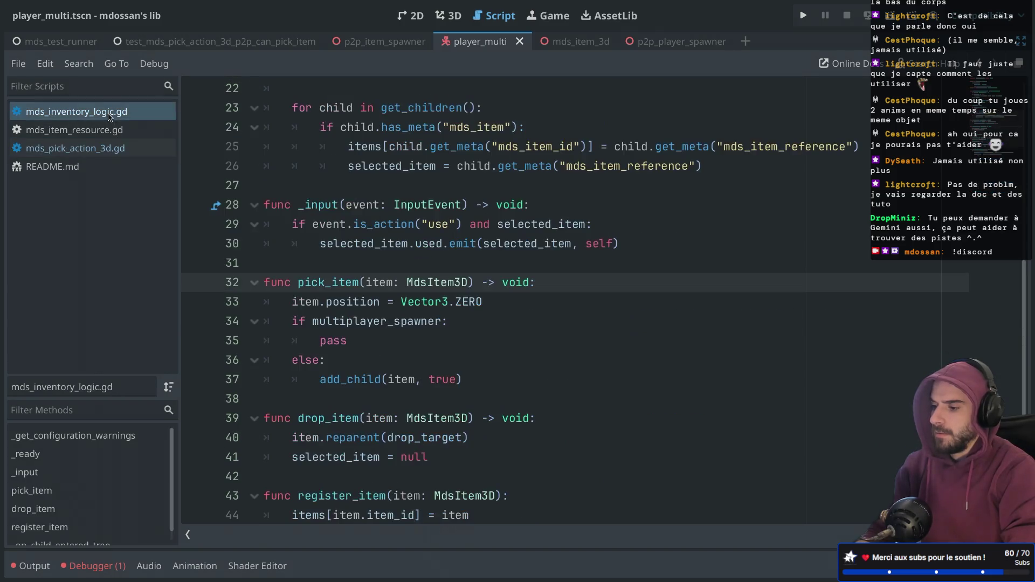
pyautogui.doubleClick(326, 339)
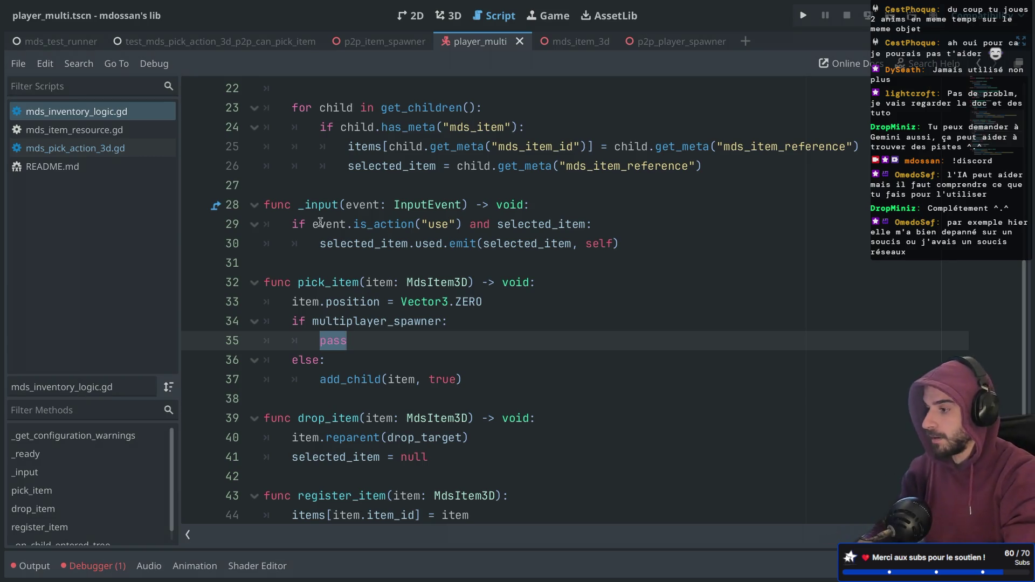
pyautogui.hotkey('ctrl', 'shift', 'F11')
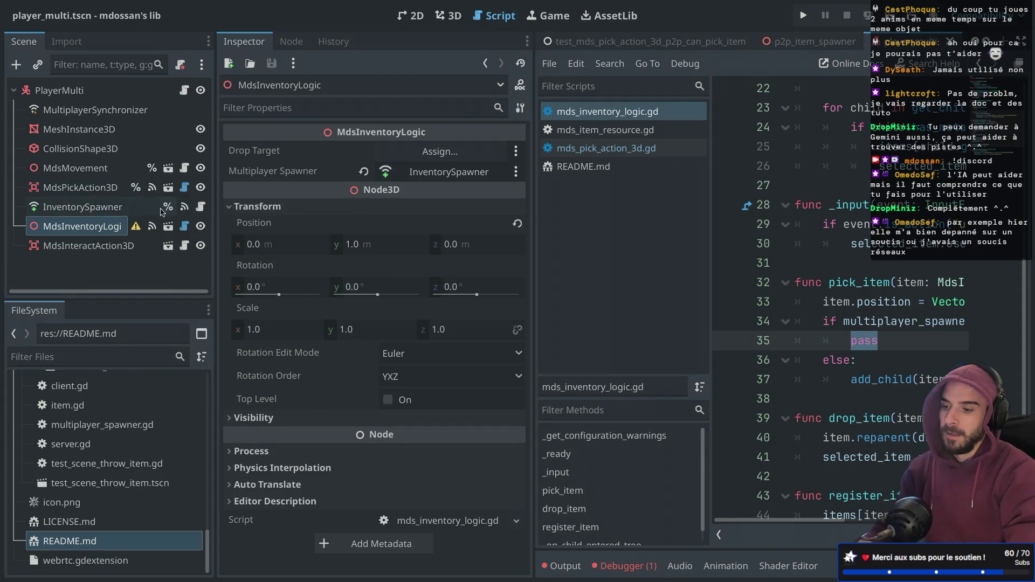
pyautogui.hotkey('ctrl', 'shift', 'F11')
pyautogui.click(338, 341)
pyautogui.doubleClick(336, 343)
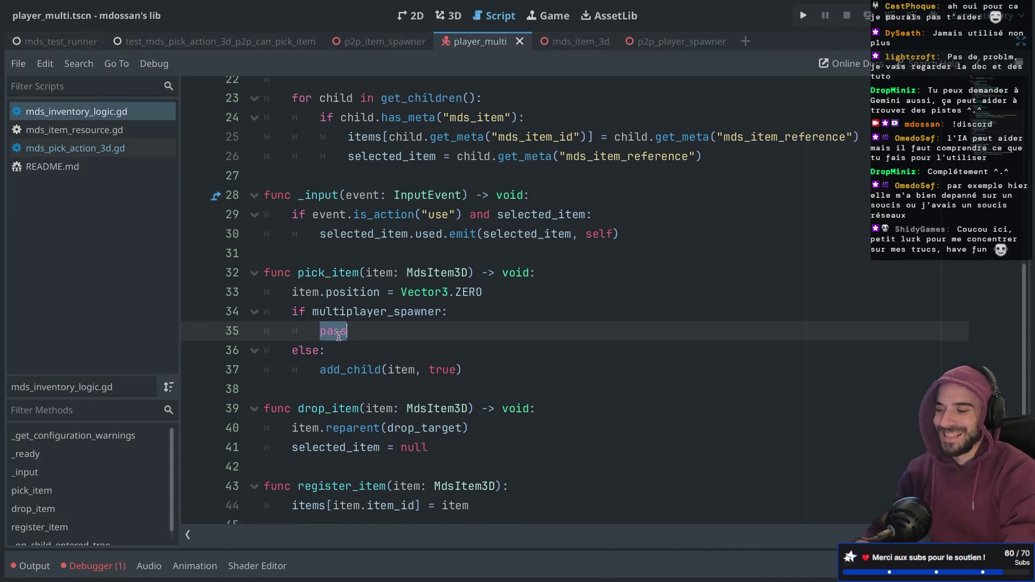
# Step: Replace the placeholder pass on line 35 with 'multiplayer_spawner.spawn()'
pyautogui.scroll(-1, 339, 336)
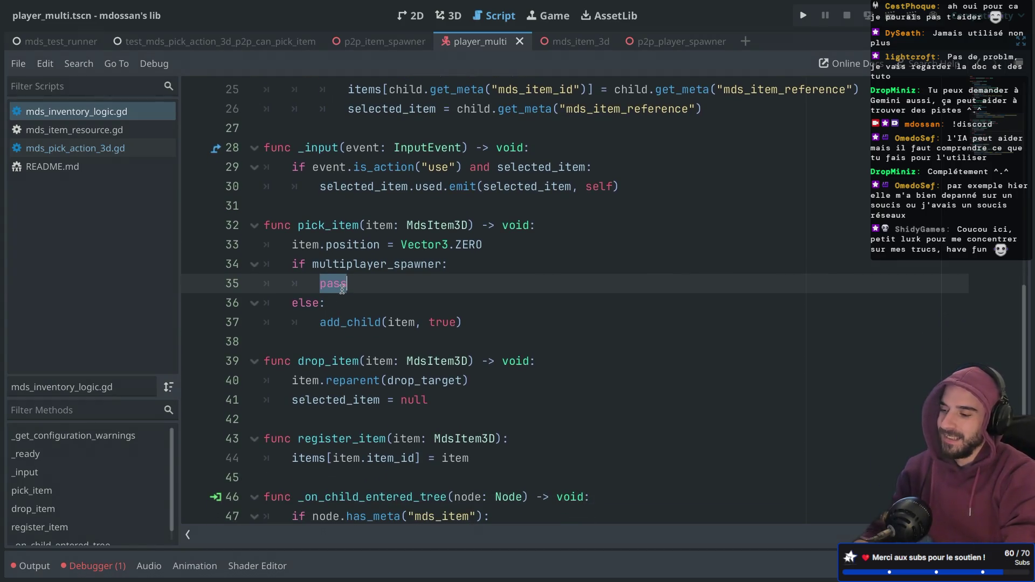
pyautogui.write('mu')
pyautogui.press('Return')
pyautogui.write('.spa')
pyautogui.press('Return')
pyautogui.click(454, 283)
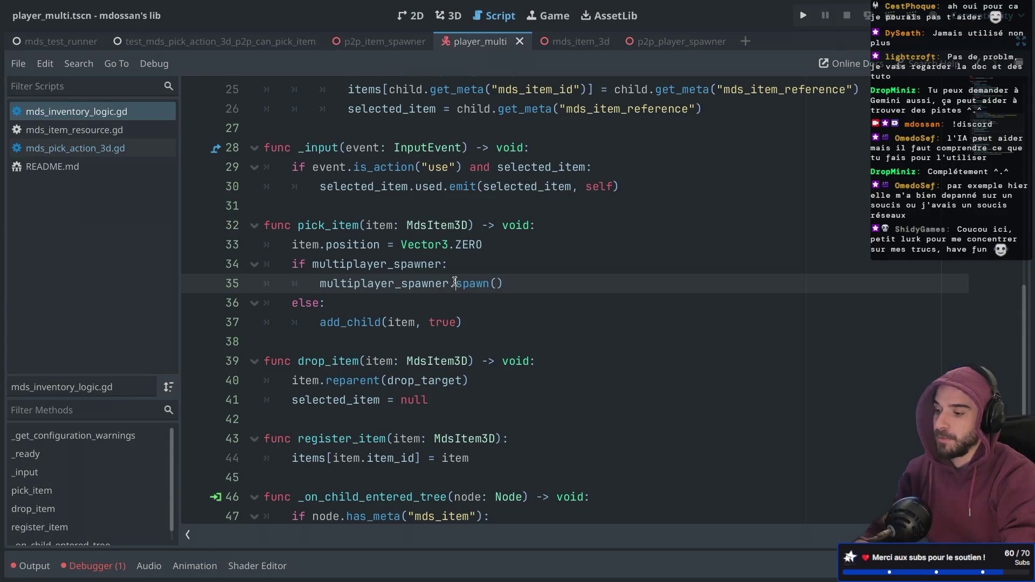
pyautogui.moveTo(460, 280)
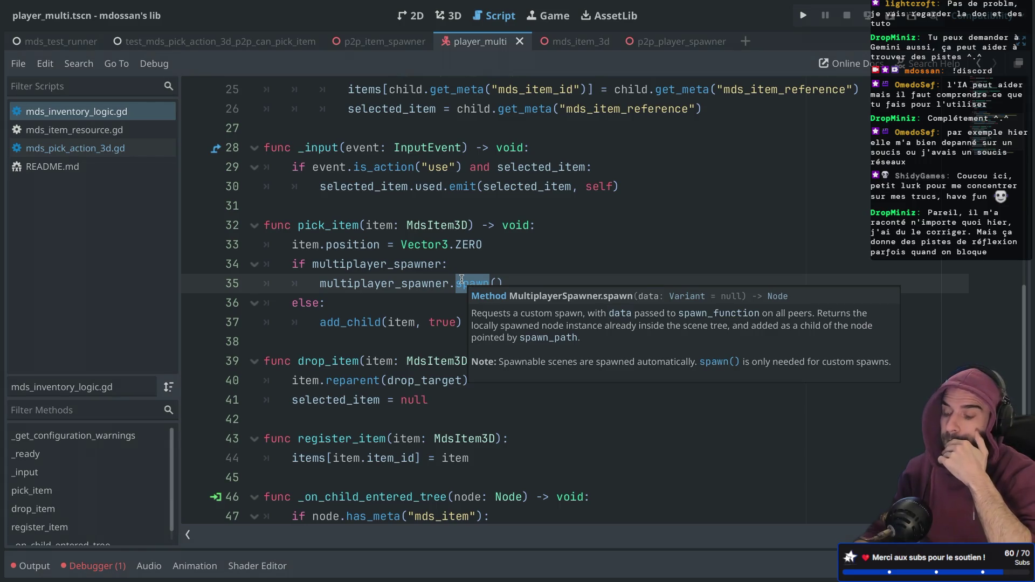
pyautogui.hotkey('ctrl', 'shift', 'F11')
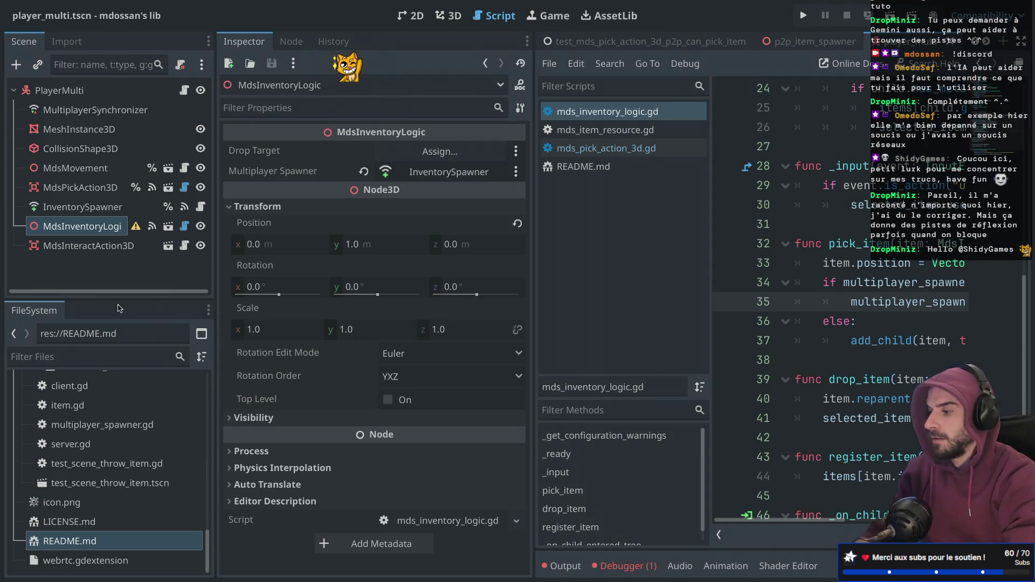
# Step: Open InventorySpawner's script and add a 'func _enter_tree() -> void:' after the peer_id export
pyautogui.click(110, 208)
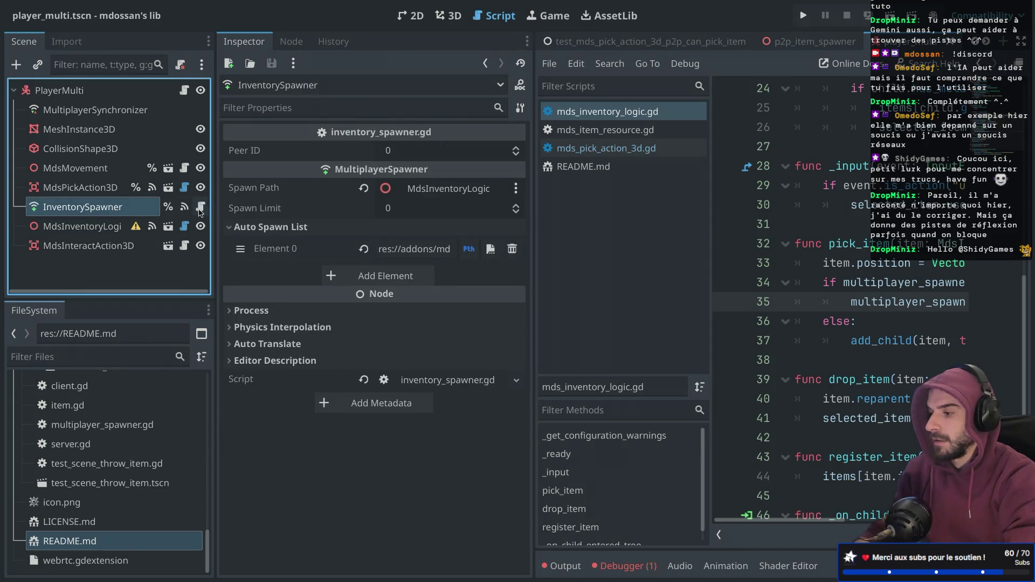
pyautogui.click(200, 207)
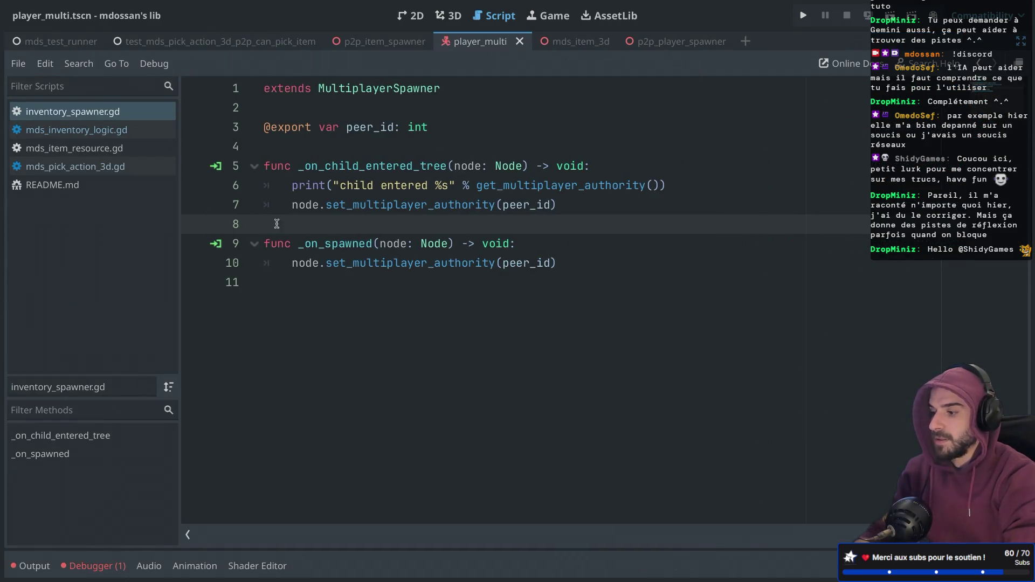
pyautogui.click(286, 153)
pyautogui.press('Return')
pyautogui.press('Return')
pyautogui.press('Up')
pyautogui.write('func _e')
pyautogui.press('Return')
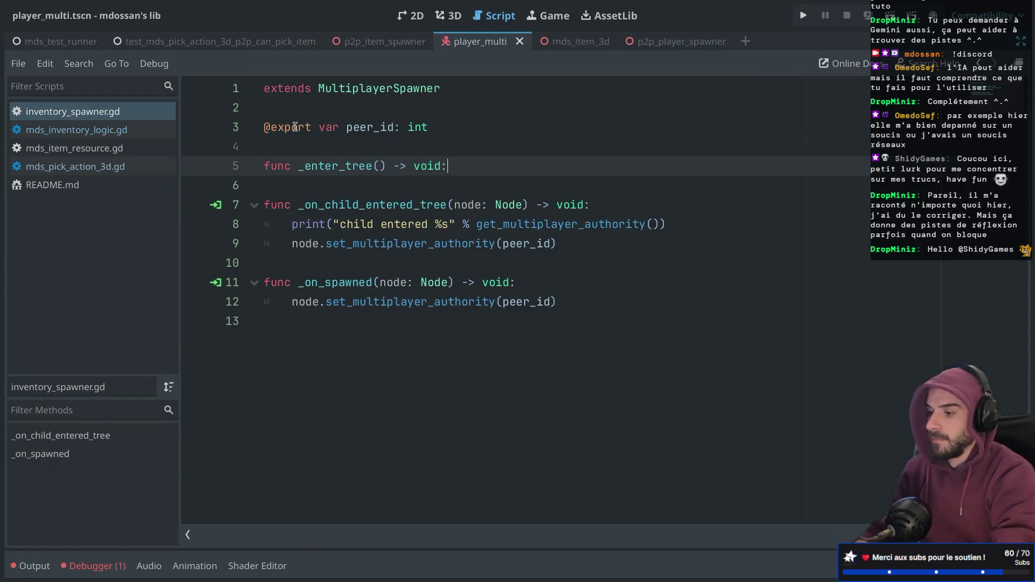
pyautogui.press('Return')
# Step: Set 'spawn_function = custom_spawn' inside _enter_tree
pyautogui.write('spawn')
pyautogui.press('Down')
pyautogui.press('Down')
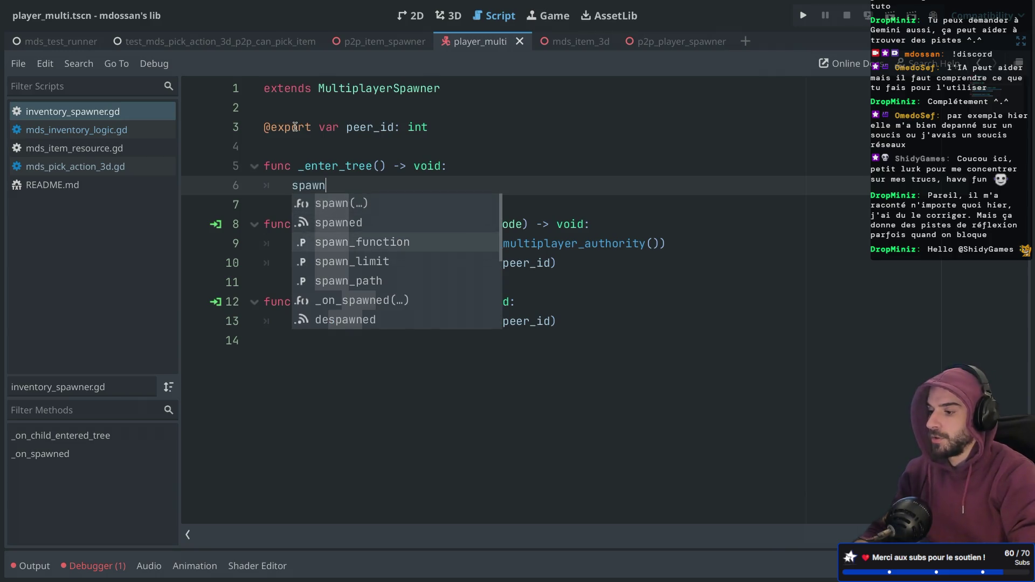
pyautogui.press('Return')
pyautogui.write('= ')
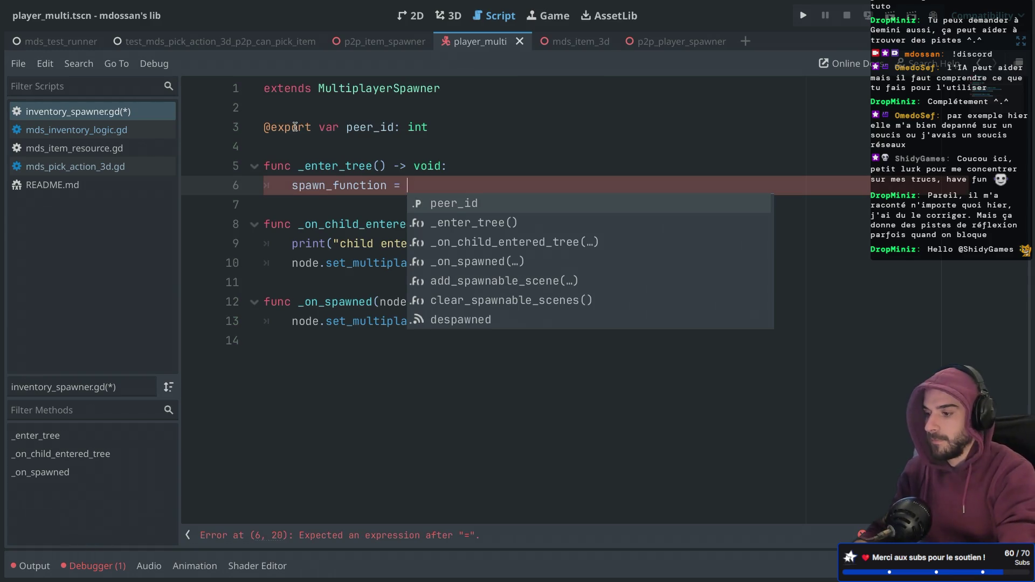
pyautogui.write('cus')
pyautogui.press('BackSpace')
pyautogui.press('BackSpace')
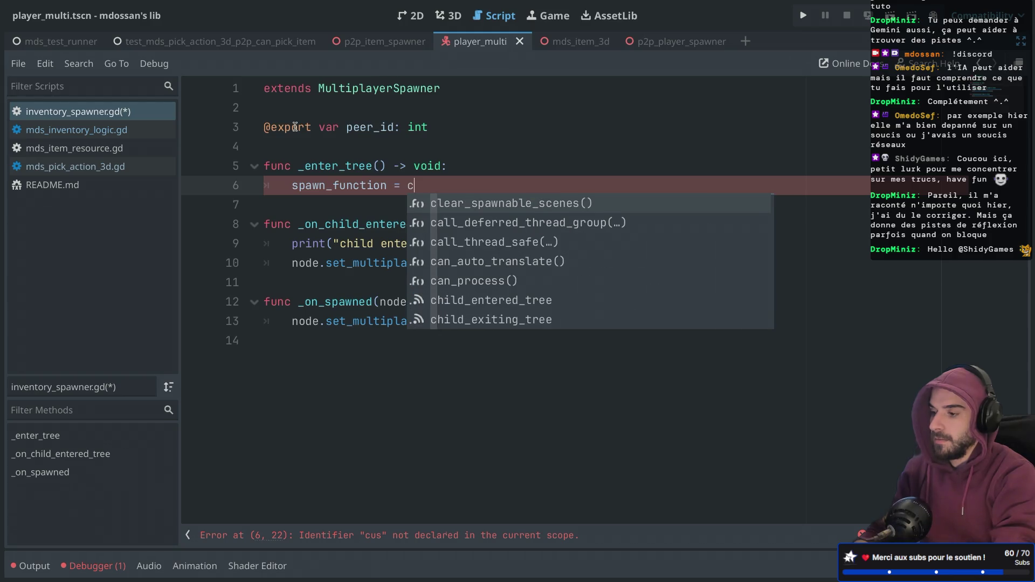
pyautogui.write('ustom_spawn')
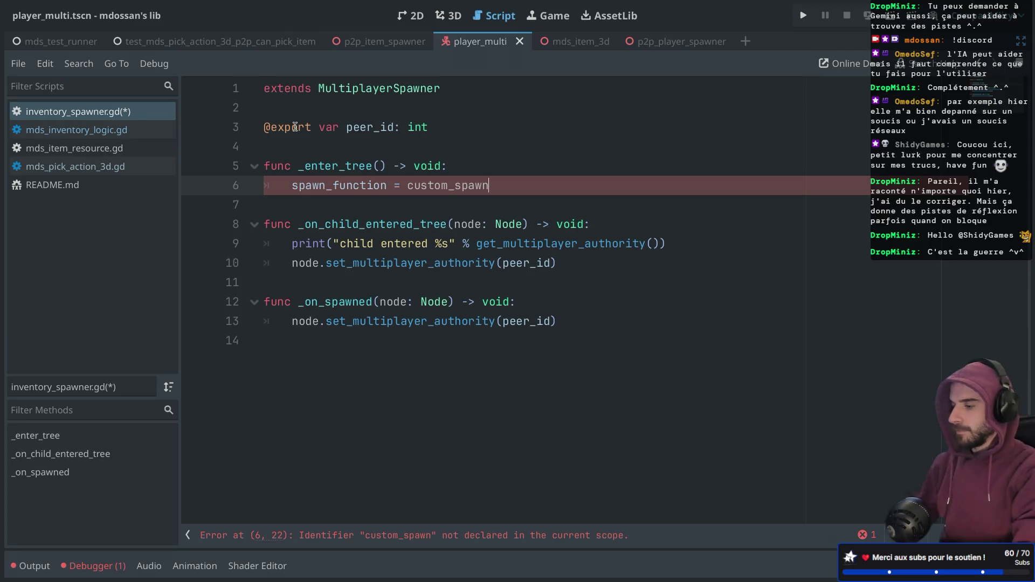
# Step: Append 'func custom_spawn() -> Node:' with a pass body and save the script
pyautogui.click(417, 348)
pyautogui.press('Return')
pyautogui.write('func')
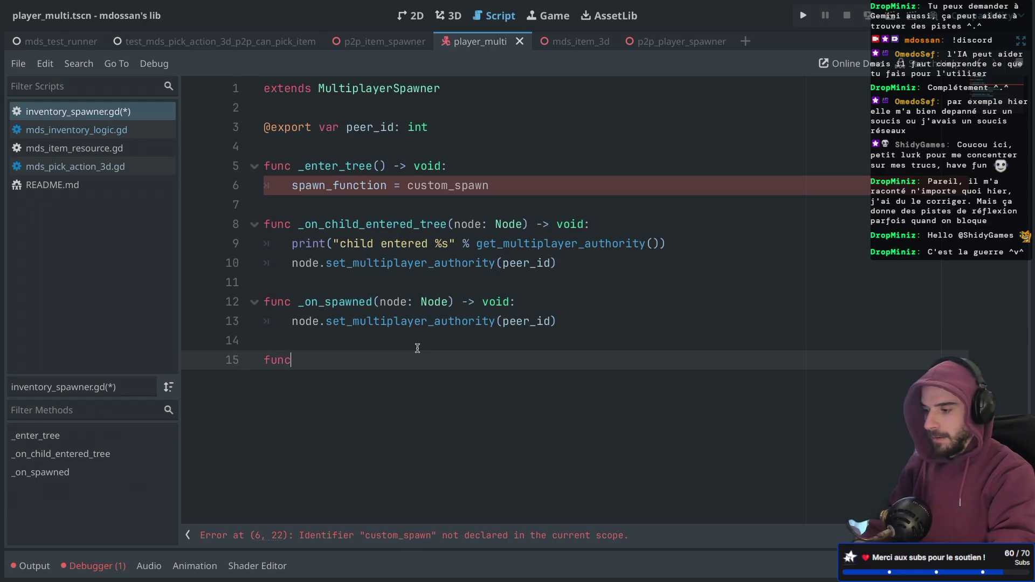
pyautogui.write(' cus')
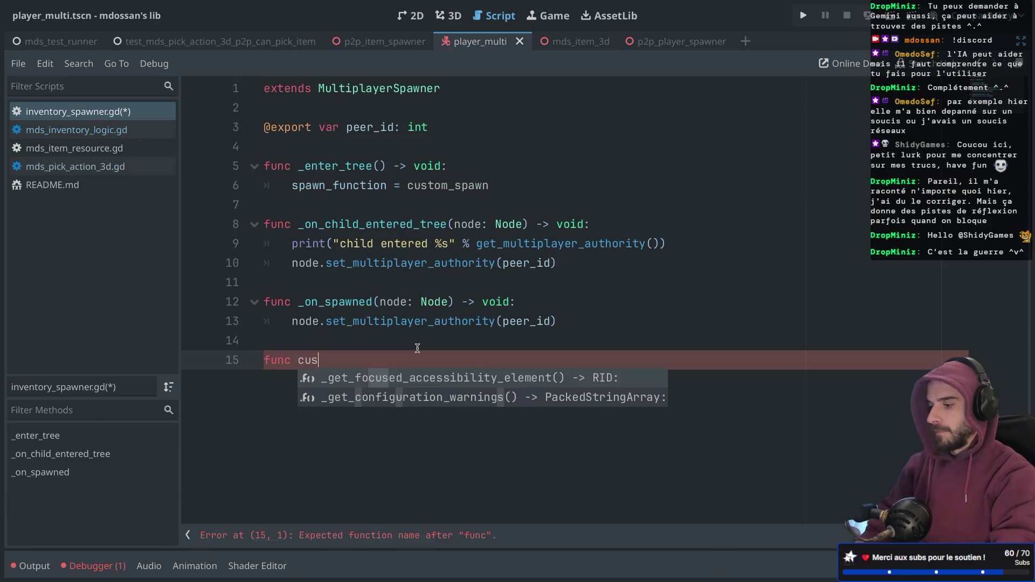
pyautogui.write('tom_spawn')
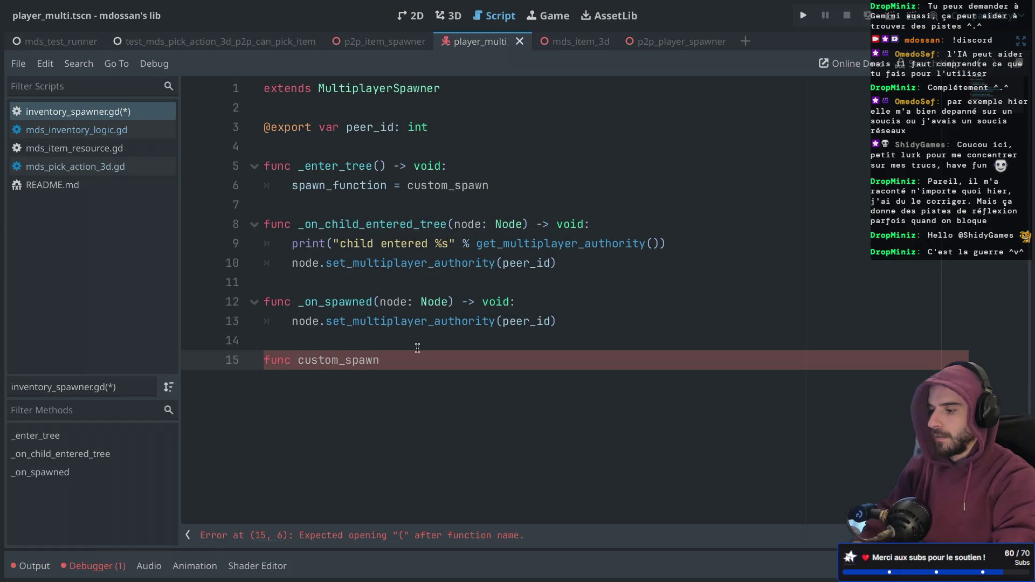
pyautogui.write('() ')
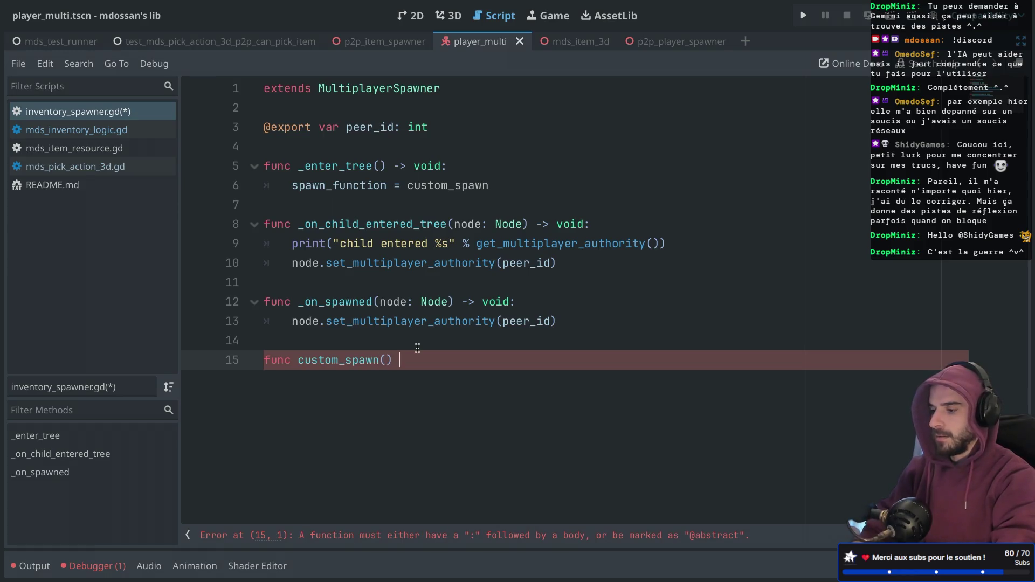
pyautogui.write('-')
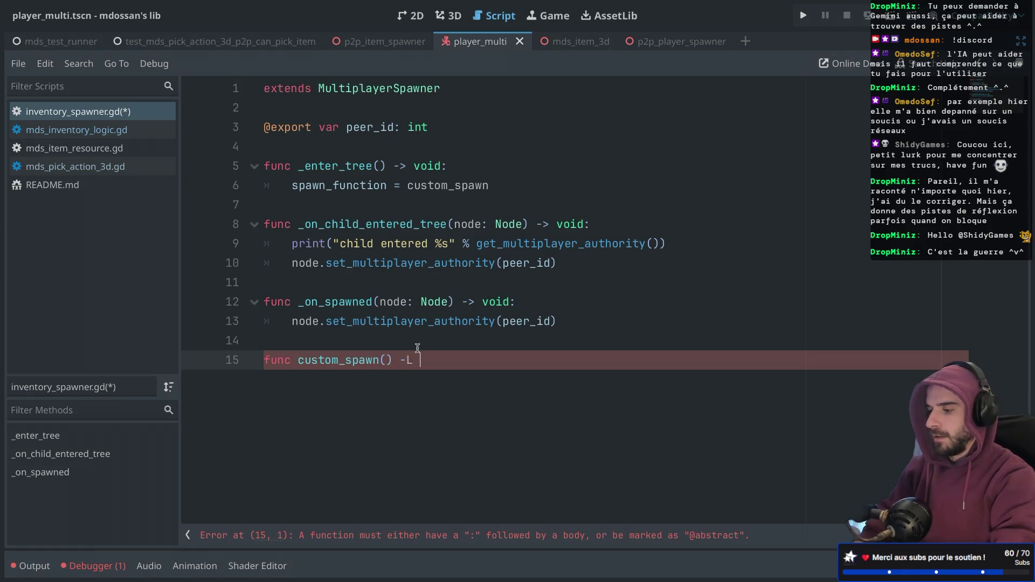
pyautogui.write('> ')
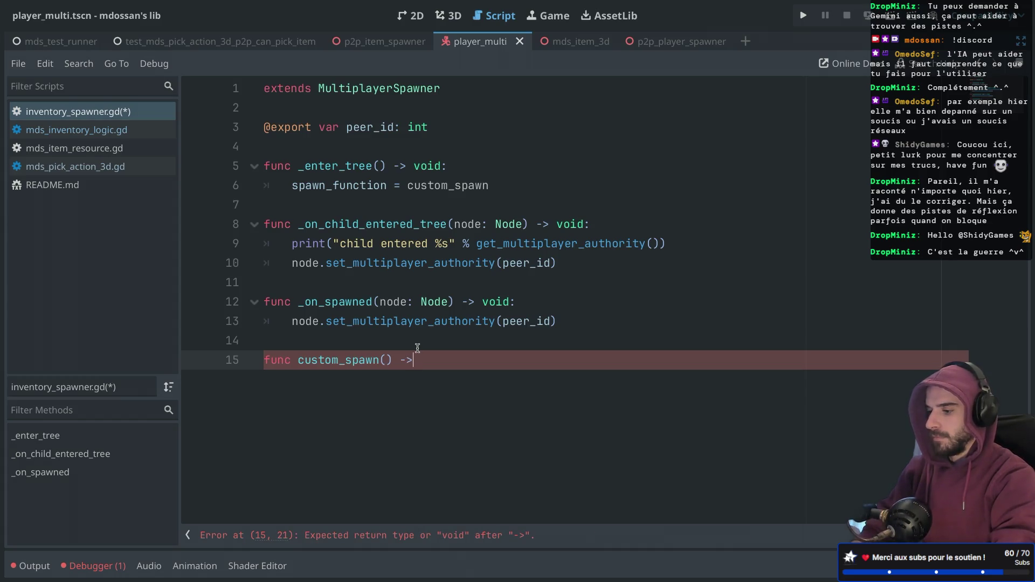
pyautogui.write('Node:')
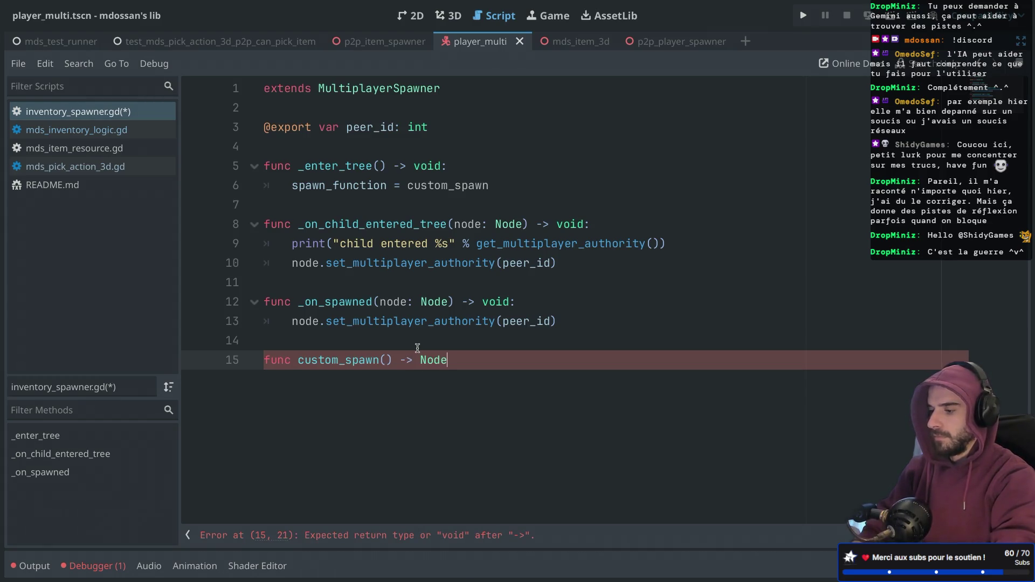
pyautogui.press('Return')
pyautogui.write('pass')
pyautogui.hotkey('ctrl', 's')
# Step: Give custom_spawn a 'data' parameter and remove its Node return type
pyautogui.click(390, 364)
pyautogui.write('data')
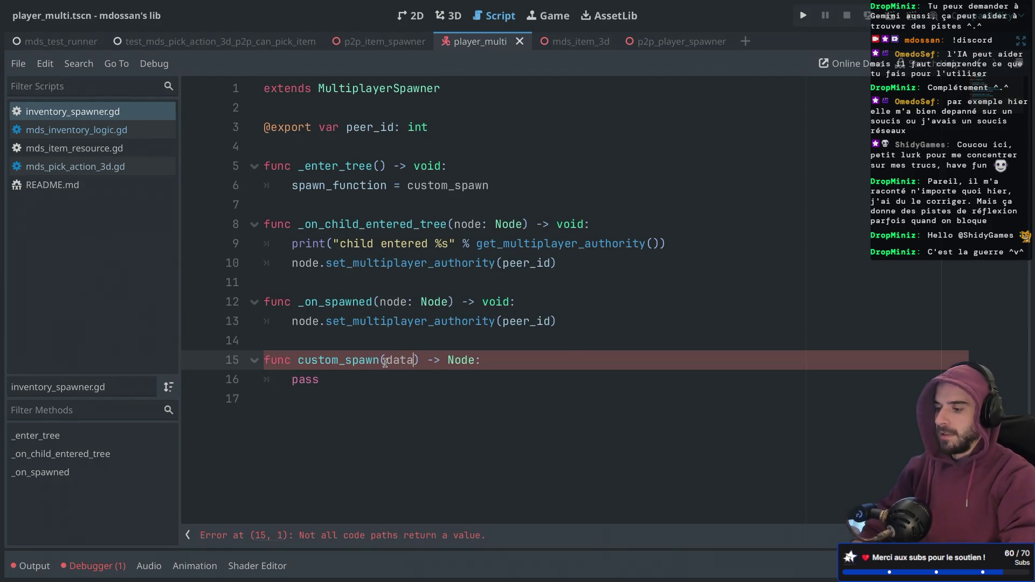
pyautogui.click(395, 329)
pyautogui.click(357, 359)
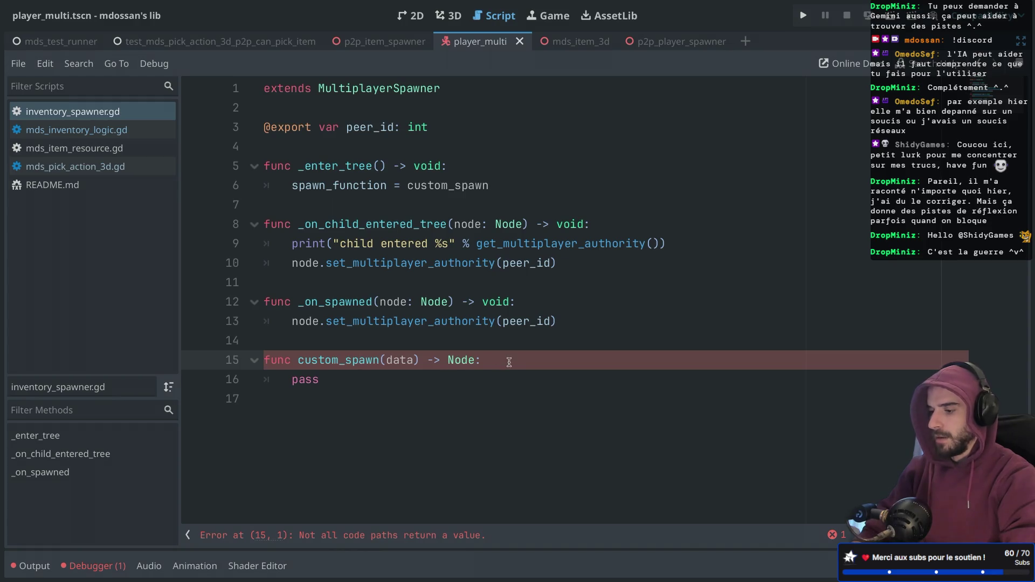
pyautogui.doubleClick(460, 361)
pyautogui.press('BackSpace')
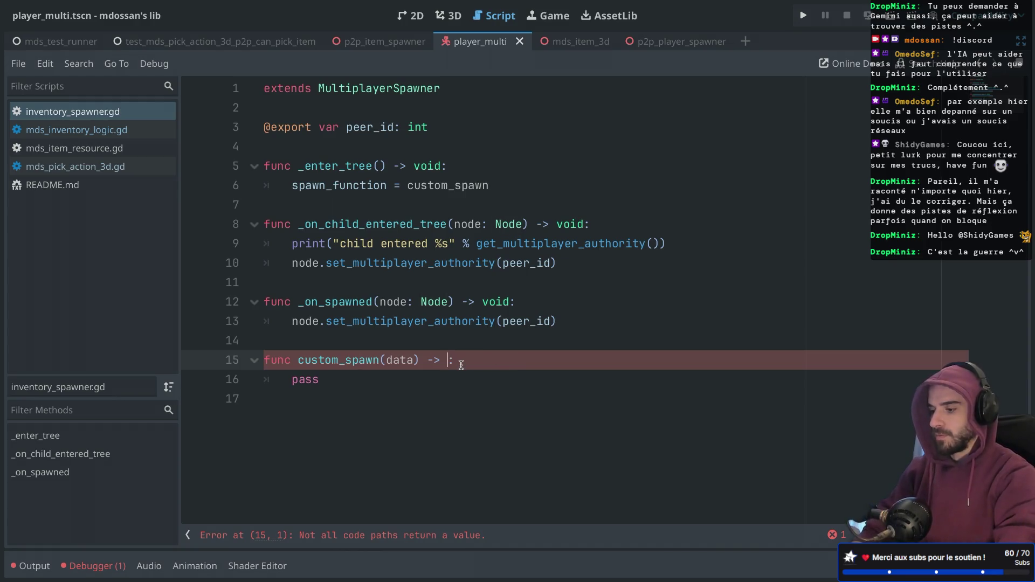
pyautogui.press('BackSpace')
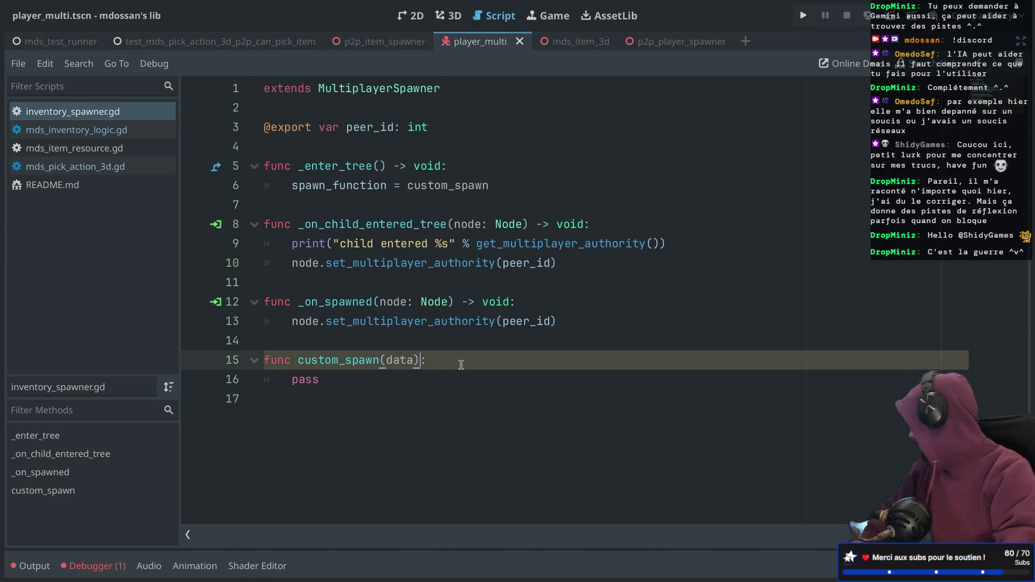
pyautogui.click(503, 346)
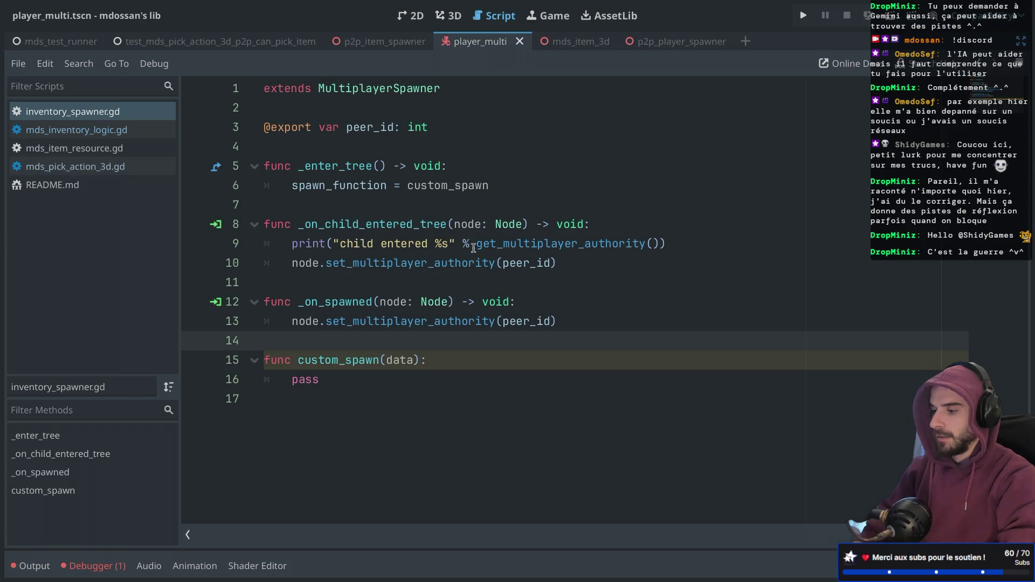
pyautogui.hotkey('ctrl', 'shift', 'F11')
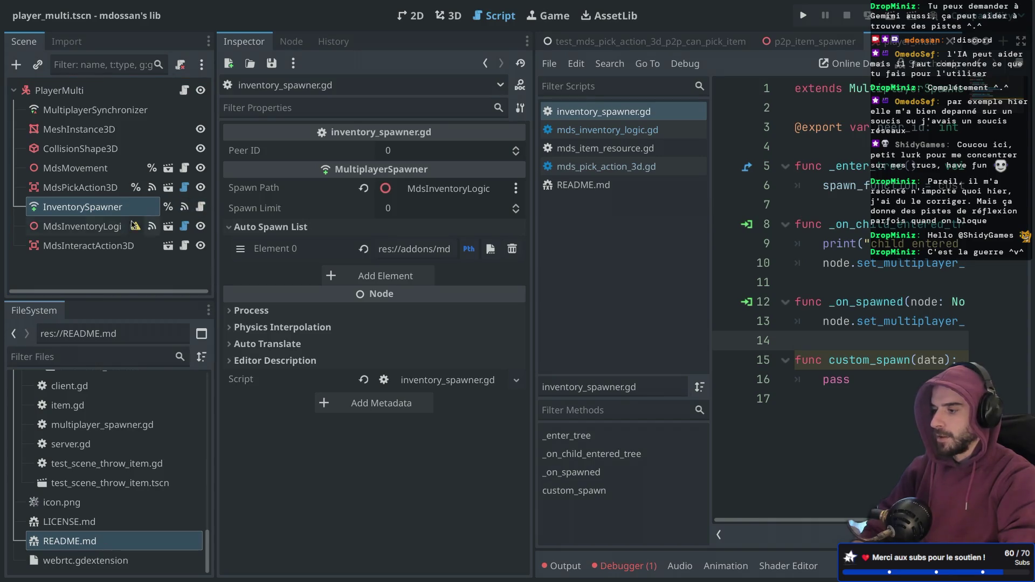
# Step: Disconnect the _on_spawned and _on_child_entered_tree signal connections and save the scene
pyautogui.click(184, 206)
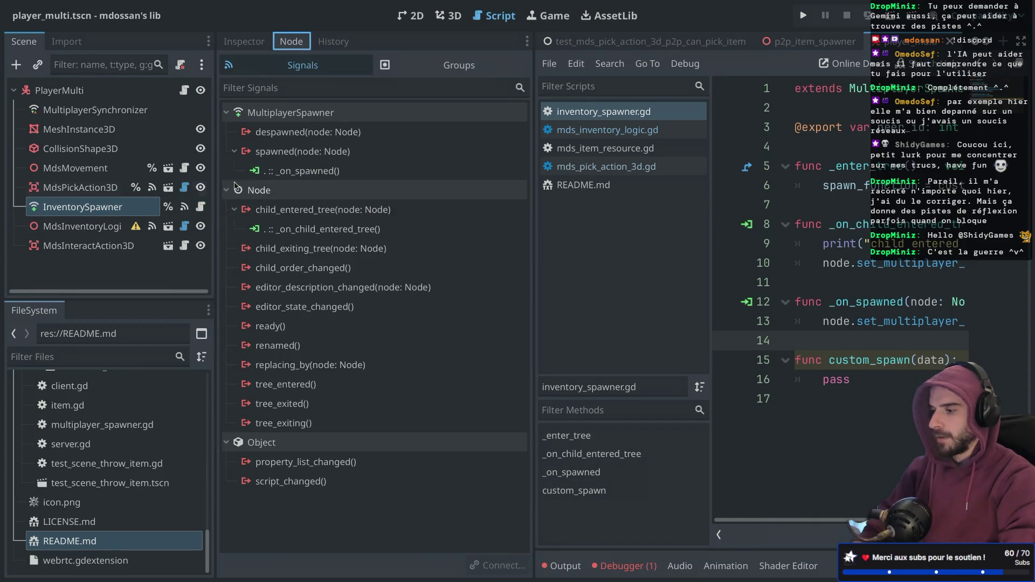
pyautogui.rightClick(308, 175)
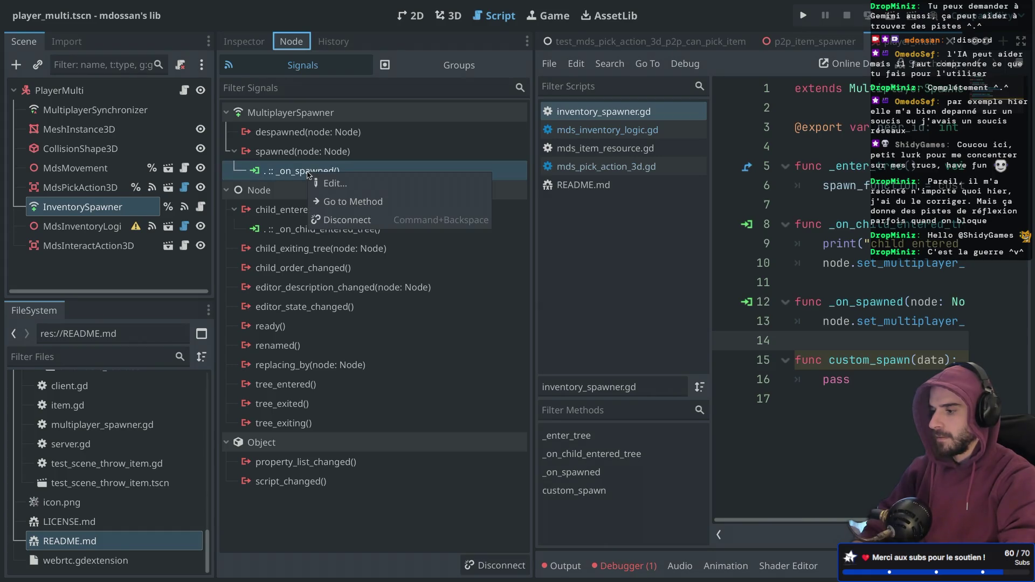
pyautogui.click(311, 214)
pyautogui.click(311, 214)
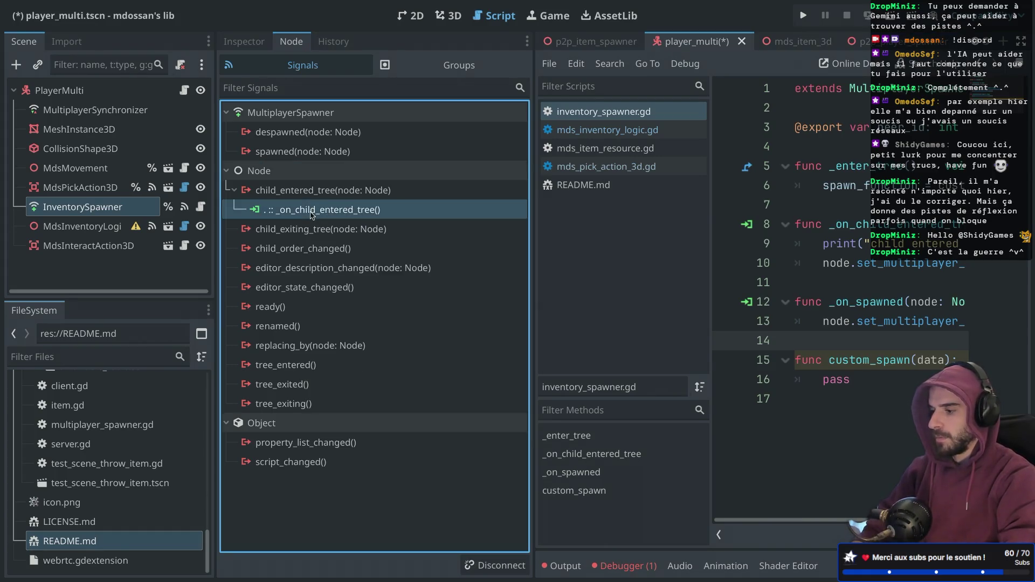
pyautogui.rightClick(311, 214)
pyautogui.click(339, 262)
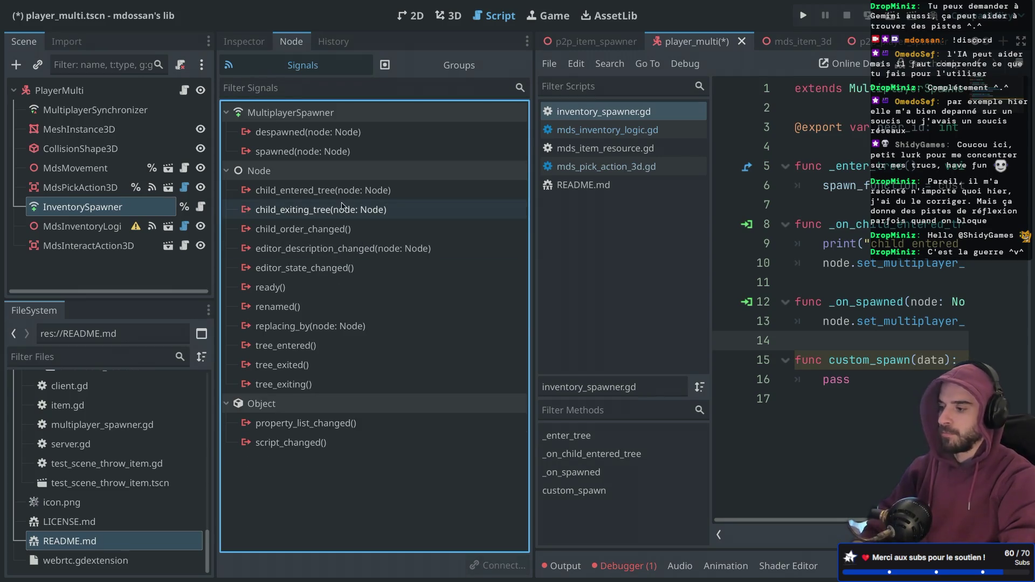
pyautogui.hotkey('ctrl', 's')
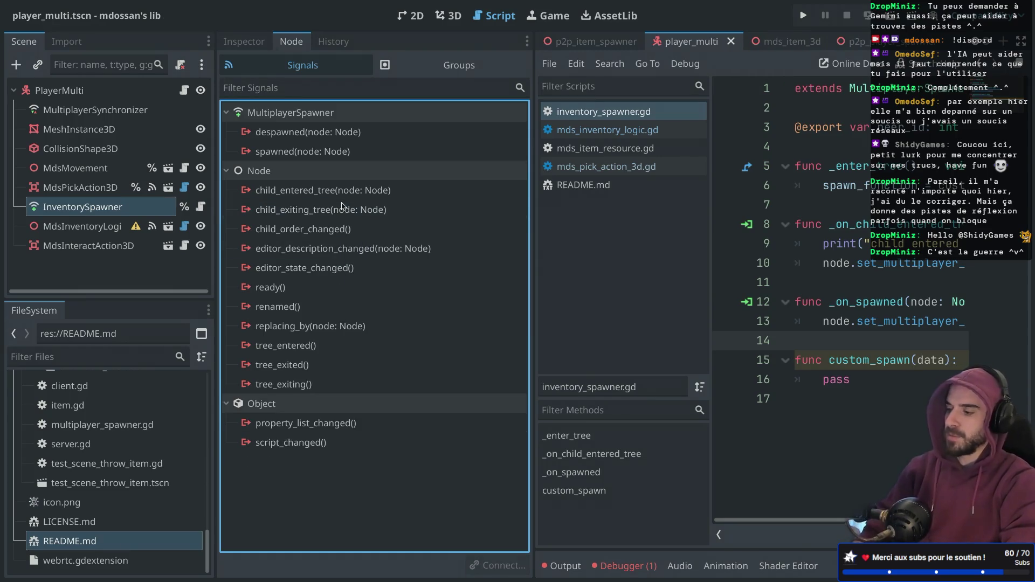
# Step: Check the _on_child_entered_tree connections, then select the old handler functions on lines 8–13
pyautogui.hotkey('ctrl', 'shift', 'F11')
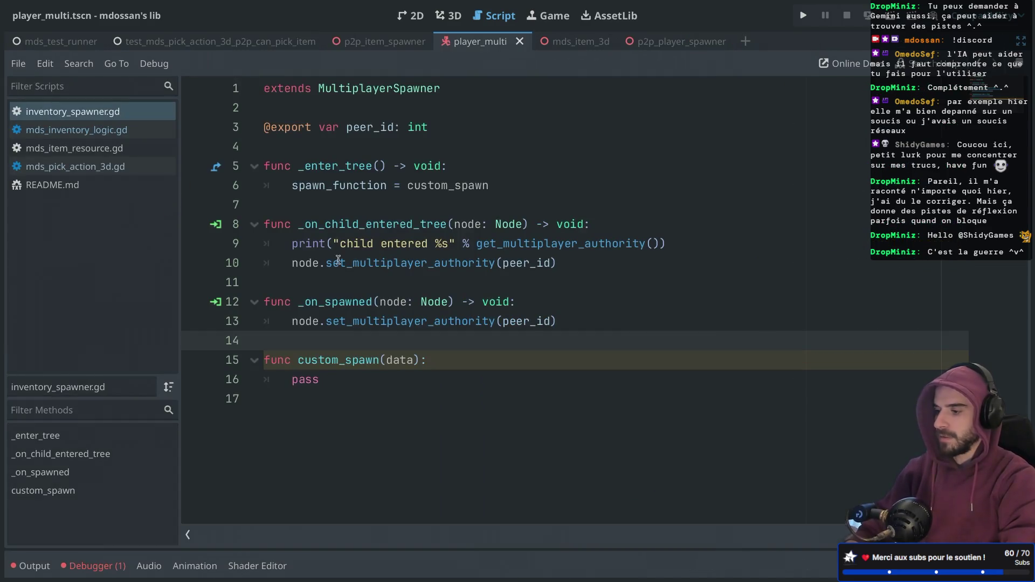
pyautogui.click(215, 224)
pyautogui.press('Escape')
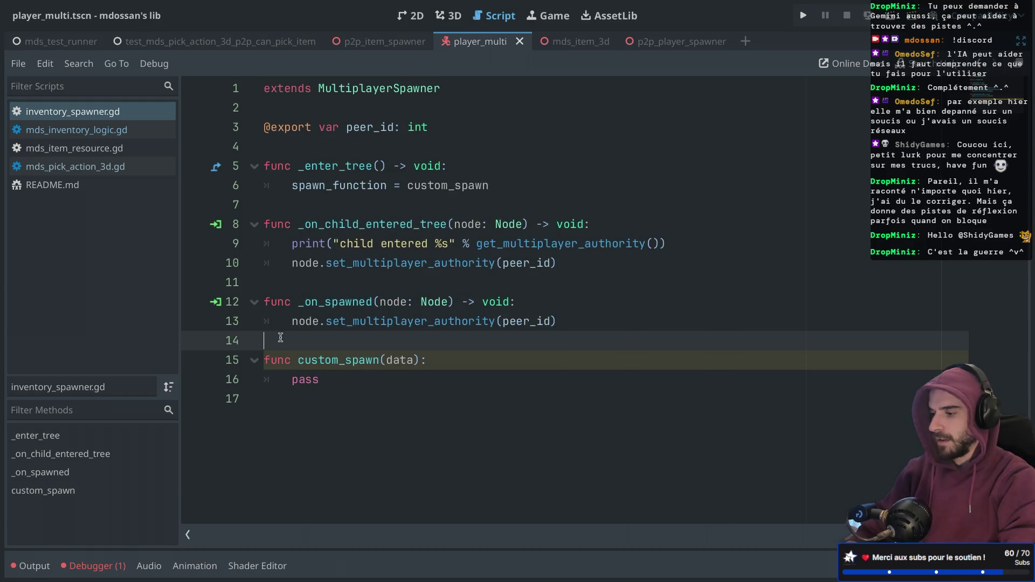
pyautogui.moveTo(275, 340); pyautogui.dragTo(239, 229)
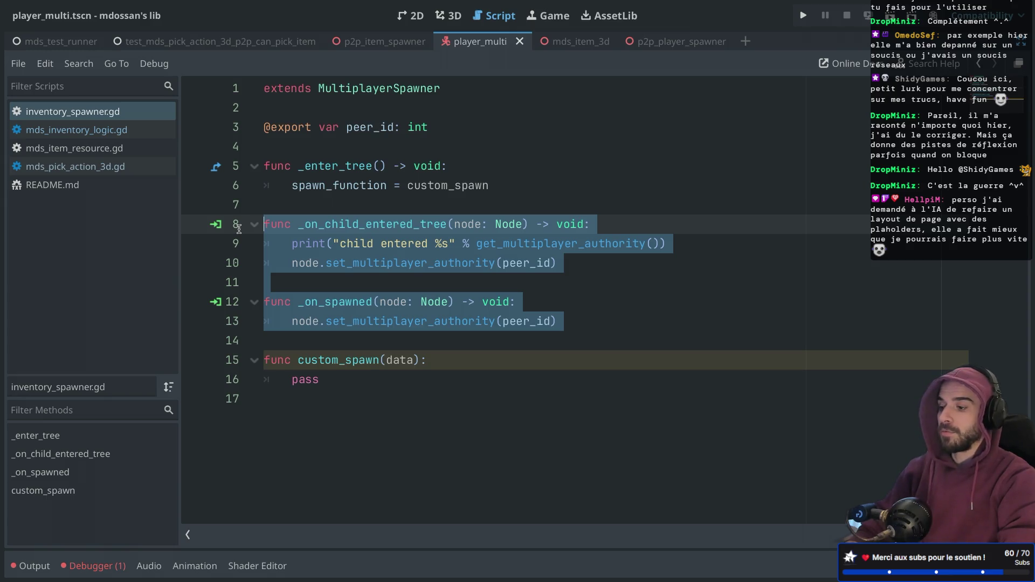
# Step: Delete the selected _on_child_entered_tree and _on_spawned handlers on lines 8–13
pyautogui.press('BackSpace')
pyautogui.press('BackSpace')
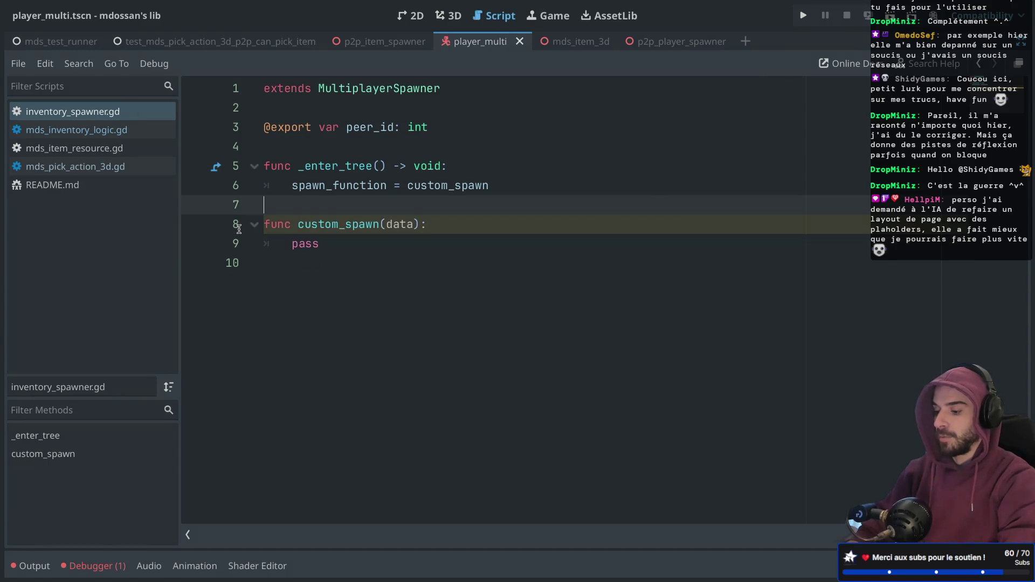
pyautogui.hotkey('ctrl', 'shift', 'F11')
pyautogui.hotkey('ctrl', 'shift', 'F11')
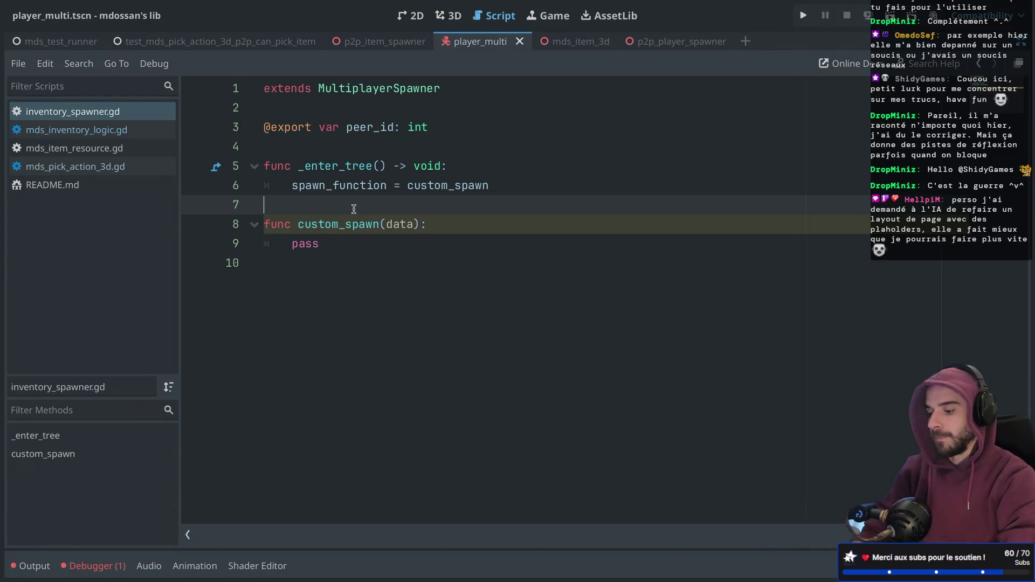
pyautogui.hotkey('ctrl', 'shift', 'F11')
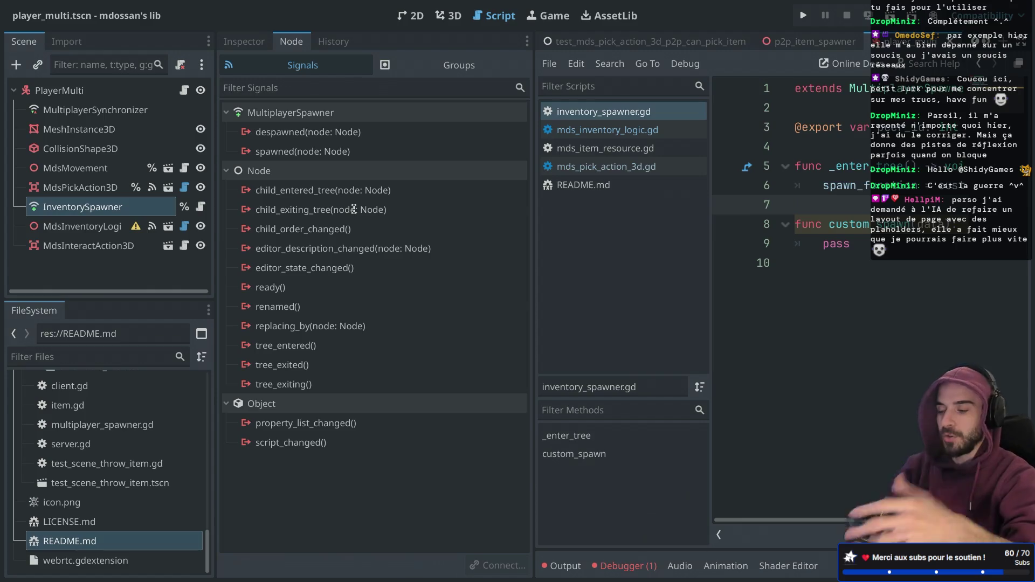
# Step: Rename the InventorySpawner node in the Scene dock to 'ItemSpawner'
pyautogui.hotkey('ctrl', 'shift', 'F11')
pyautogui.hotkey('ctrl', 'shift', 'F11')
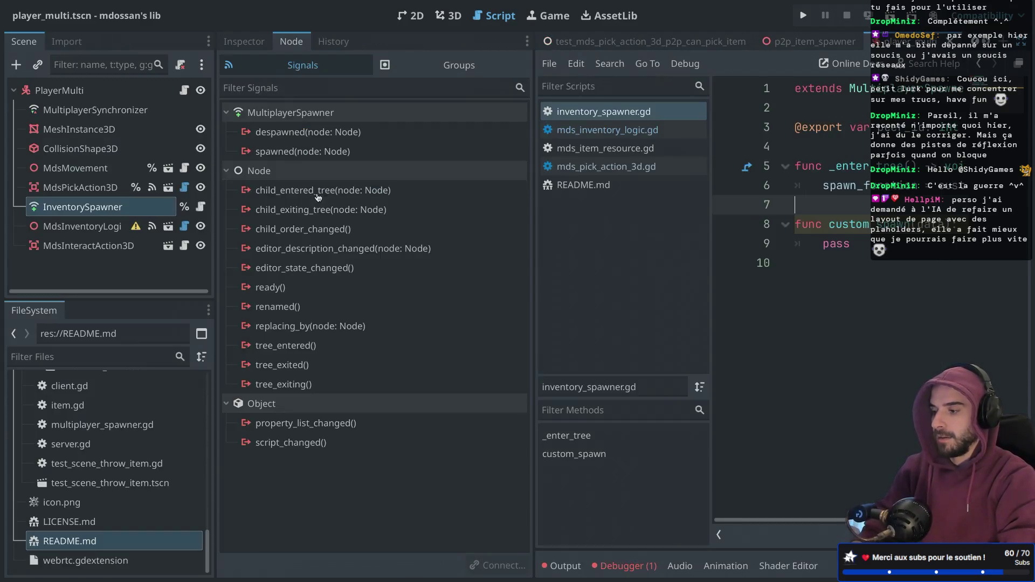
pyautogui.hotkey('ctrl', 'shift', 'F11')
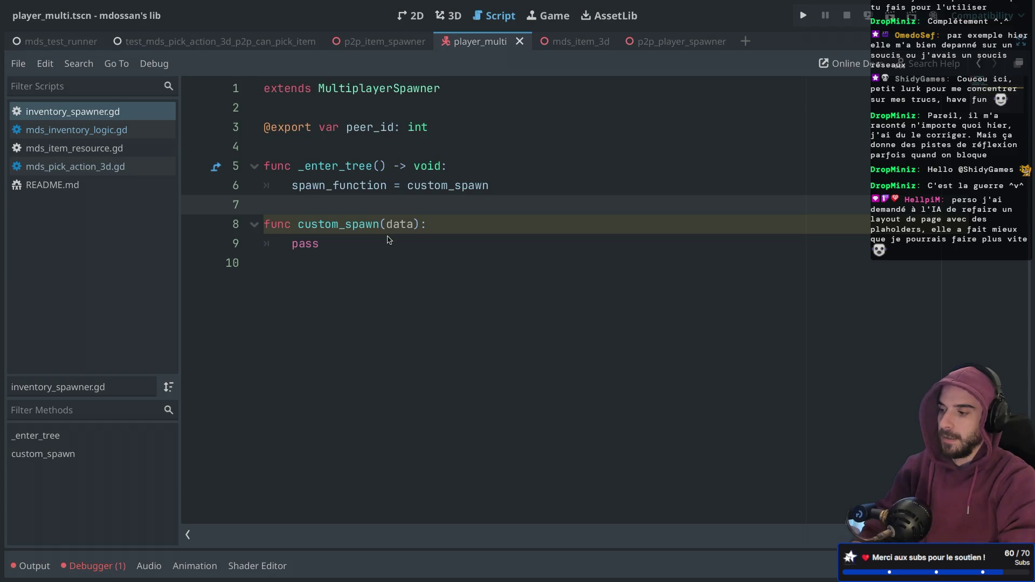
pyautogui.doubleClick(362, 225)
pyautogui.hotkey('ctrl', 'shift', 'F11')
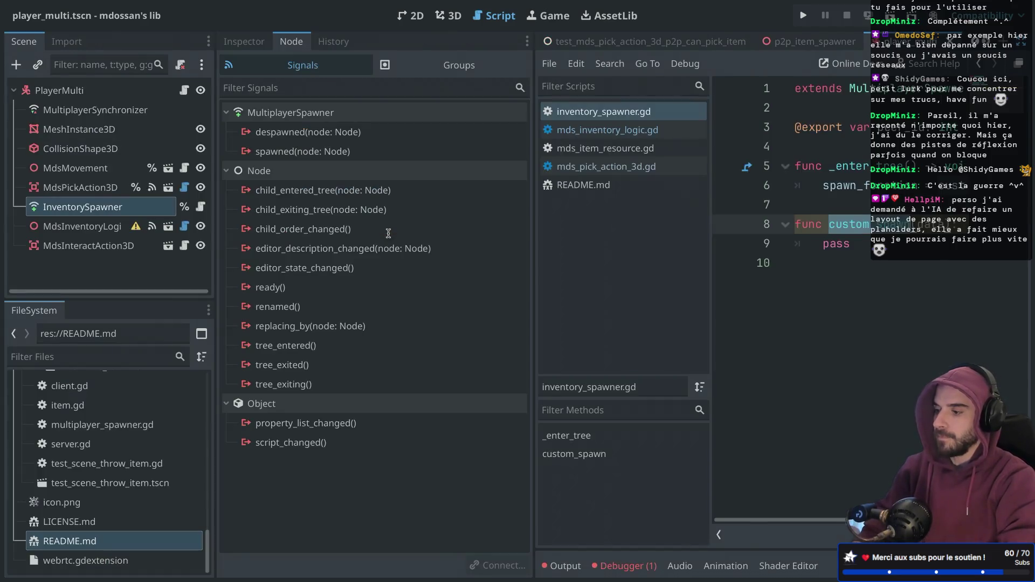
pyautogui.hotkey('ctrl', 'shift', 'F11')
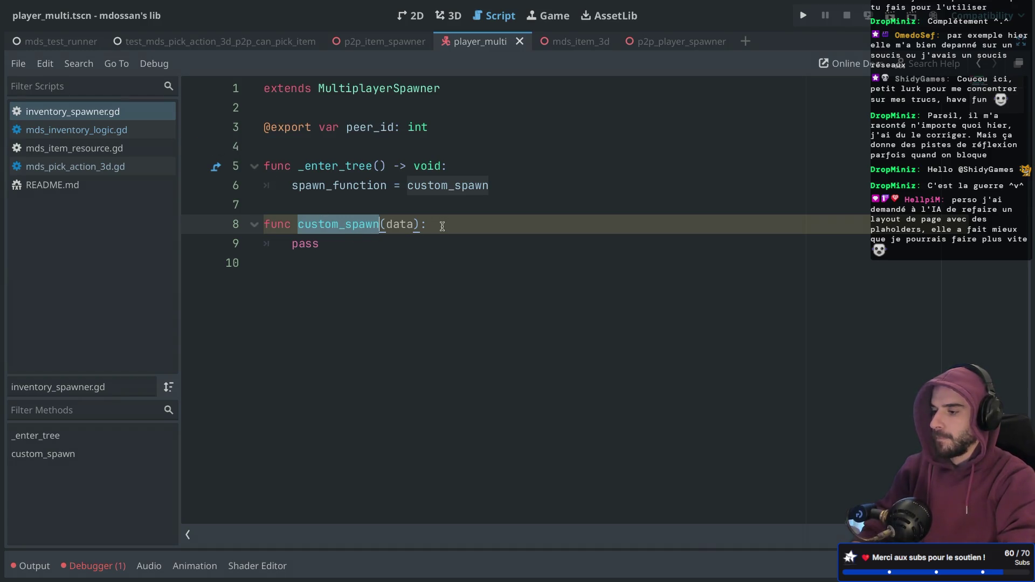
pyautogui.hotkey('ctrl', 'shift', 'F11')
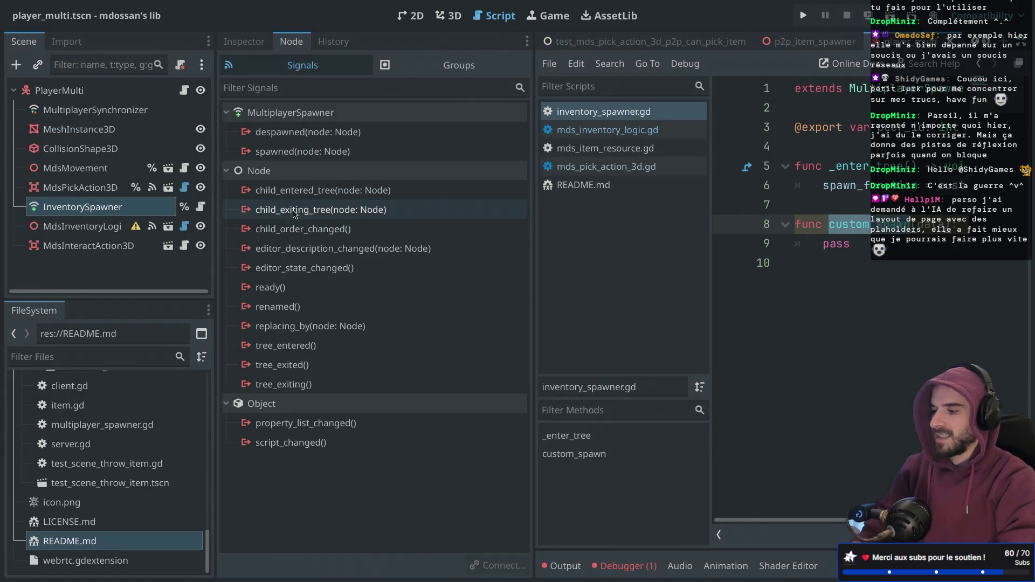
pyautogui.click(84, 209)
pyautogui.write('ItemS')
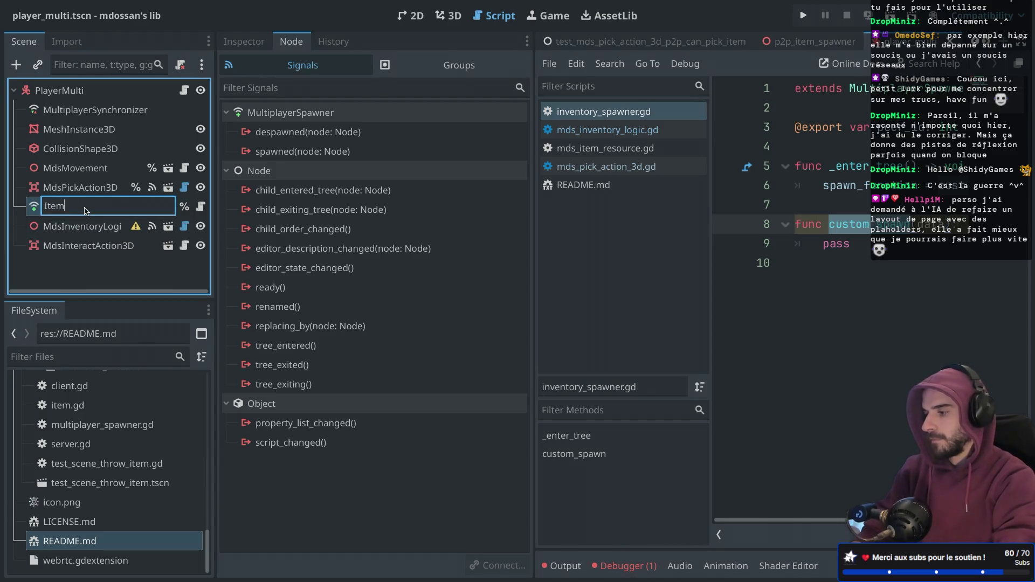
pyautogui.write('pawner')
pyautogui.press('Return')
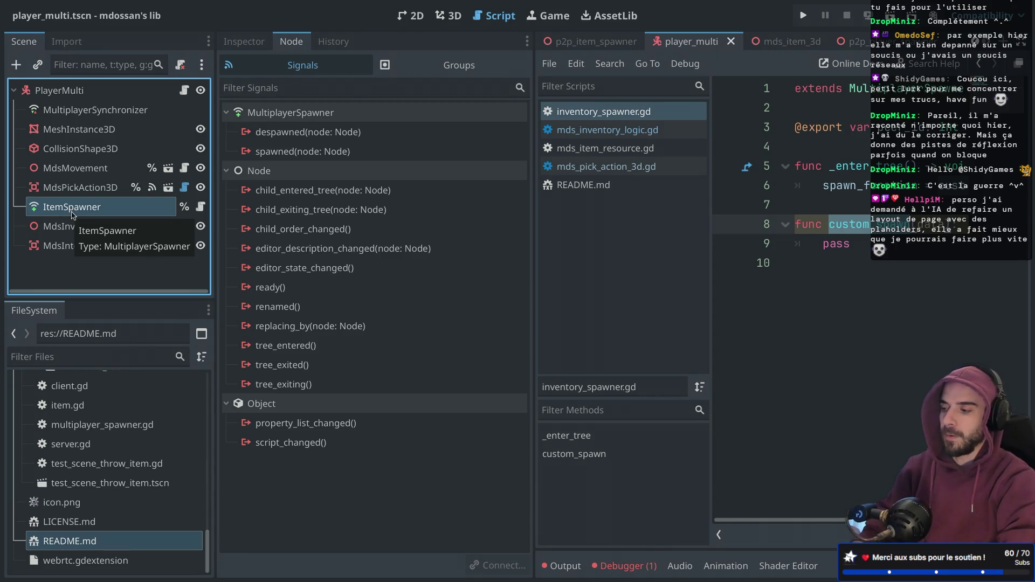
pyautogui.hotkey('ctrl', 'shift', 'F11')
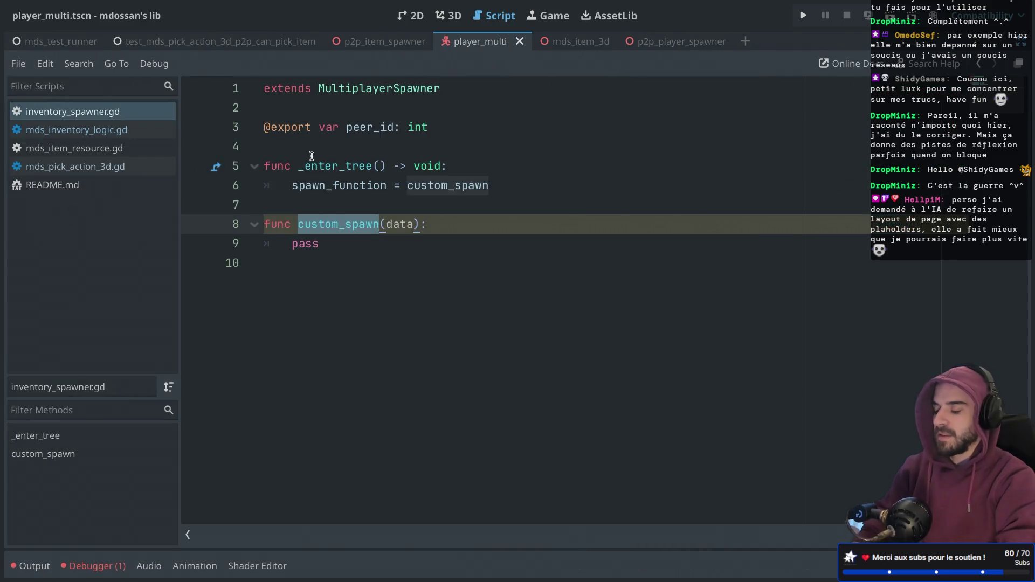
# Step: Insert a blank line below peer_id and begin declaring var item_scene: PackedScene
pyautogui.click(309, 151)
pyautogui.press('Return')
pyautogui.click(263, 146)
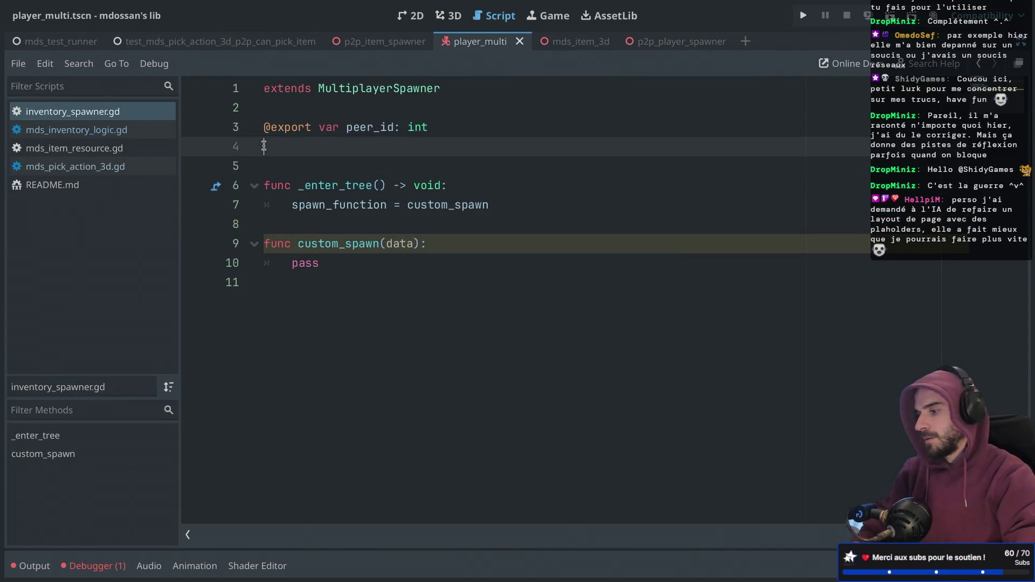
pyautogui.press('Return')
pyautogui.write('var')
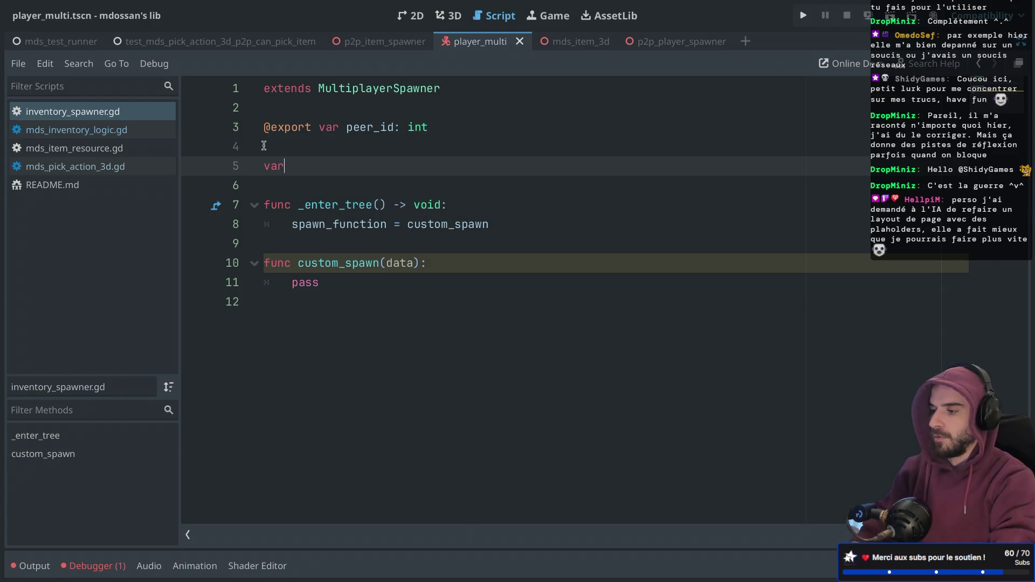
pyautogui.write('em_scen')
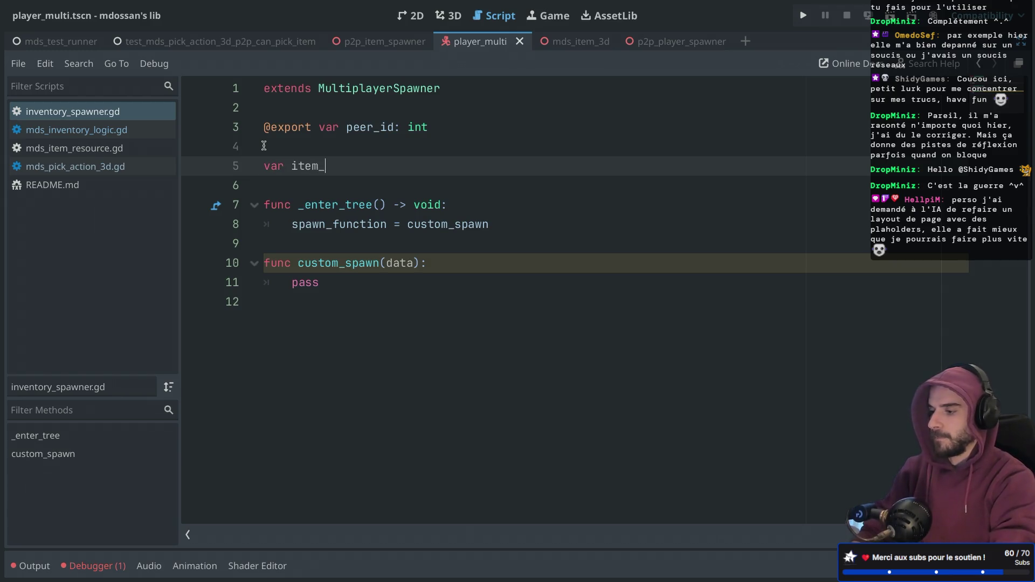
pyautogui.press('BackSpace')
pyautogui.press('BackSpace')
pyautogui.write('en')
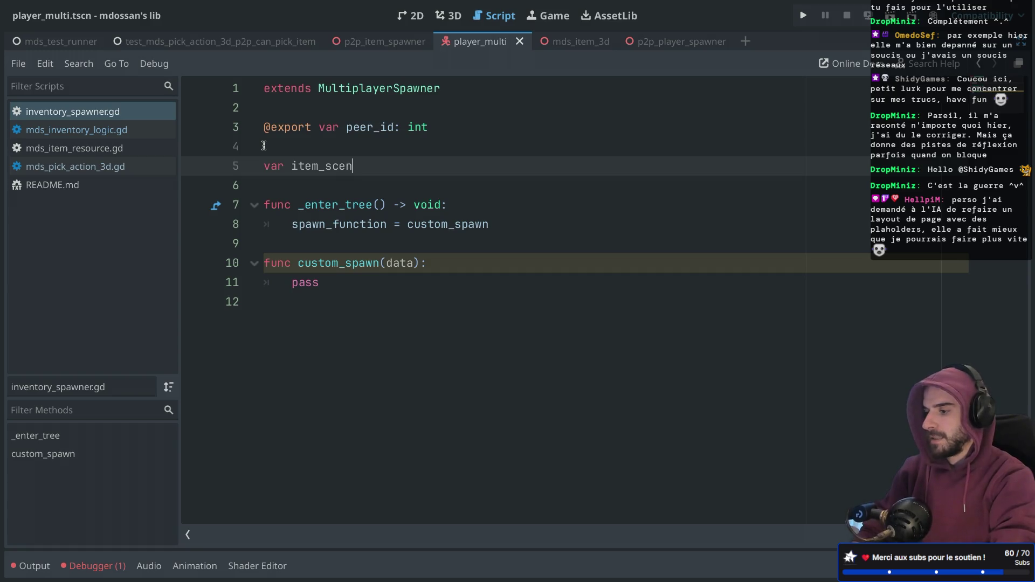
pyautogui.write('ackage')
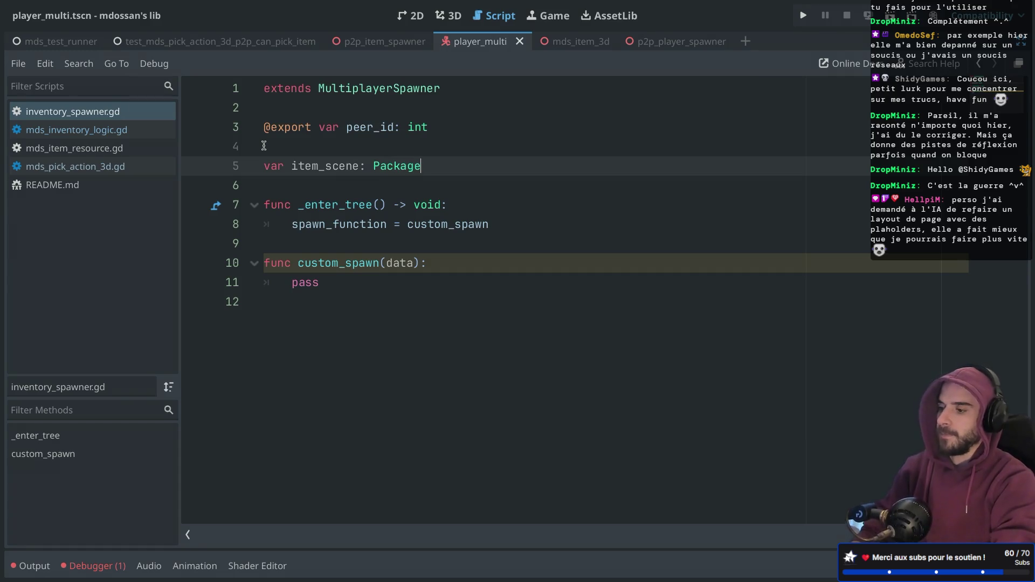
pyautogui.press('BackSpace')
pyautogui.press('BackSpace')
pyautogui.press('BackSpace')
pyautogui.press('BackSpace')
pyautogui.press('BackSpace')
pyautogui.press('BackSpace')
pyautogui.press('BackSpace')
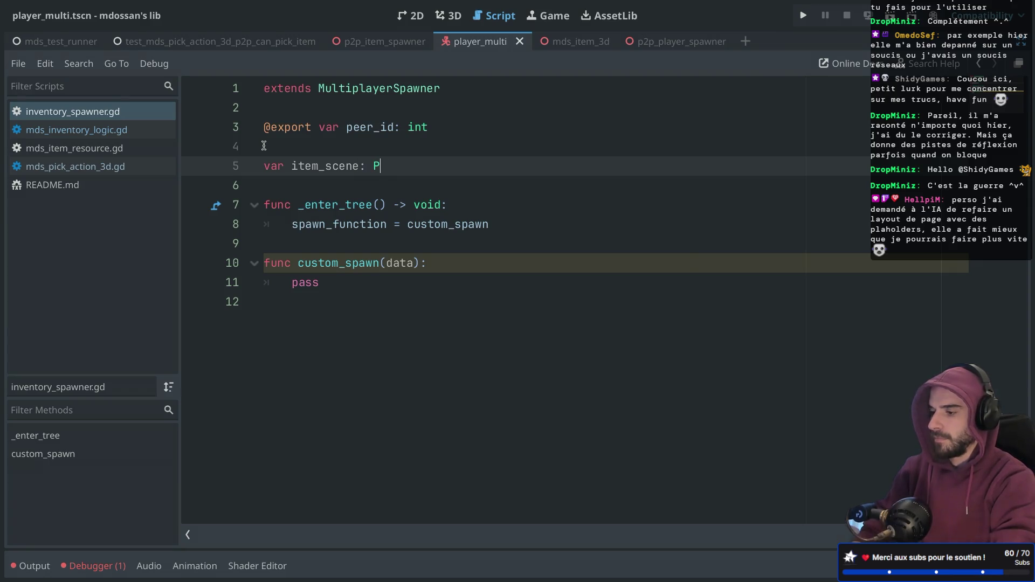
pyautogui.write('ackage')
pyautogui.press('BackSpace')
pyautogui.press('BackSpace')
pyautogui.press('BackSpace')
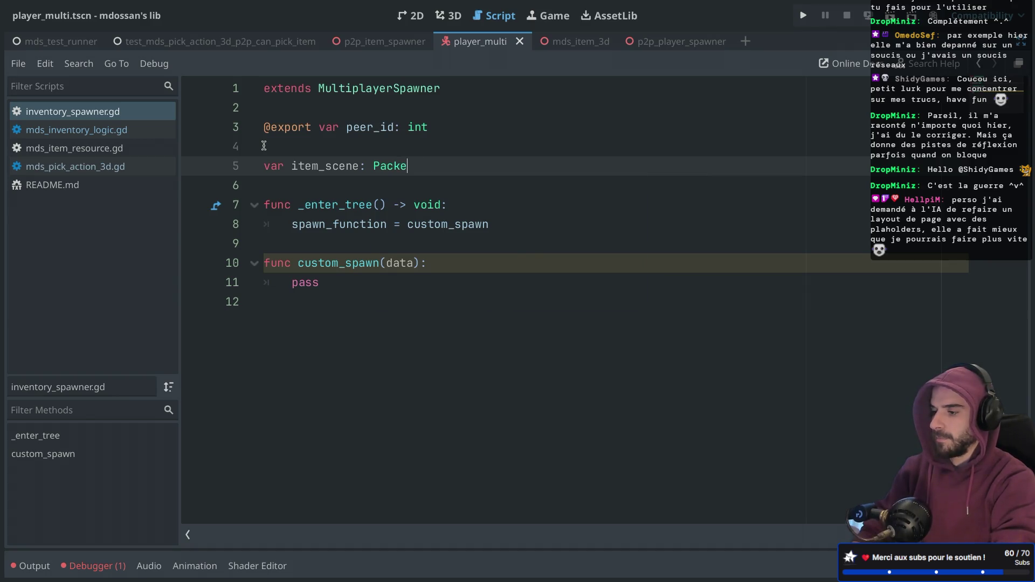
# Step: Finish item_scene as preload("res://addons/mds_lib/item/mds_item_3d.tscn") and save the script
pyautogui.write('dScene = ')
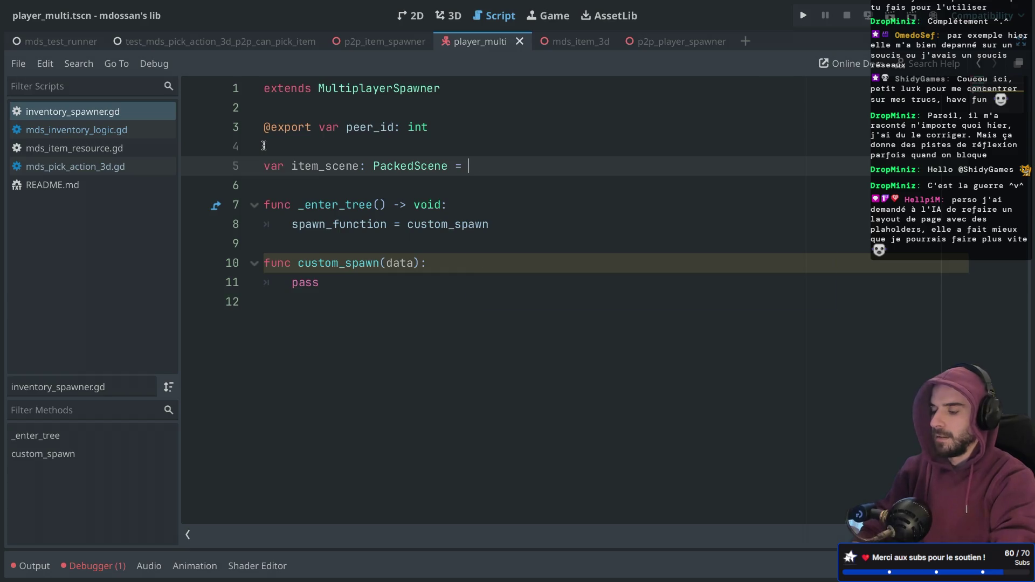
pyautogui.write('prel')
pyautogui.press('Return')
pyautogui.write('item')
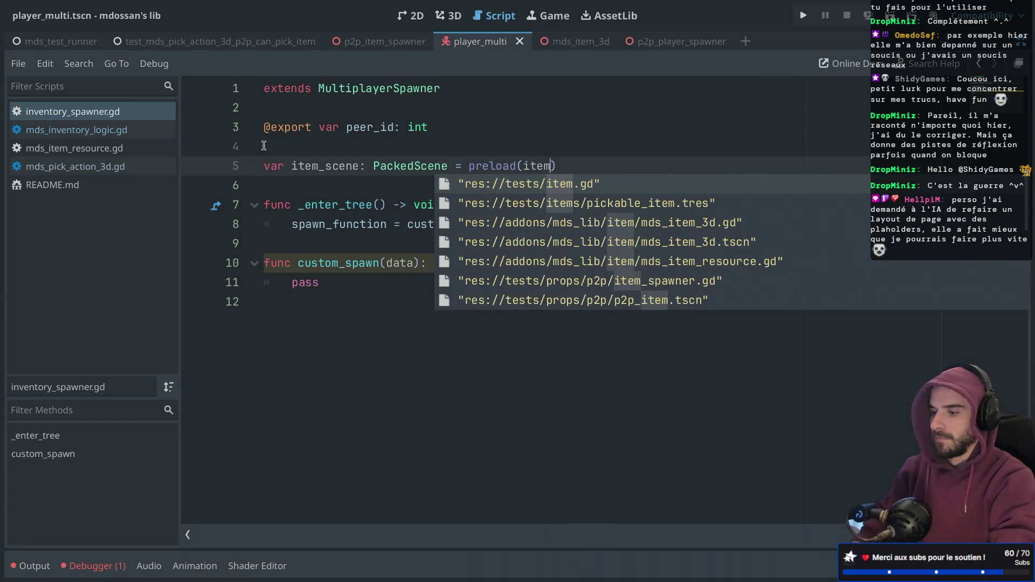
pyautogui.write('_3d')
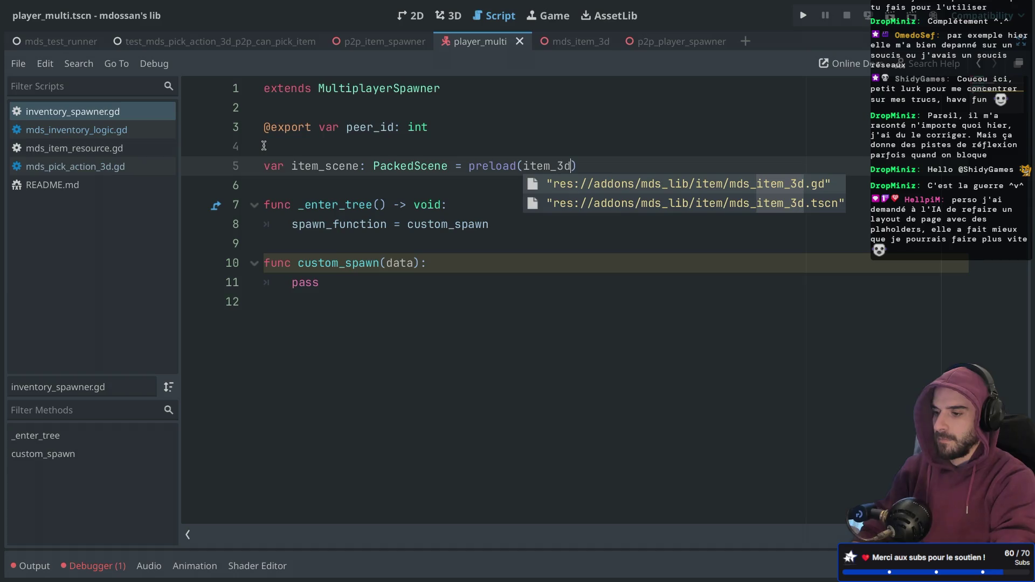
pyautogui.click(632, 204)
pyautogui.hotkey('ctrl', 's')
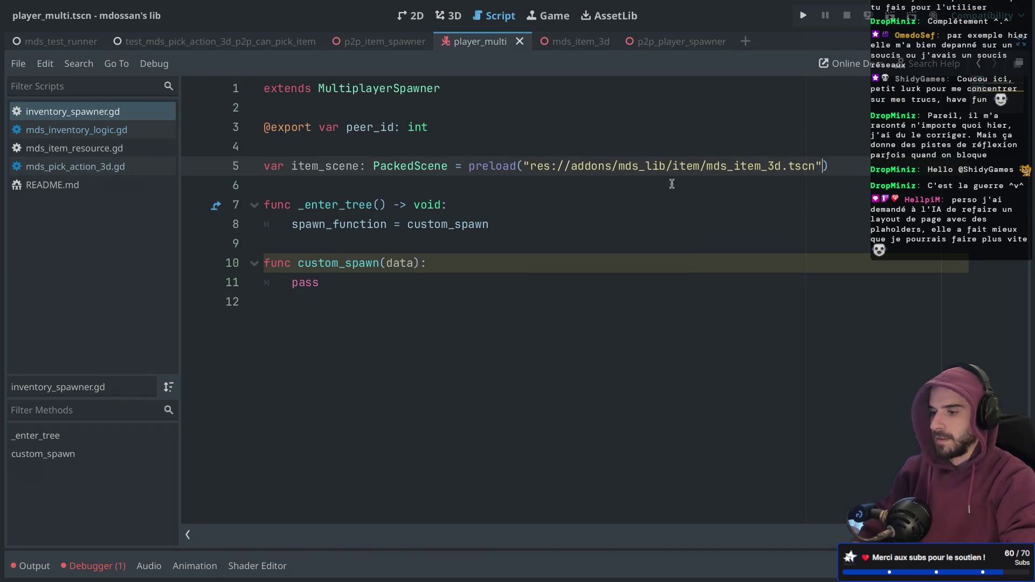
# Step: Duplicate the item_scene line below and select the copy's variable name
pyautogui.moveTo(855, 168); pyautogui.dragTo(851, 145)
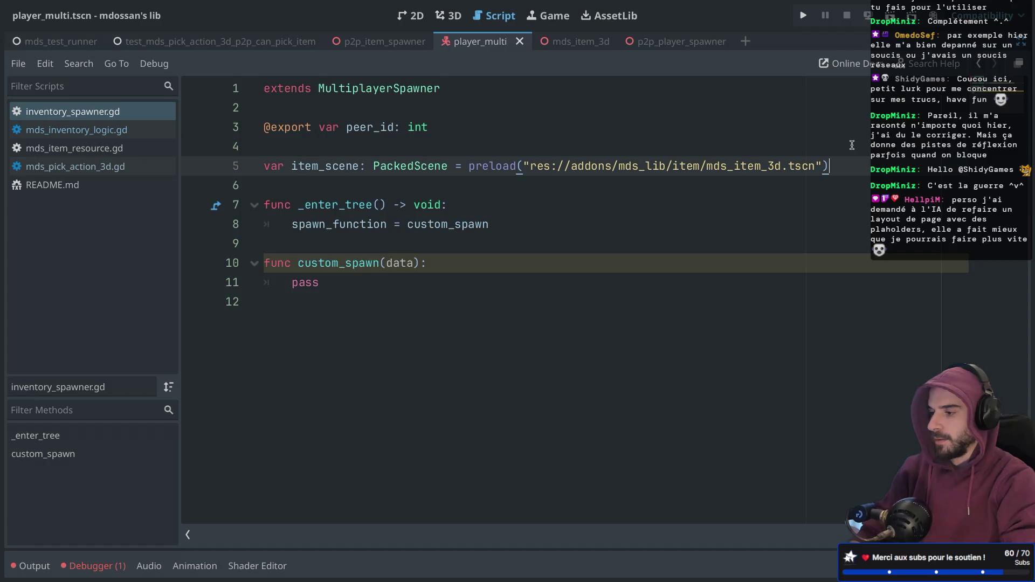
pyautogui.hotkey('ctrl', 'shift', 'd')
pyautogui.doubleClick(325, 186)
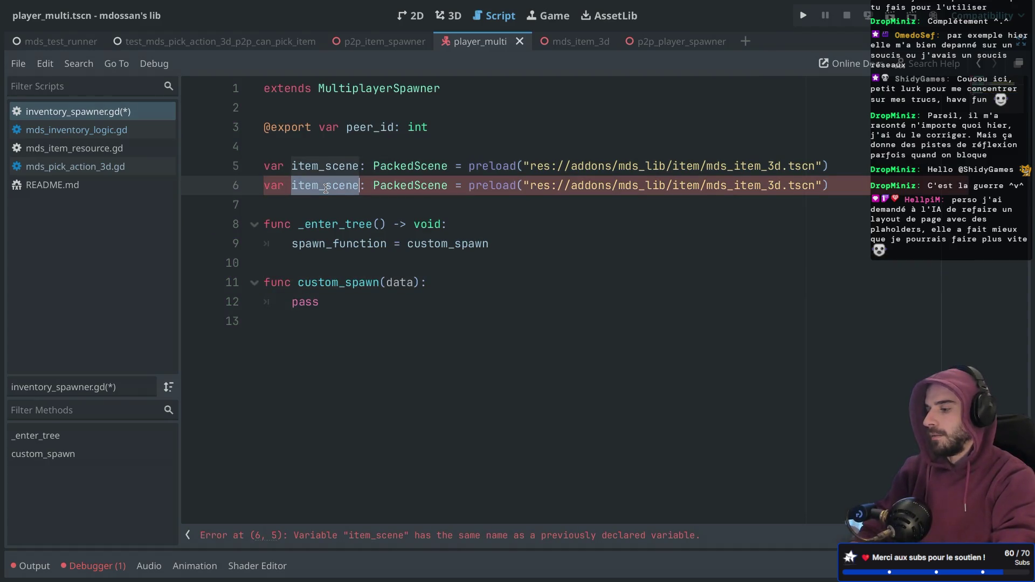
# Step: Rename the copy to cube_res, point its preload at pickable_item.tres, and save
pyautogui.write('cube_res')
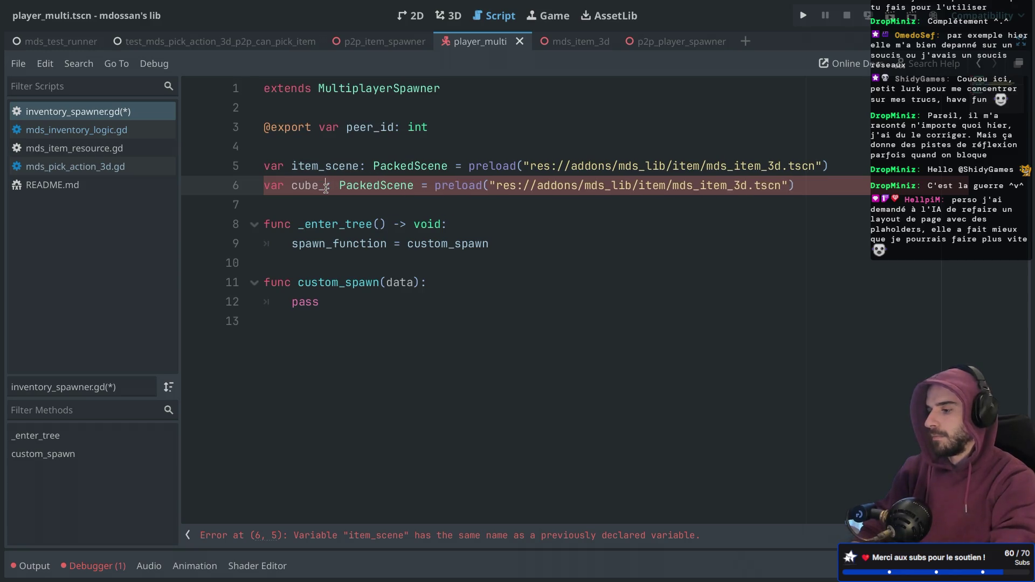
pyautogui.doubleClick(403, 183)
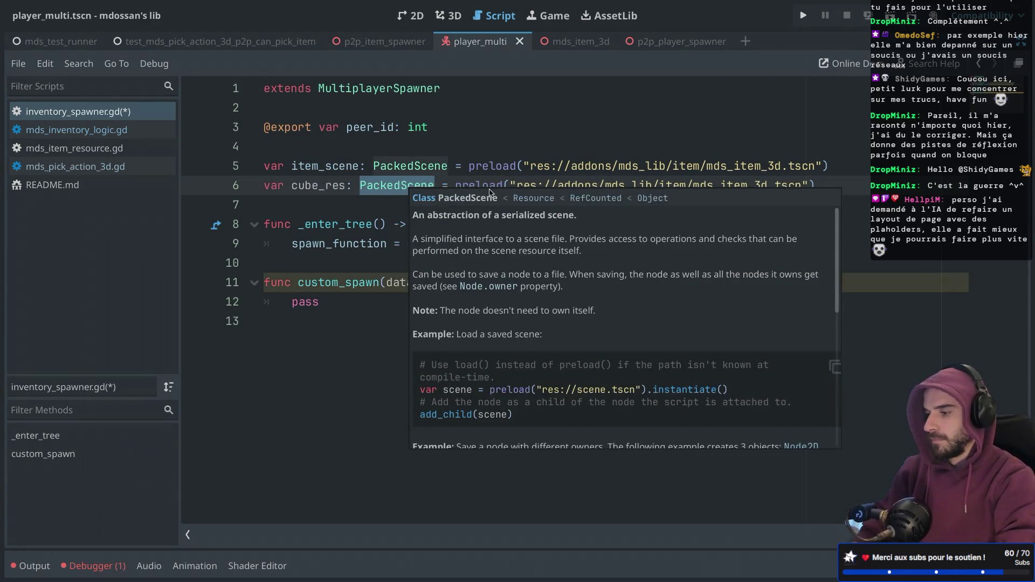
pyautogui.write('Mds')
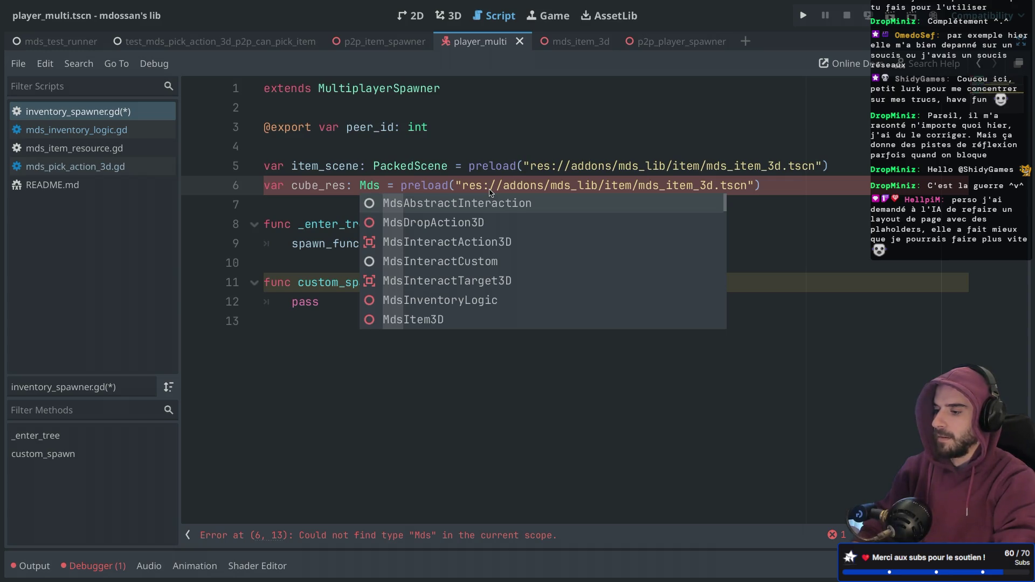
pyautogui.moveTo(463, 185); pyautogui.dragTo(745, 184)
pyautogui.write('cube')
pyautogui.press('Return')
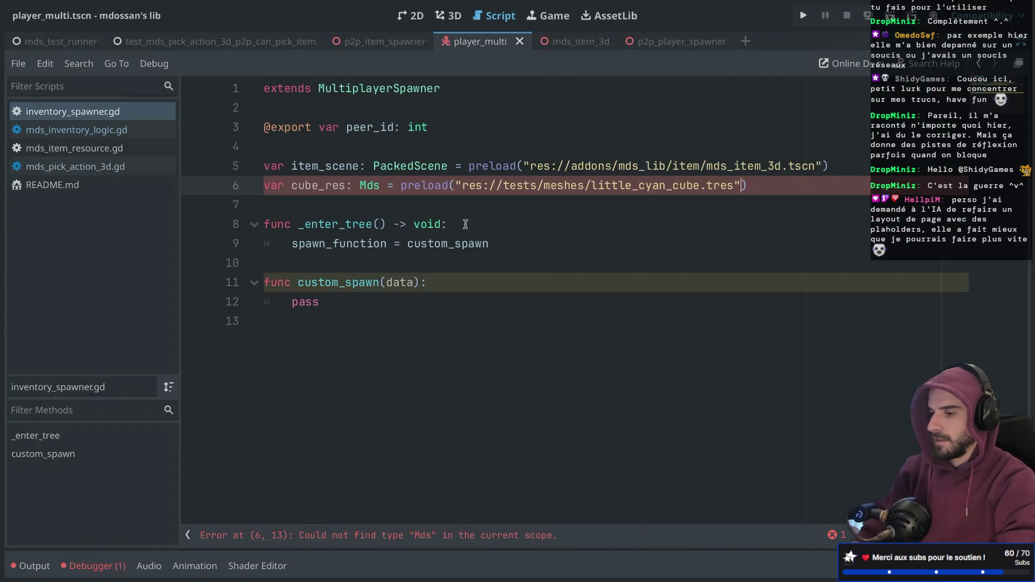
pyautogui.moveTo(735, 186); pyautogui.dragTo(462, 186)
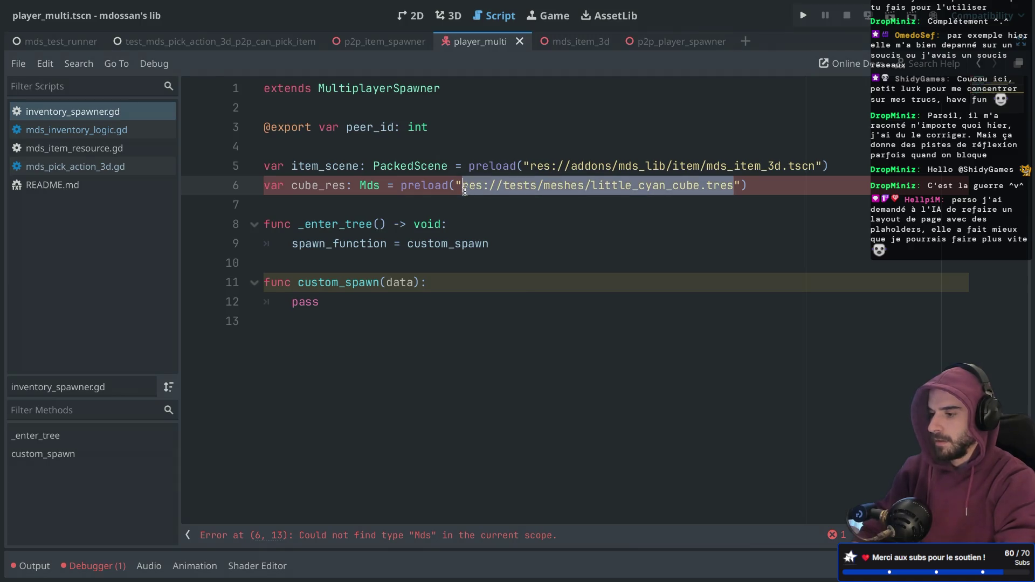
pyautogui.write('picka')
pyautogui.write('ble')
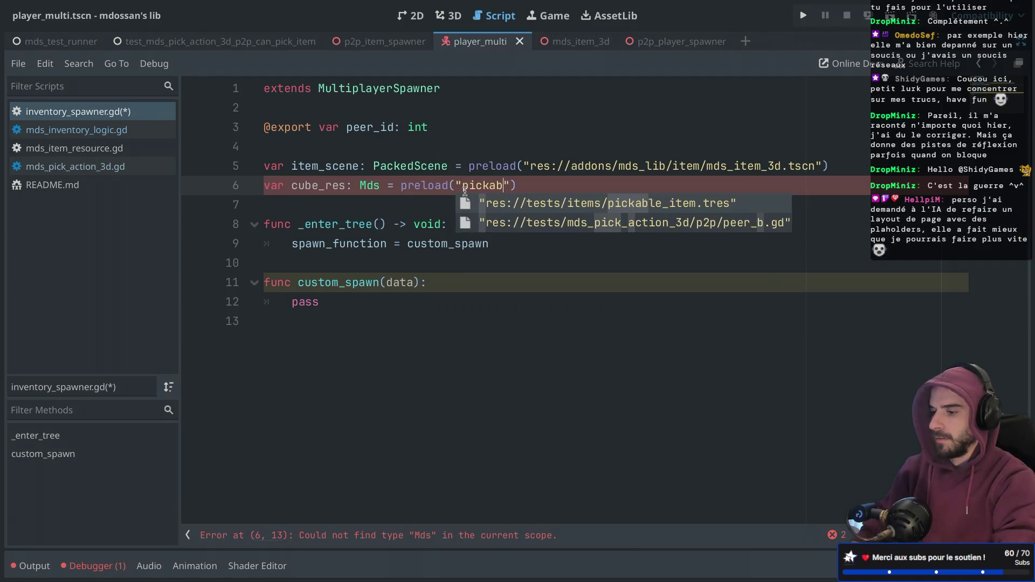
pyautogui.press('Return')
pyautogui.hotkey('ctrl', 's')
# Step: Start typing MdsPicka as the type and check the pickable_item.tres resource file
pyautogui.doubleClick(597, 190)
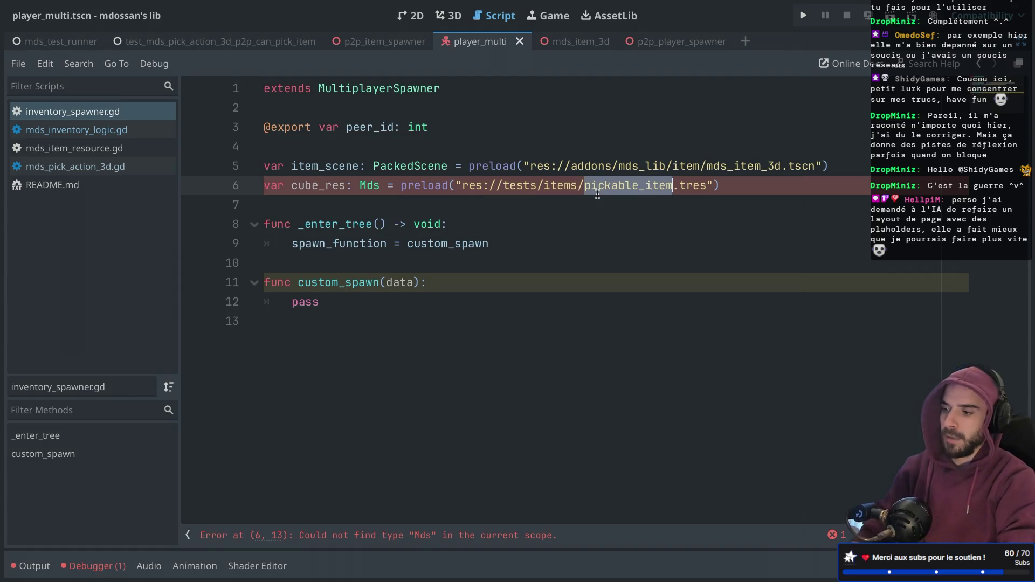
pyautogui.click(379, 185)
pyautogui.write('P')
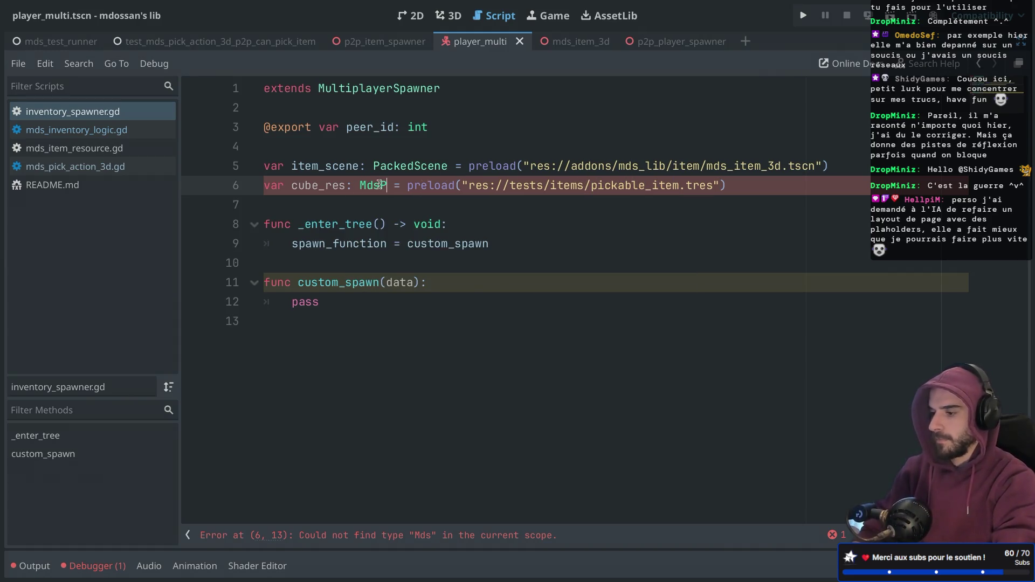
pyautogui.write('icka')
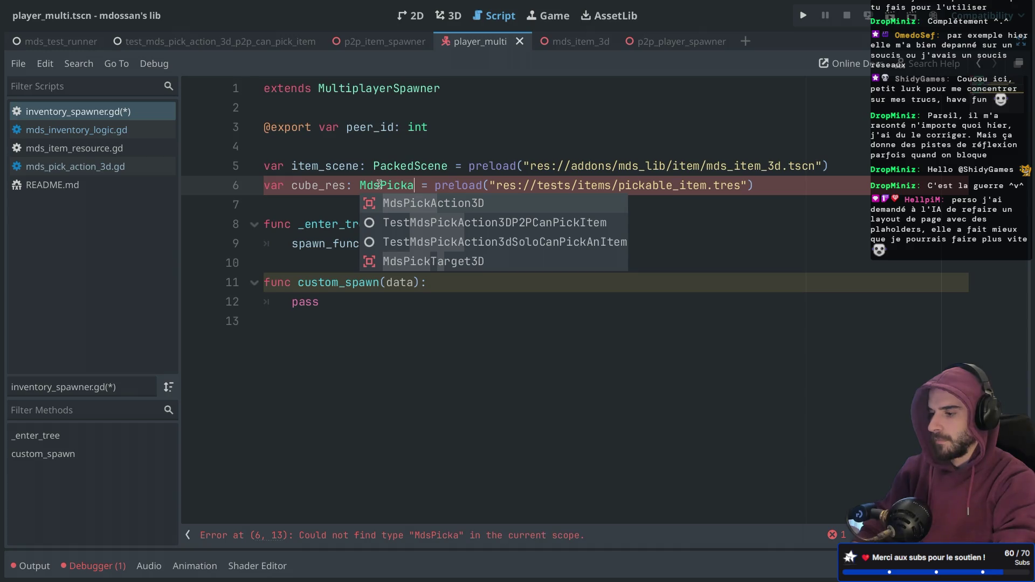
pyautogui.hotkey('ctrl', 'shift', 'F11')
pyautogui.scroll(-5, 145, 431)
pyautogui.scroll(-5, 145, 431)
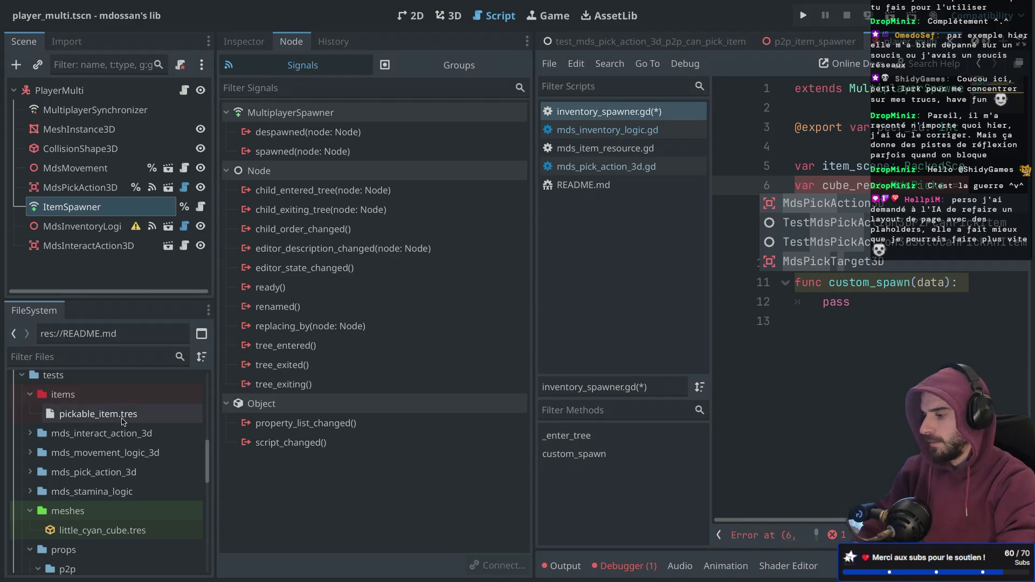
pyautogui.click(123, 421)
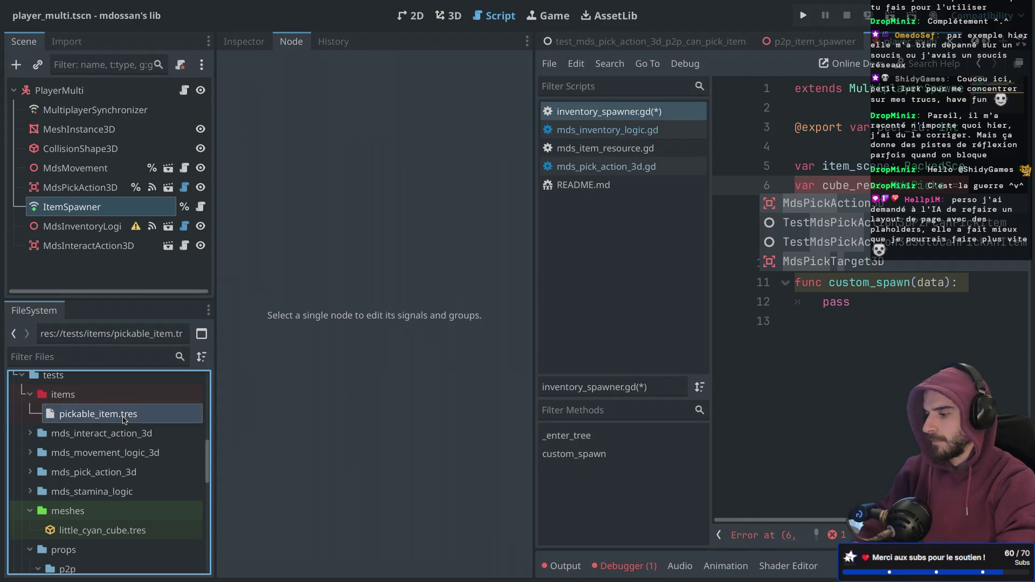
pyautogui.hotkey('ctrl', 'shift', 'F11')
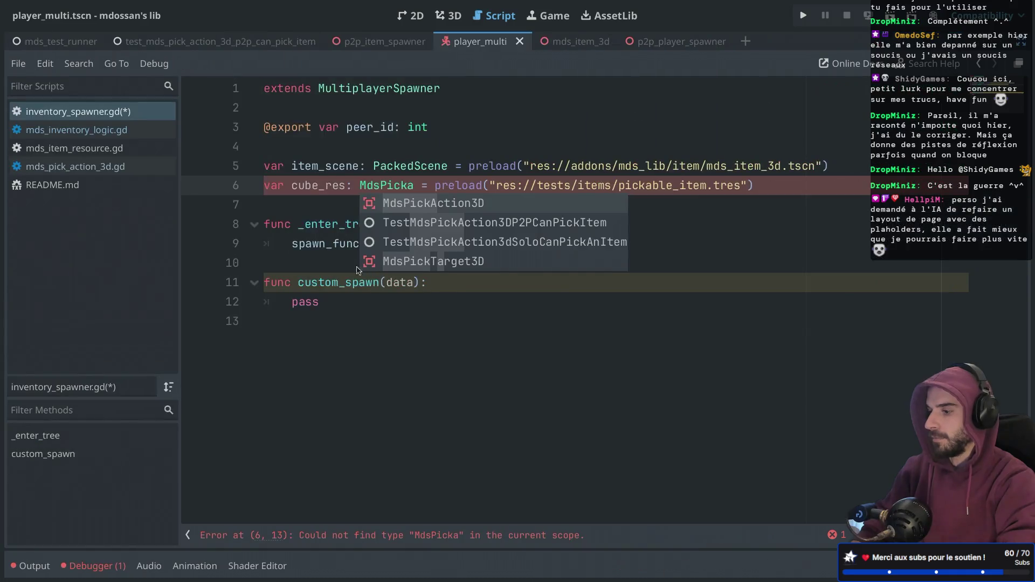
# Step: Rename the variable to item_res, type it MdsItemResource, and save
pyautogui.doubleClick(371, 187)
pyautogui.doubleClick(331, 193)
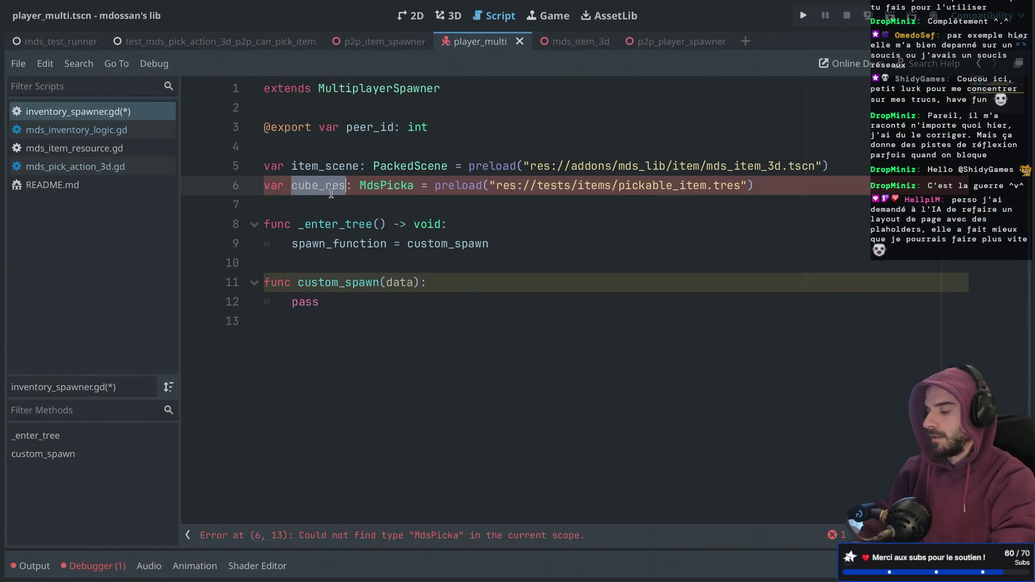
pyautogui.write('item_res')
pyautogui.click(392, 178)
pyautogui.doubleClick(392, 178)
pyautogui.write('MdsItem')
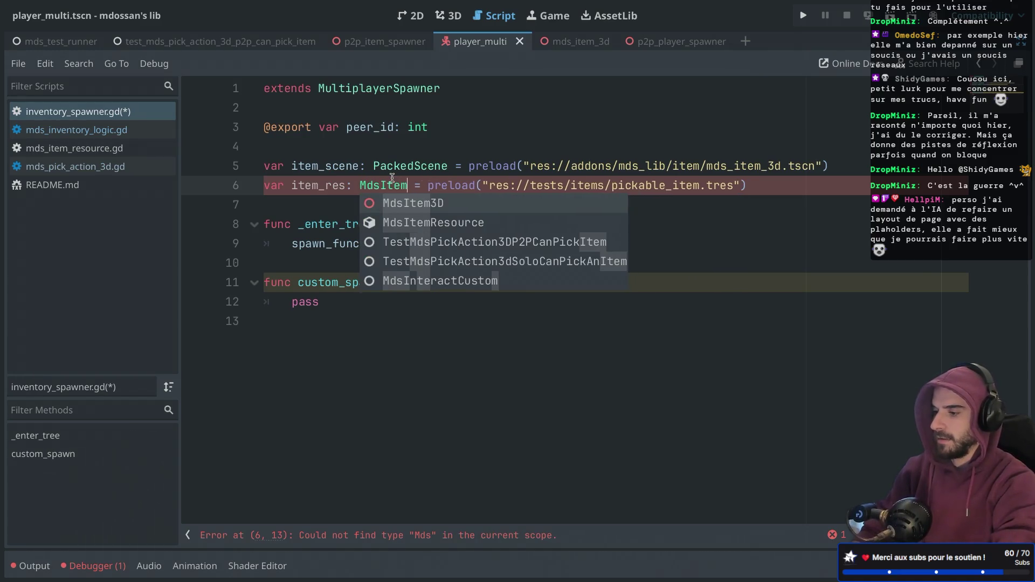
pyautogui.press('Down')
pyautogui.press('Return')
pyautogui.hotkey('ctrl', 's')
pyautogui.hotkey('ctrl', 'shift', 'F11')
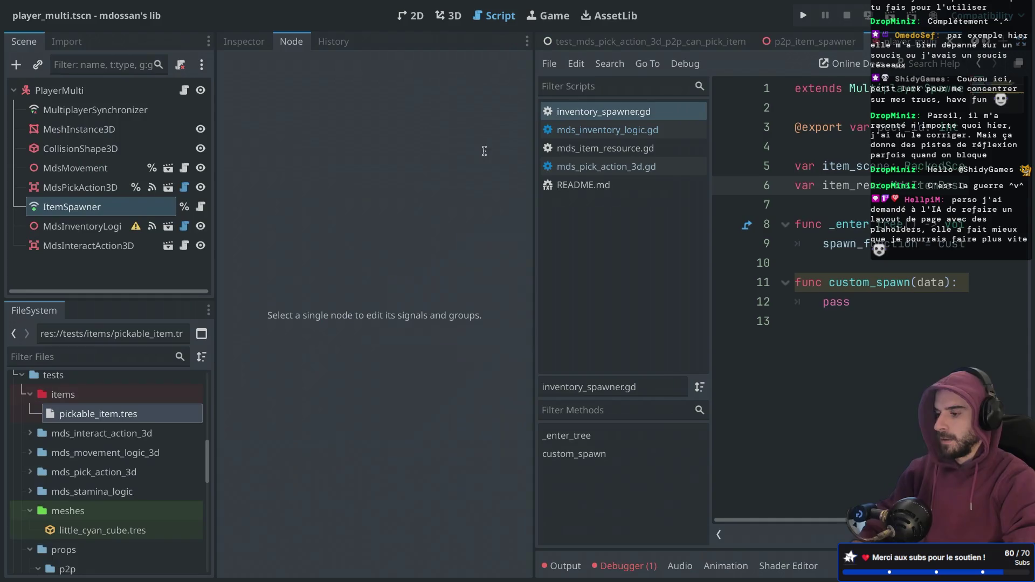
pyautogui.hotkey('ctrl', 'shift', 'F11')
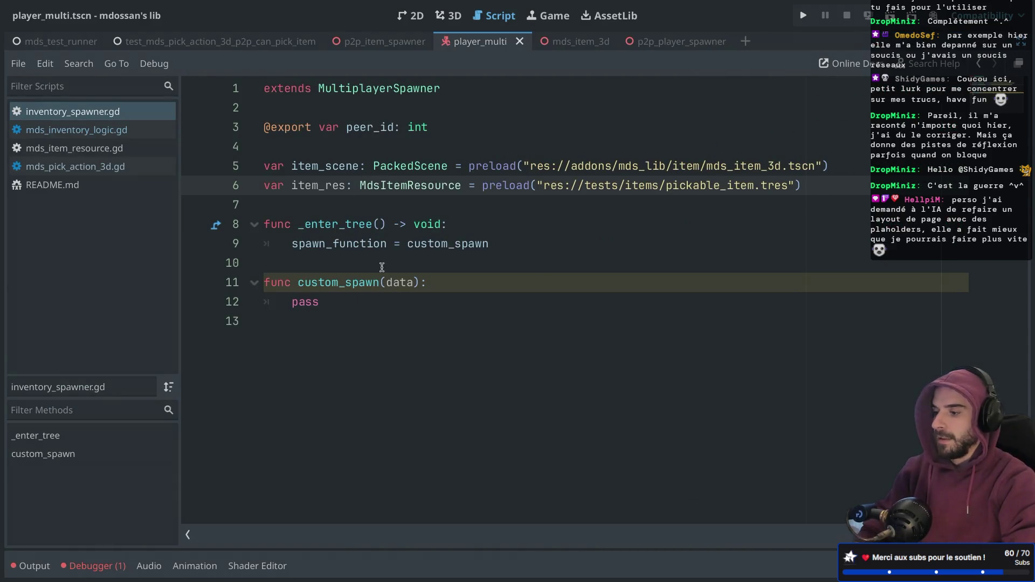
pyautogui.doubleClick(335, 283)
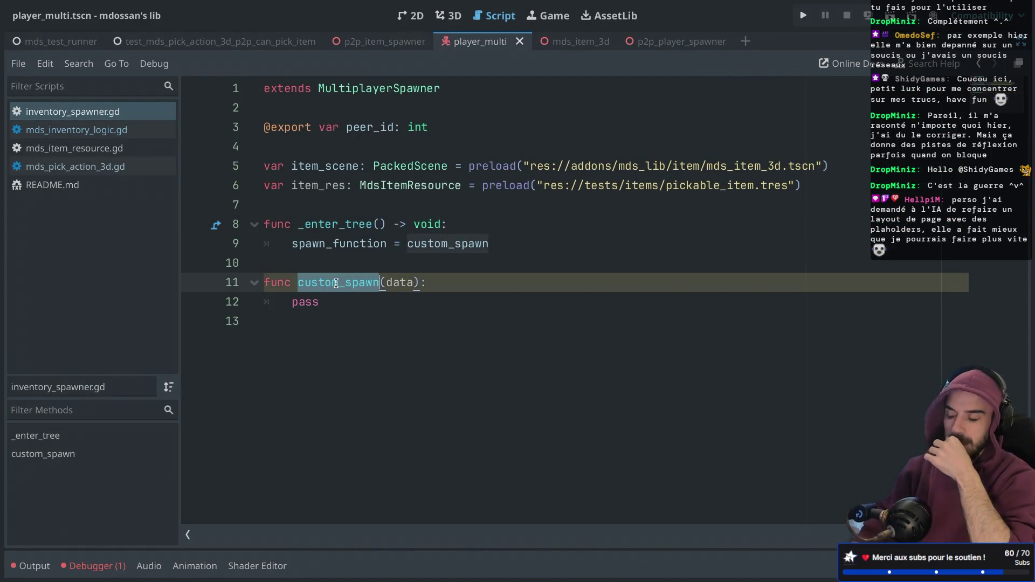
pyautogui.doubleClick(408, 278)
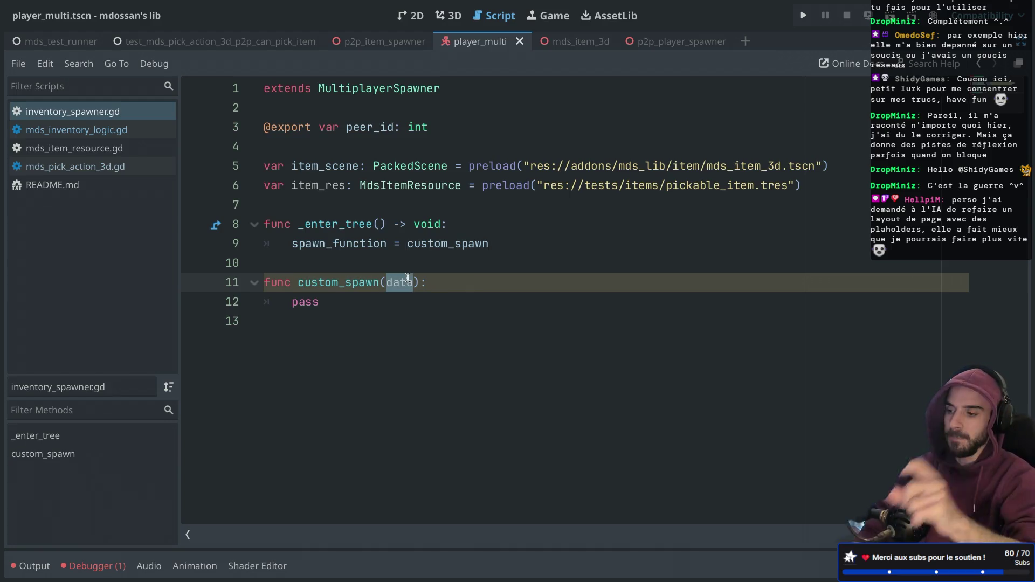
pyautogui.moveTo(318, 186)
pyautogui.mouseDown()
pyautogui.moveTo(358, 188)
pyautogui.moveTo(376, 203)
pyautogui.mouseUp()
pyautogui.click(376, 202)
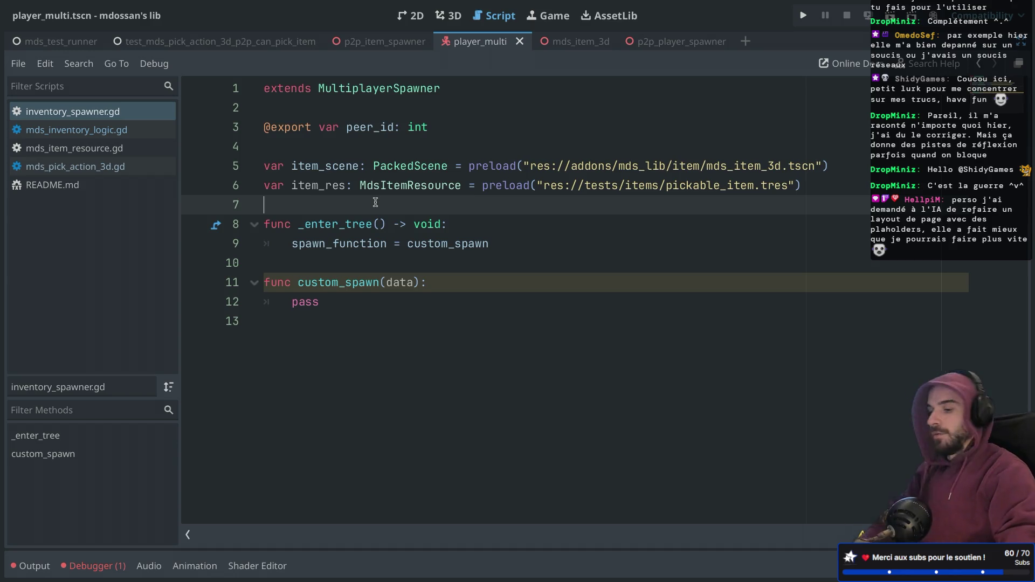
pyautogui.doubleClick(334, 187)
pyautogui.click(441, 290)
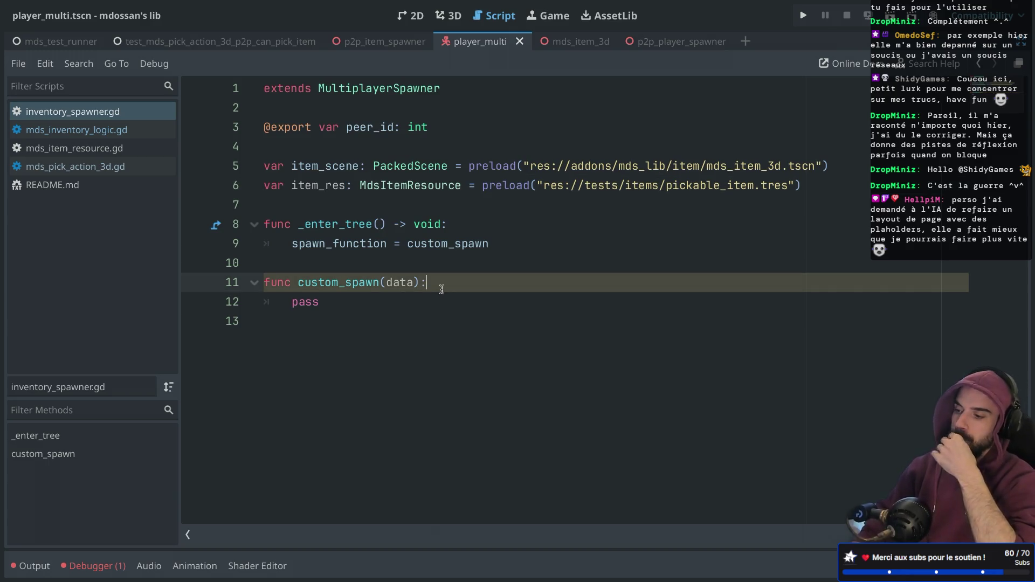
pyautogui.click(336, 200)
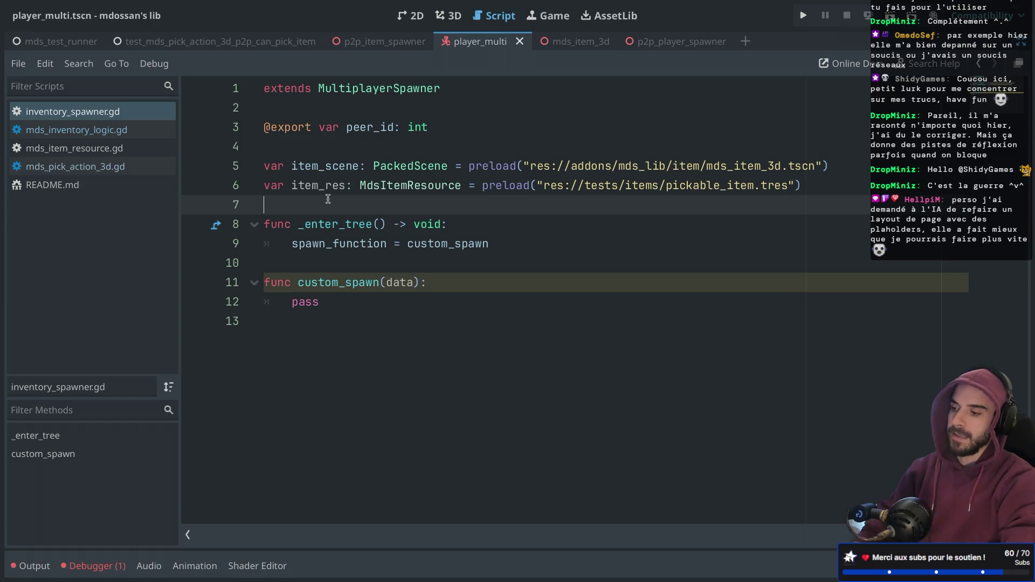
pyautogui.doubleClick(395, 185)
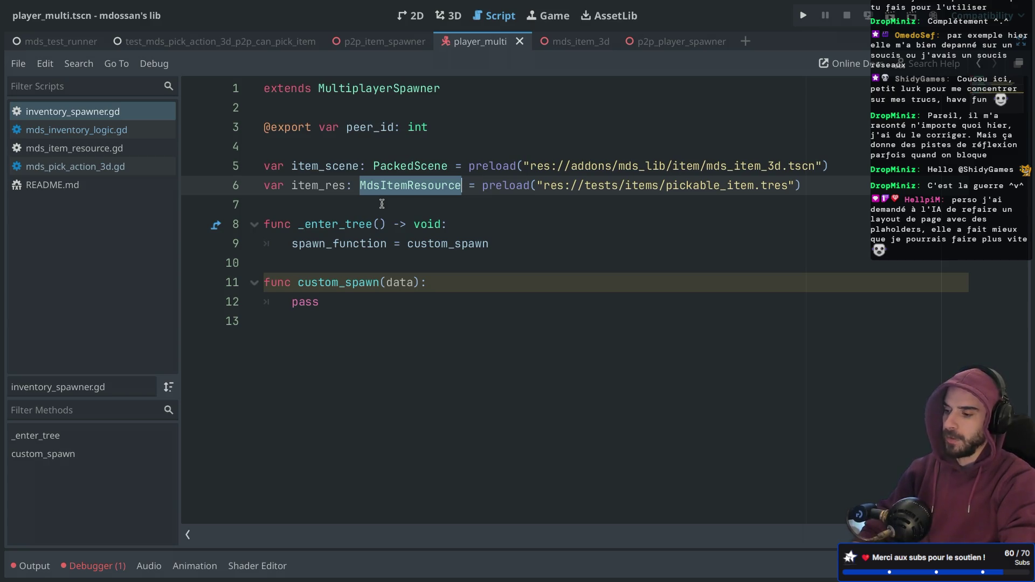
pyautogui.click(436, 278)
# Step: Add var item = item_scene.instantiate() to custom_spawn's body
pyautogui.press('Return')
pyautogui.write('item')
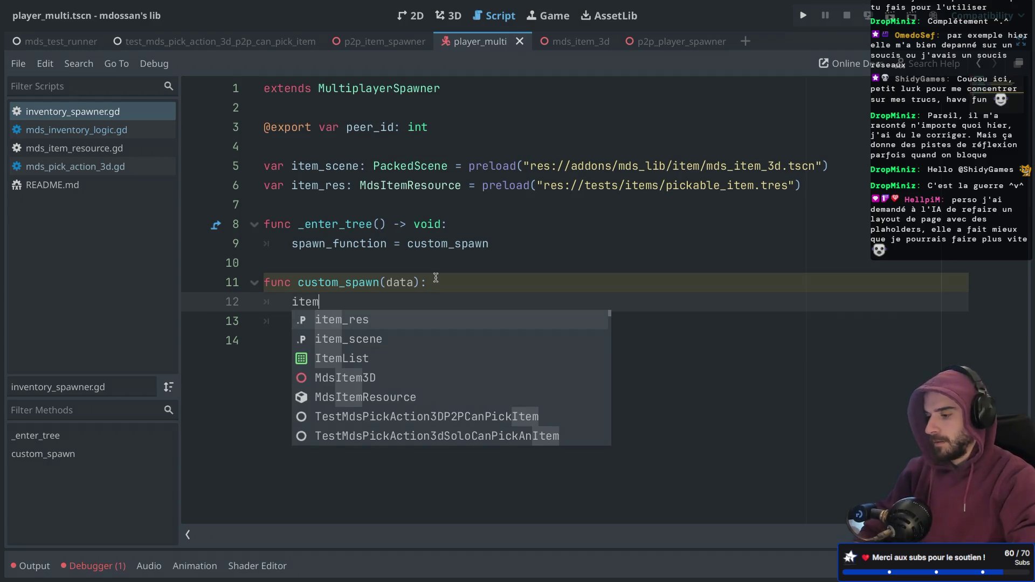
pyautogui.press('Down')
pyautogui.press('Return')
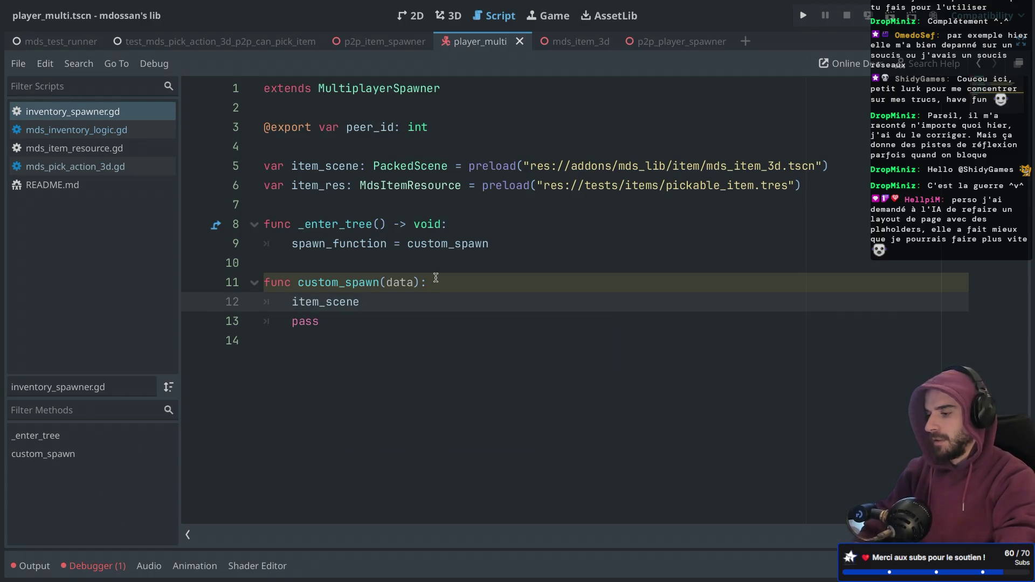
pyautogui.write('.in')
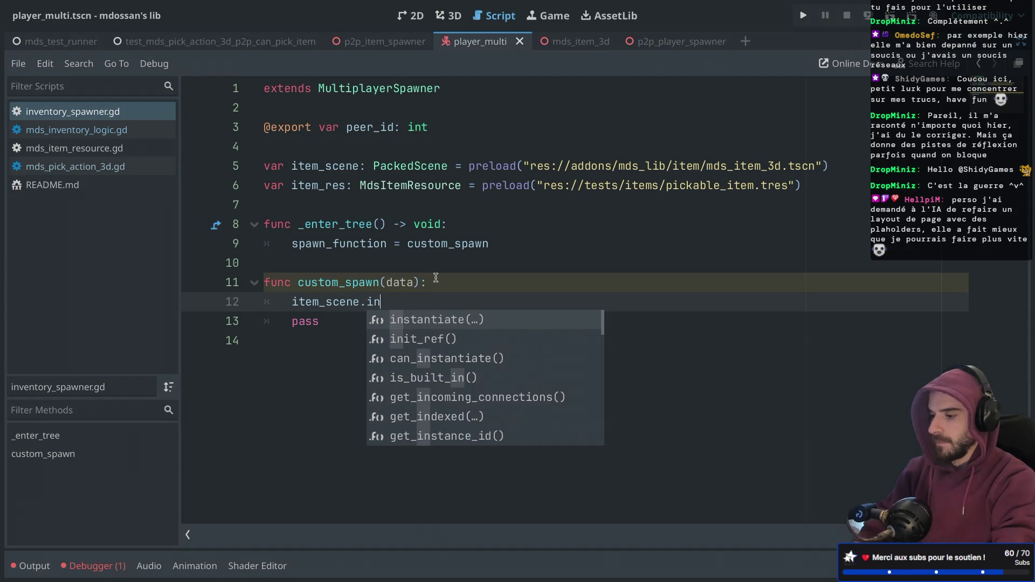
pyautogui.press('Return')
pyautogui.click(296, 302)
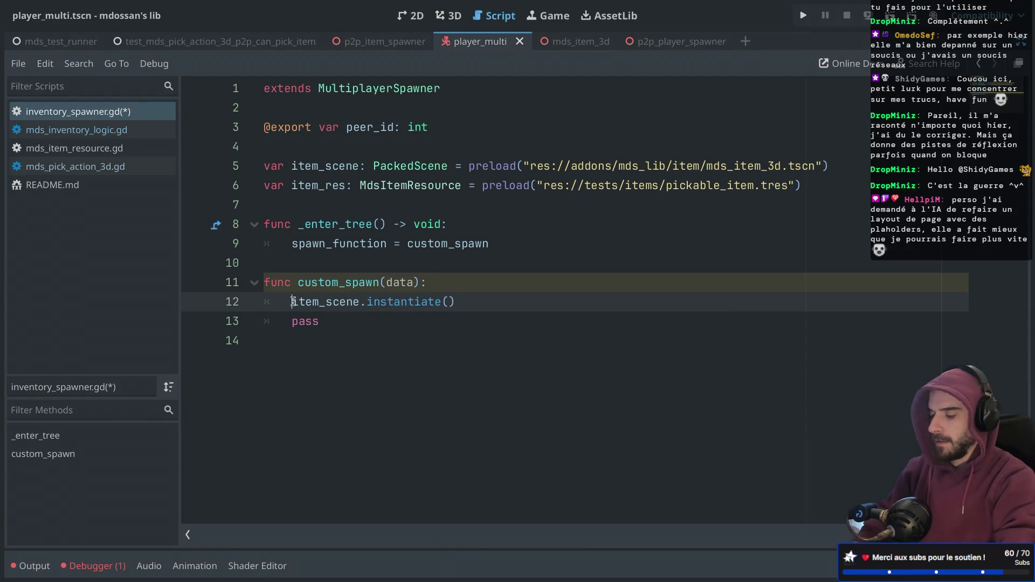
pyautogui.write('var ')
pyautogui.write('item =')
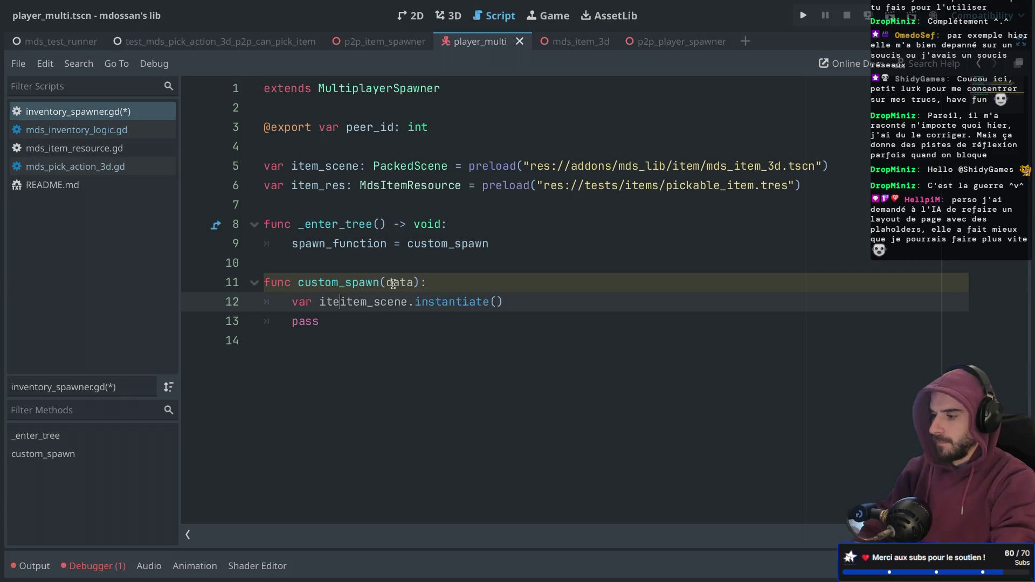
# Step: Call item.set_multiplayer_authority(peer_id) on the next line and save
pyautogui.press('End')
pyautogui.click(552, 303)
pyautogui.press('Return')
pyautogui.write('item.se')
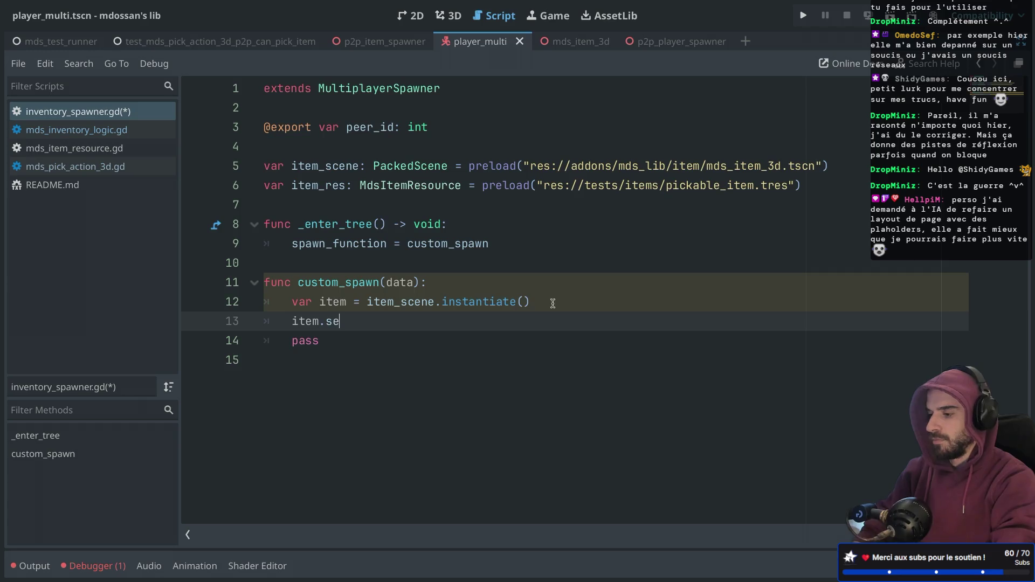
pyautogui.write('t_mul')
pyautogui.press('Return')
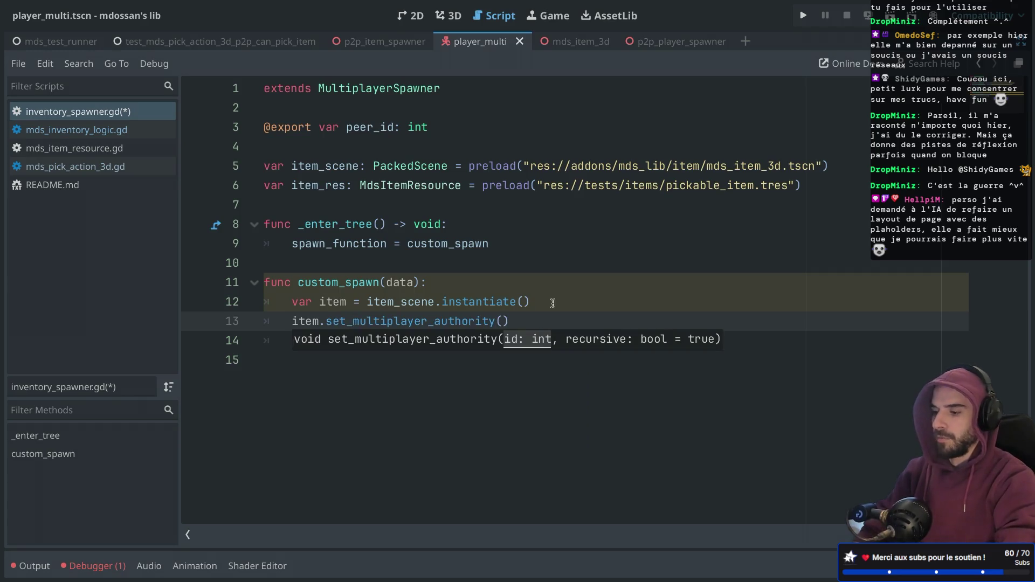
pyautogui.write('pe')
pyautogui.press('Return')
pyautogui.hotkey('ctrl', 's')
pyautogui.press('Return')
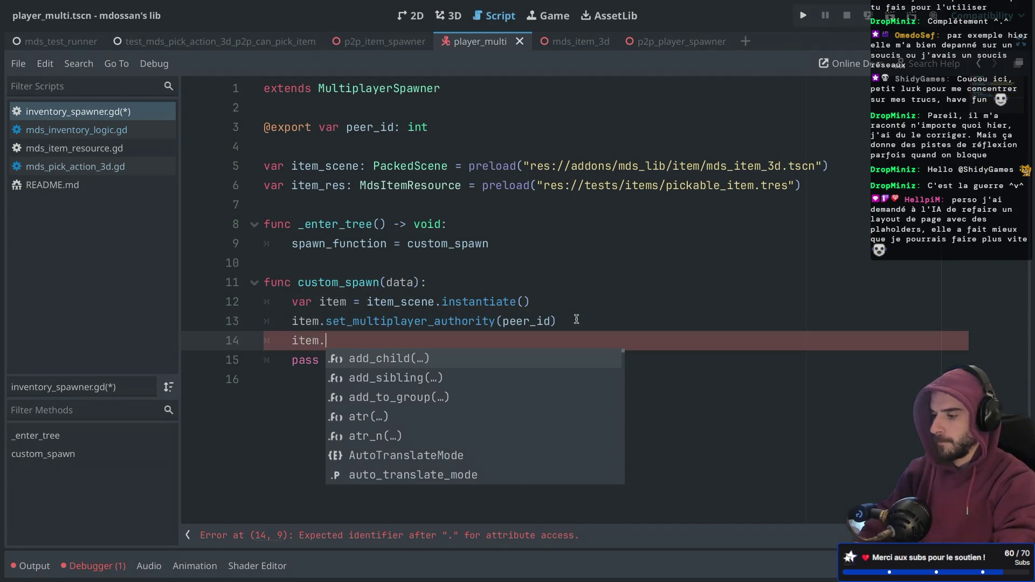
# Step: Type item as MdsItem3D and give custom_spawn an MdsItem3D return type
pyautogui.click(349, 302)
pyautogui.write(': Mds')
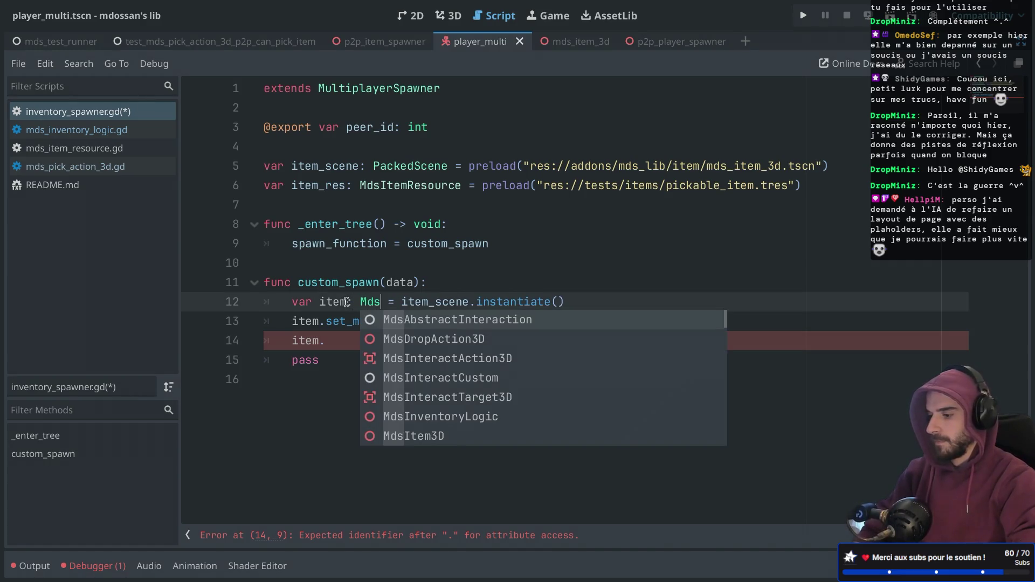
pyautogui.write('Item')
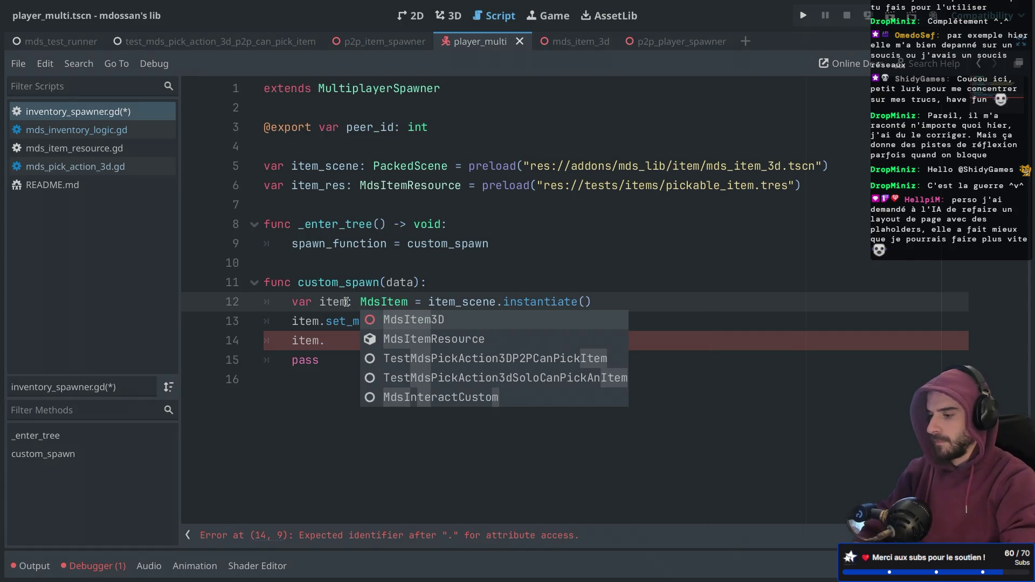
pyautogui.press('Return')
pyautogui.hotkey('ctrl', 's')
pyautogui.click(418, 281)
pyautogui.write('-> MdsI')
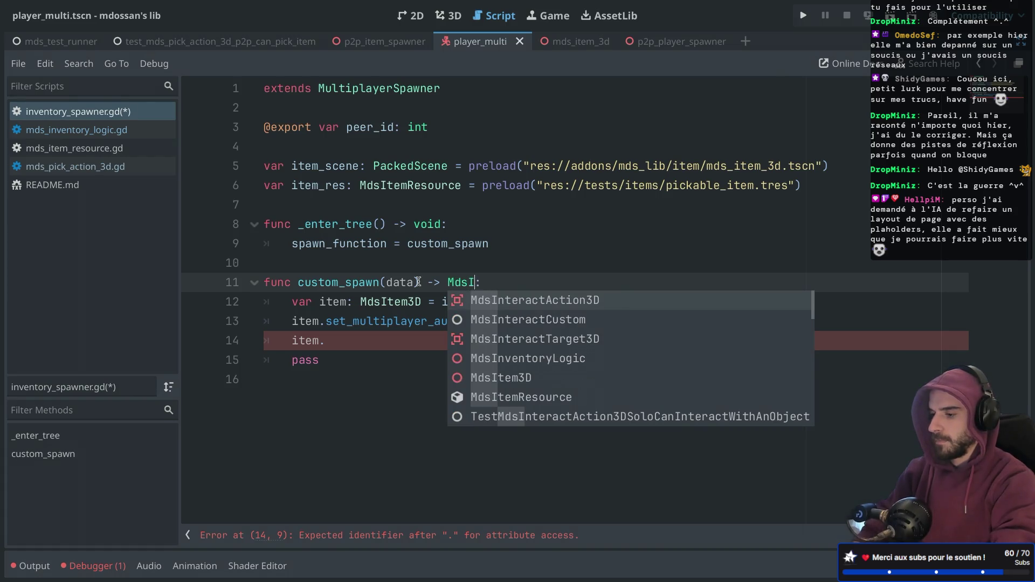
pyautogui.click(502, 379)
pyautogui.hotkey('ctrl', 's')
# Step: Assign item.item_resource = item_res and add a TODO comment 'Select item from dict'
pyautogui.click(335, 343)
pyautogui.press('BackSpace')
pyautogui.write('.')
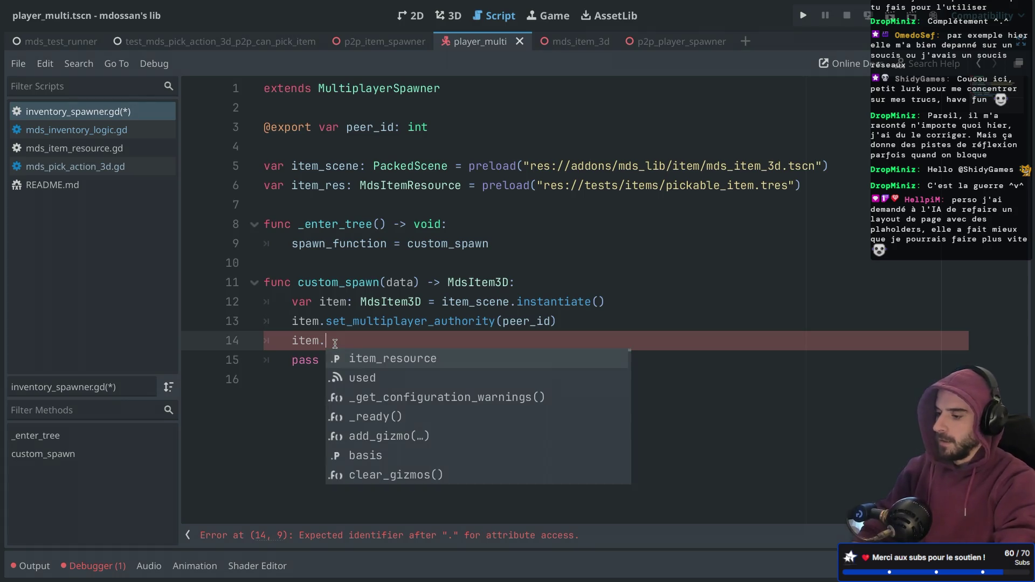
pyautogui.press('Return')
pyautogui.write('= item')
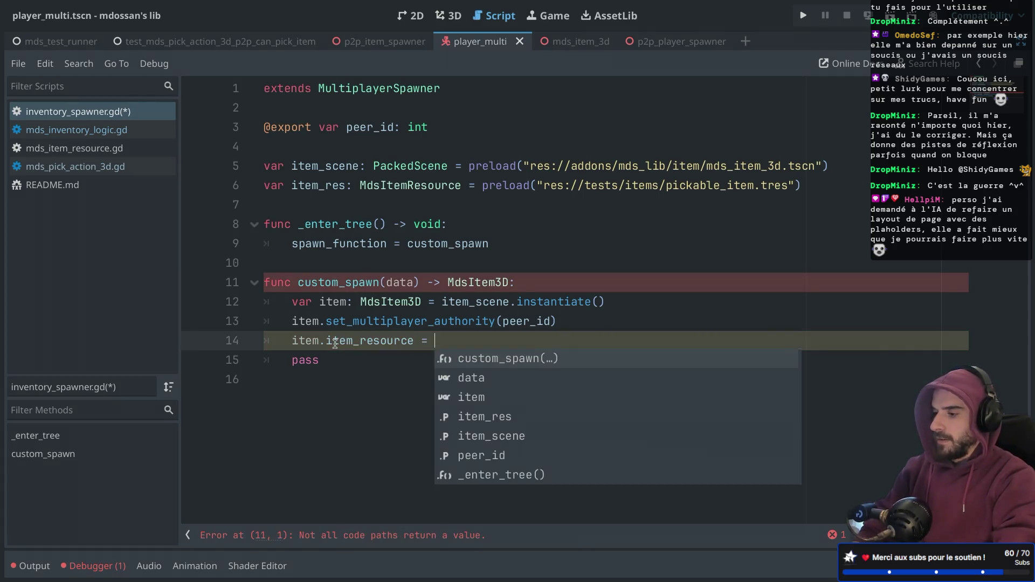
pyautogui.press('Down')
pyautogui.press('Return')
pyautogui.hotkey('ctrl', 's')
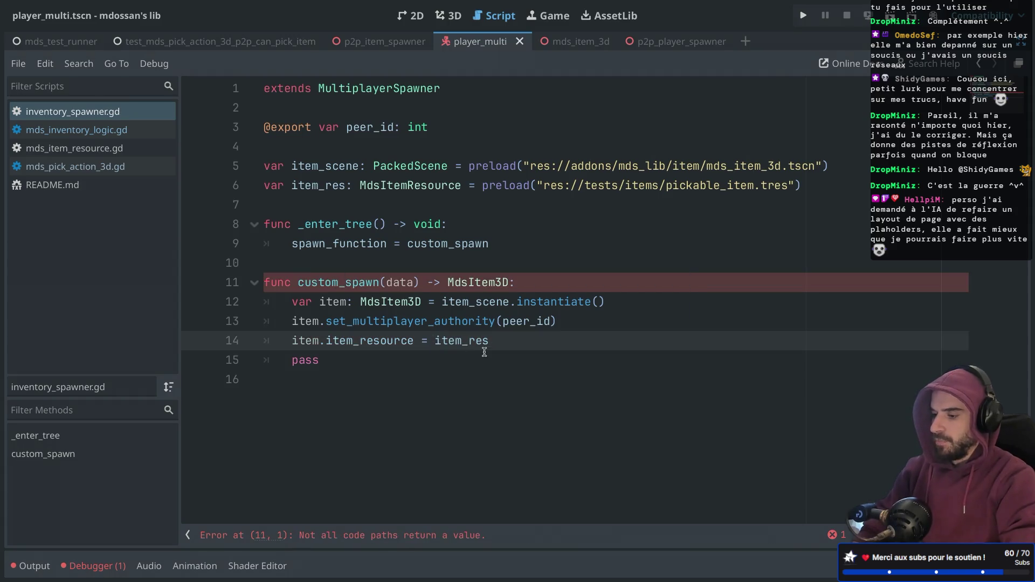
pyautogui.write('# To')
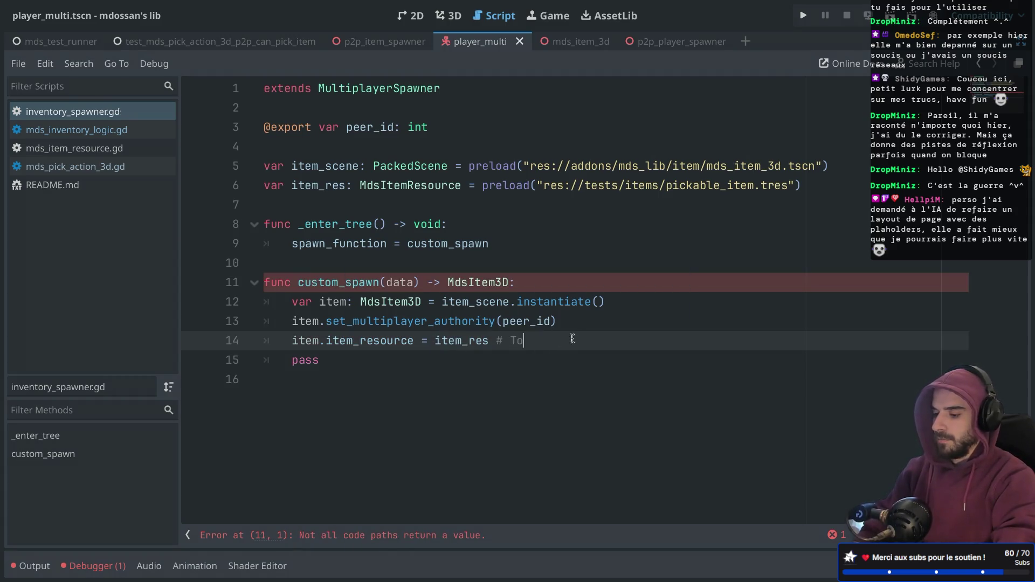
pyautogui.press('BackSpace')
pyautogui.write('DO: Select ')
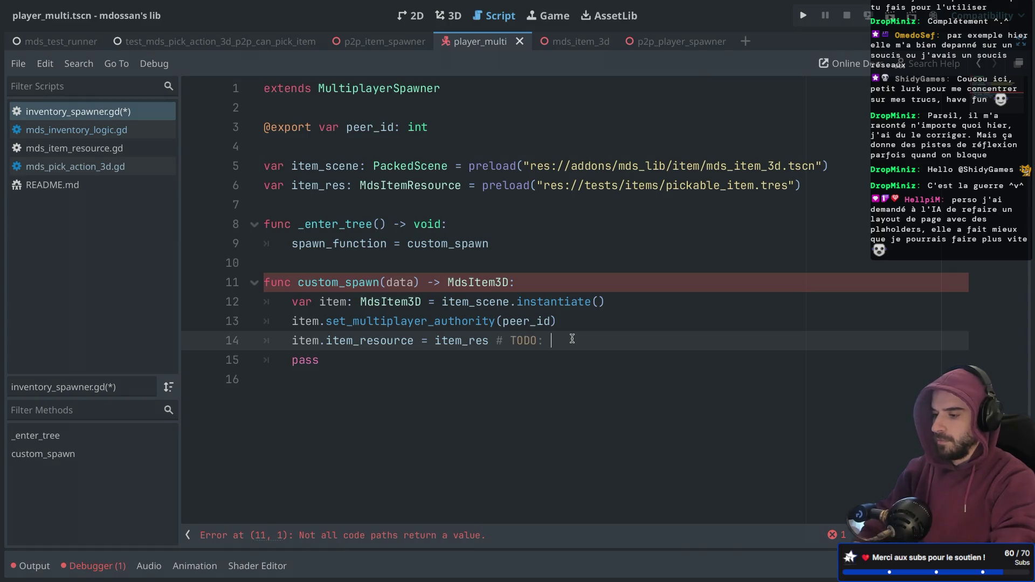
pyautogui.write('item from dic')
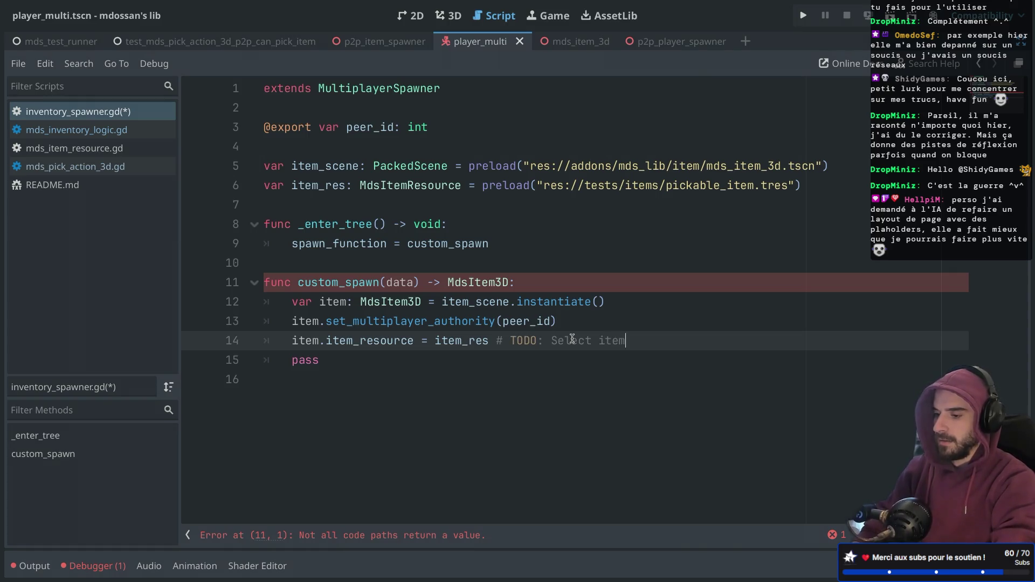
pyautogui.write('t')
pyautogui.hotkey('ctrl', 's')
# Step: Rename the parameter to _data, add 'return item', and delete the leftover pass
pyautogui.click(386, 281)
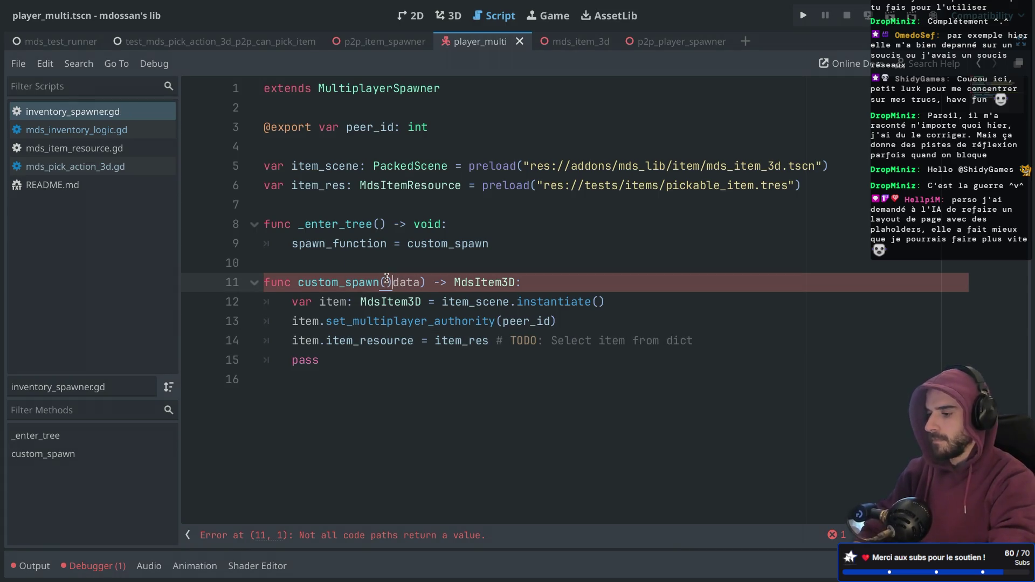
pyautogui.write('_')
pyautogui.click(429, 301)
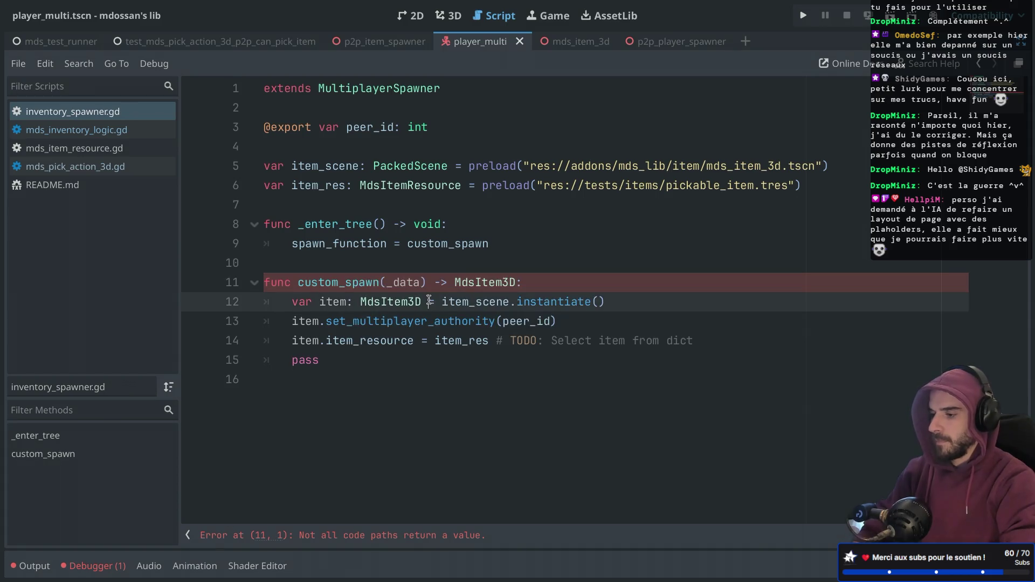
pyautogui.click(400, 338)
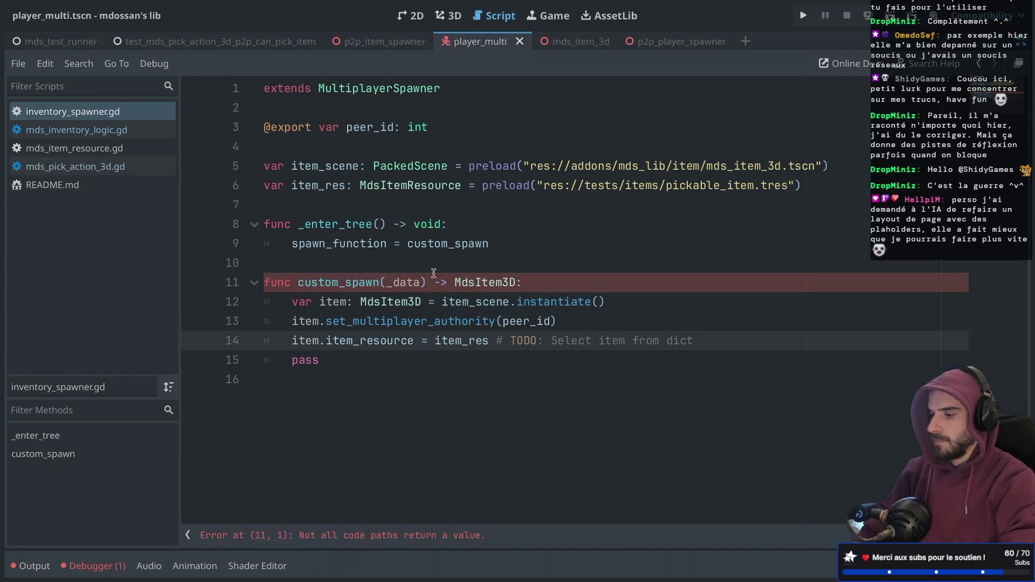
pyautogui.click(721, 343)
pyautogui.press('Return')
pyautogui.write('return ite')
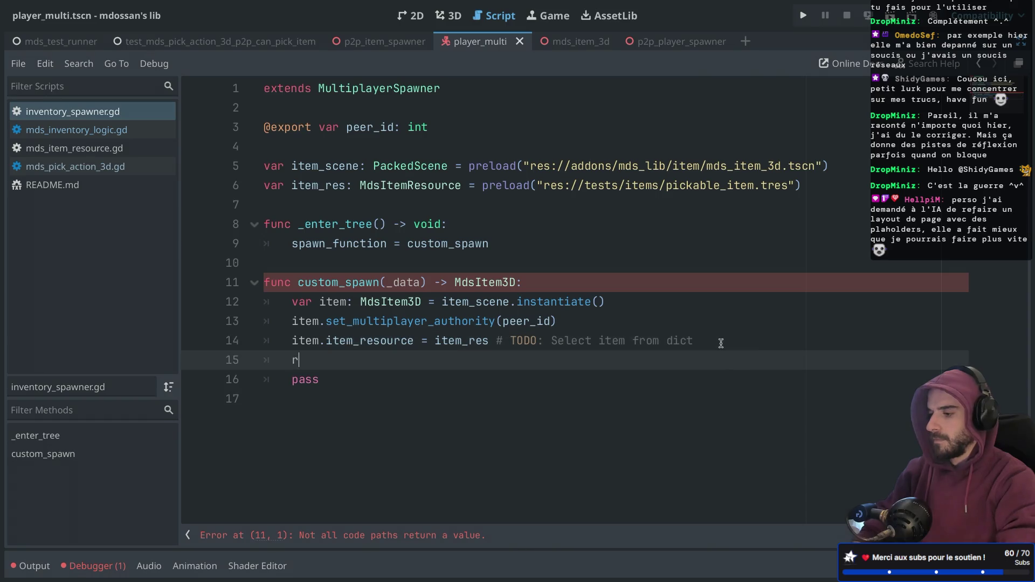
pyautogui.write('m')
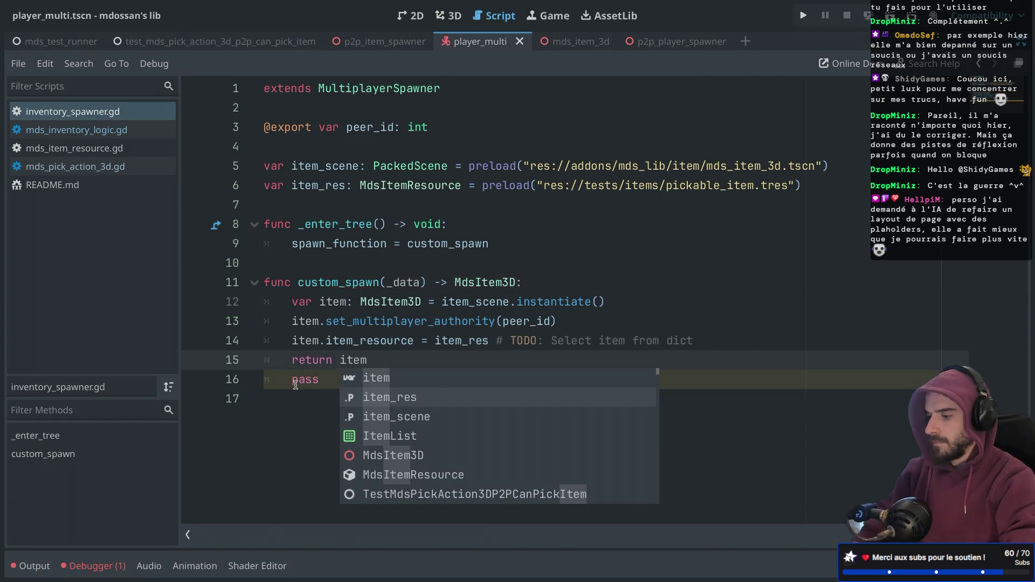
pyautogui.press('Escape')
pyautogui.moveTo(403, 377); pyautogui.dragTo(409, 366)
pyautogui.press('BackSpace')
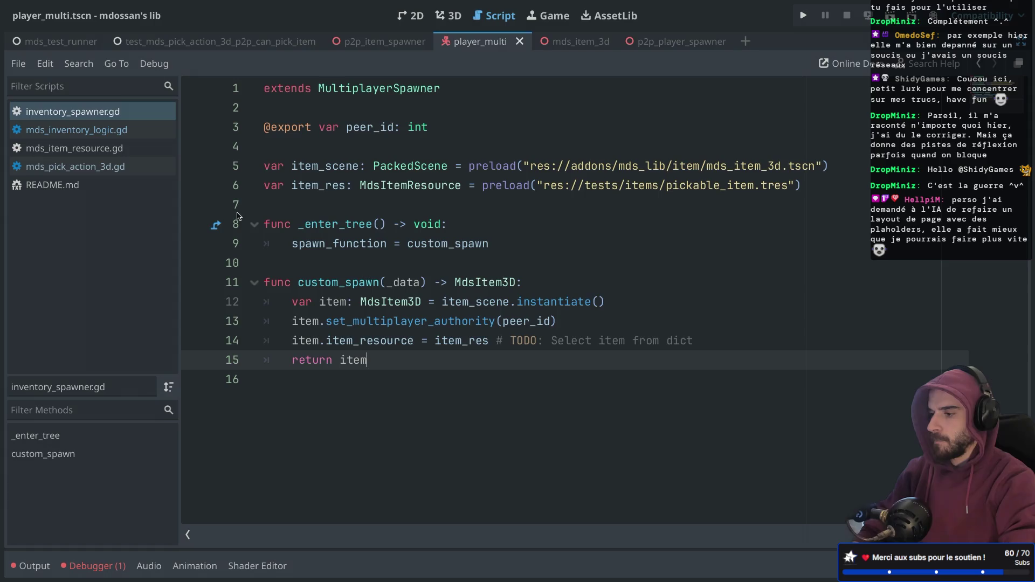
pyautogui.hotkey('ctrl', 'shift', 'F11')
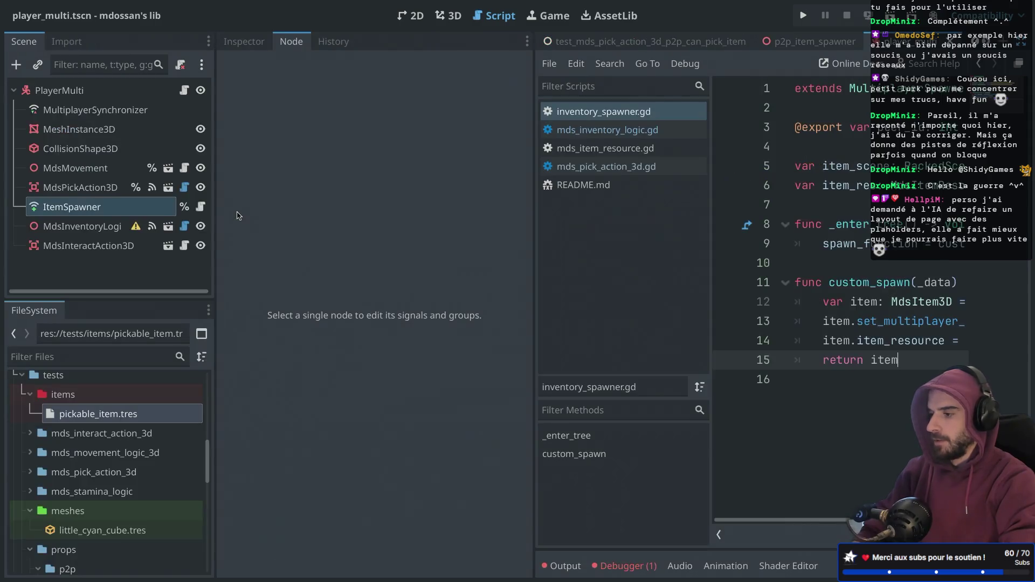
# Step: Select MdsInventoryLogic and check its Multiplayer Spawner property in the Inspector
pyautogui.click(59, 90)
pyautogui.click(107, 233)
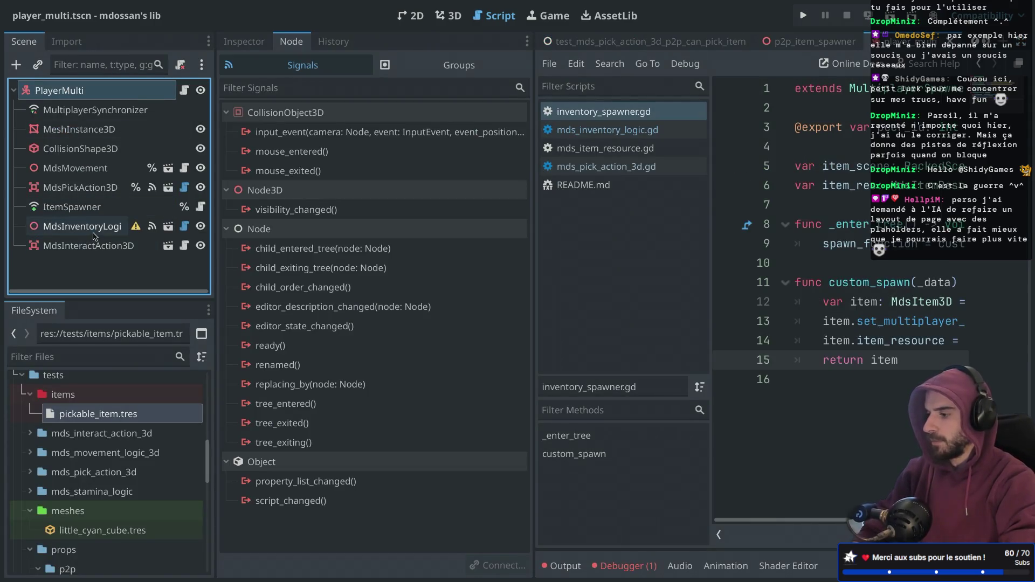
pyautogui.click(243, 42)
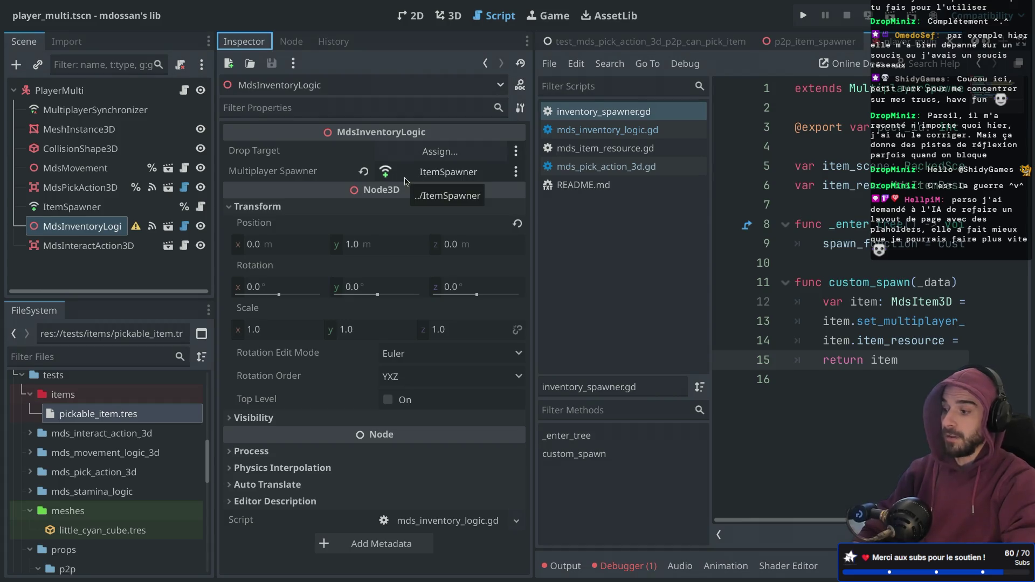
# Step: Review pick_item's multiplayer_spawner.spawn() branch in mds_inventory_logic.gd, then return to the pick-item test scene
pyautogui.click(181, 226)
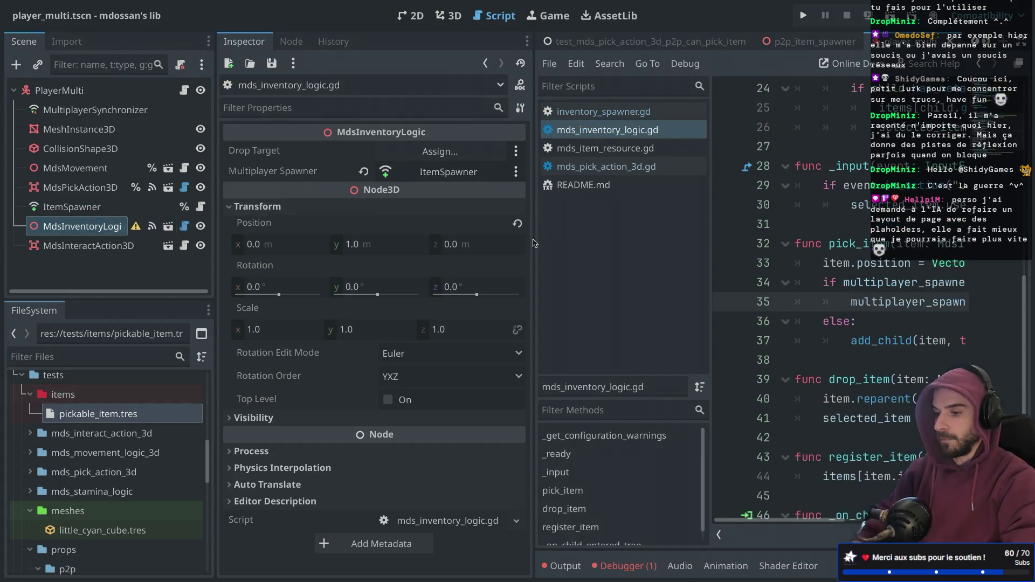
pyautogui.hotkey('ctrl', 'shift', 'F11')
pyautogui.scroll(-1, 300, 256)
pyautogui.click(300, 256)
pyautogui.moveTo(300, 256); pyautogui.dragTo(326, 295)
pyautogui.click(326, 295)
pyautogui.hotkey('ctrl', 'shift', 'F11')
pyautogui.hotkey('ctrl', 'shift', 'F11')
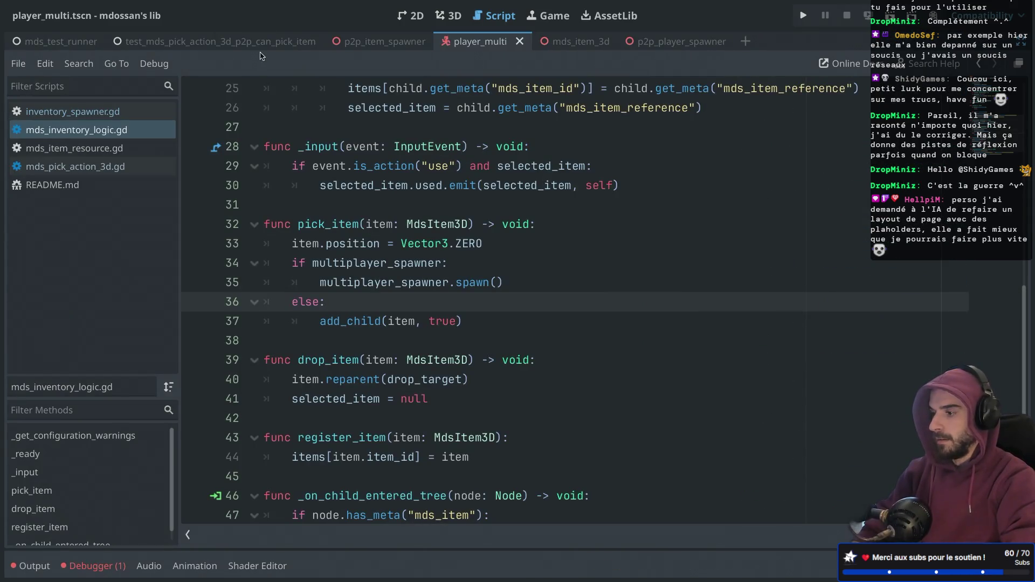
pyautogui.click(259, 42)
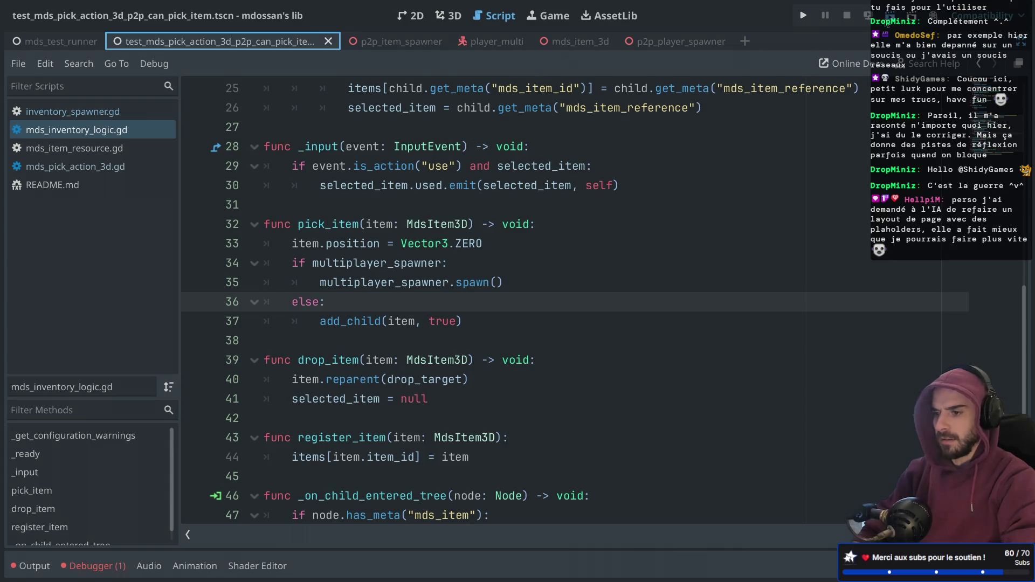
# Step: Run the pick-item test, then open the 'Node not found: %InventorySpawner' error at player_multi.gd line 10
pyautogui.click(888, 15)
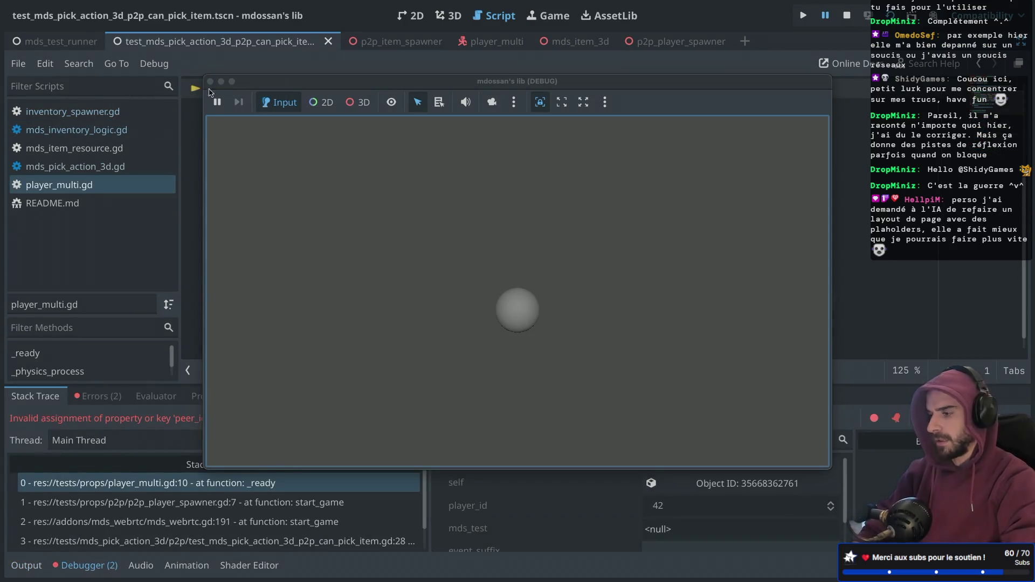
pyautogui.click(210, 81)
pyautogui.click(102, 398)
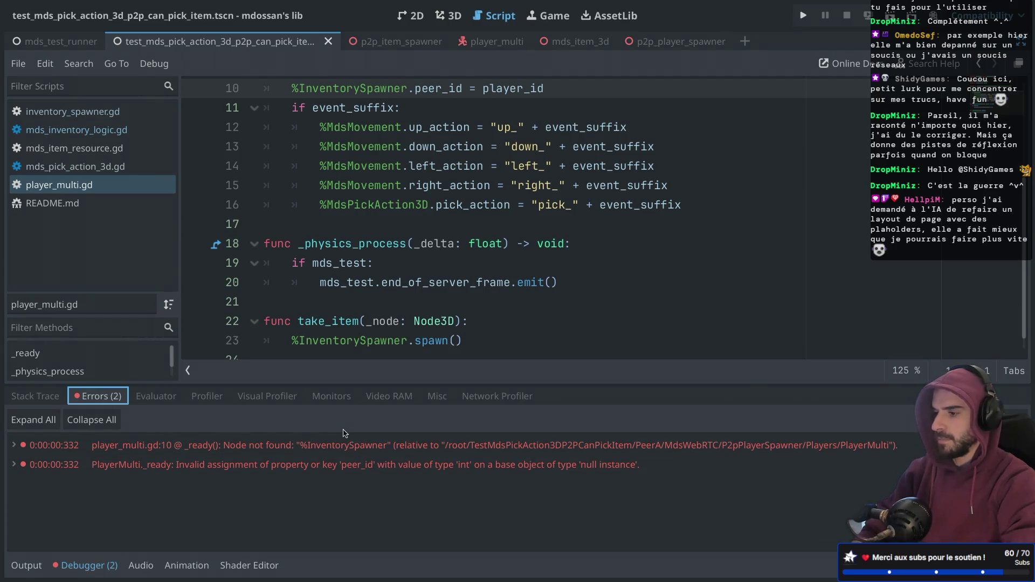
pyautogui.hotkey('ctrl', 'shift', 'F11')
pyautogui.scroll(3, 147, 226)
pyautogui.scroll(-3, 147, 221)
pyautogui.scroll(3, 147, 215)
pyautogui.click(195, 90)
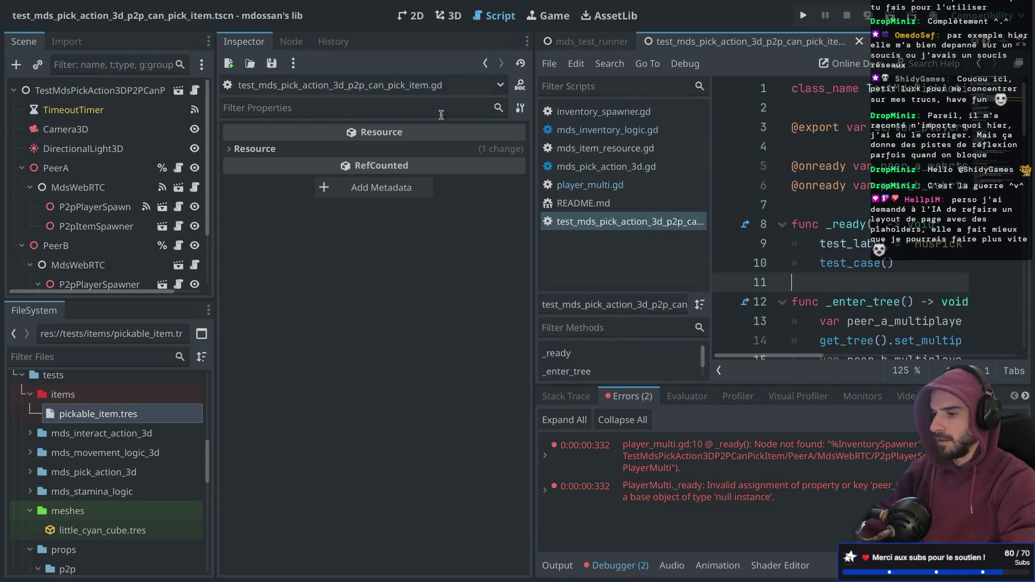
pyautogui.click(685, 450)
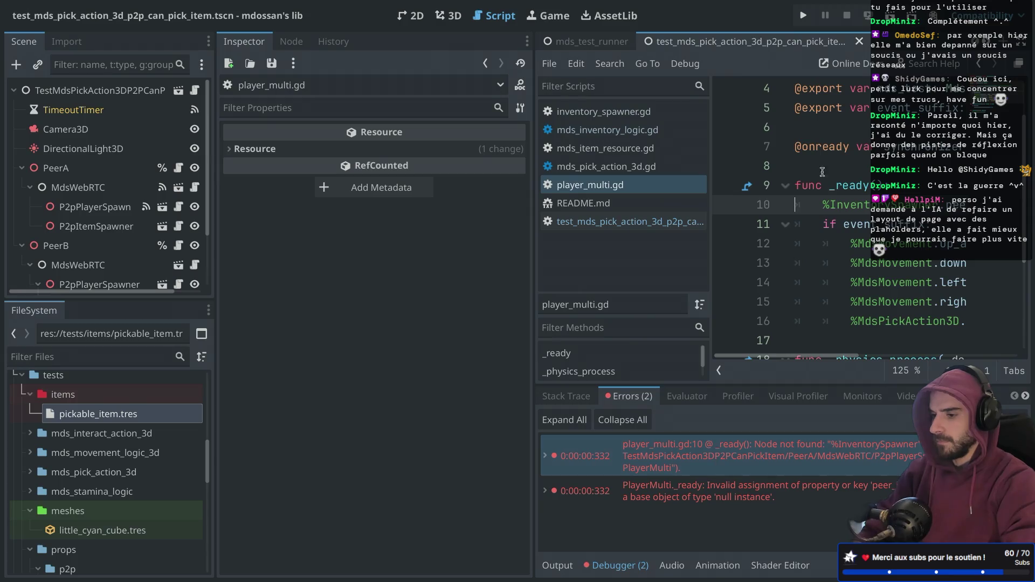
# Step: Replace InventorySpawner on line 10 with the partial name ItemS
pyautogui.hotkey('ctrl', 'shift', 'F11')
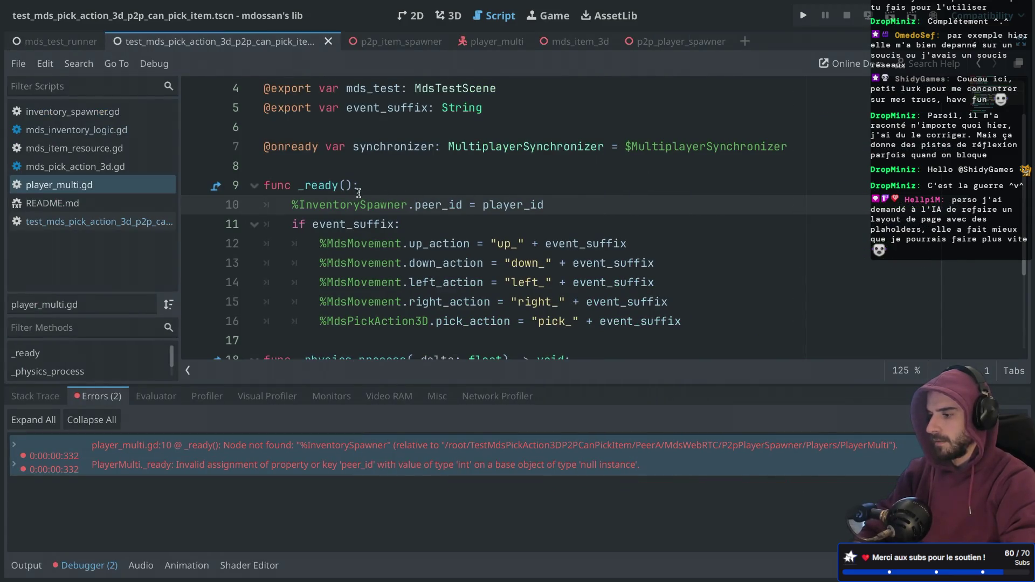
pyautogui.scroll(2, 323, 214)
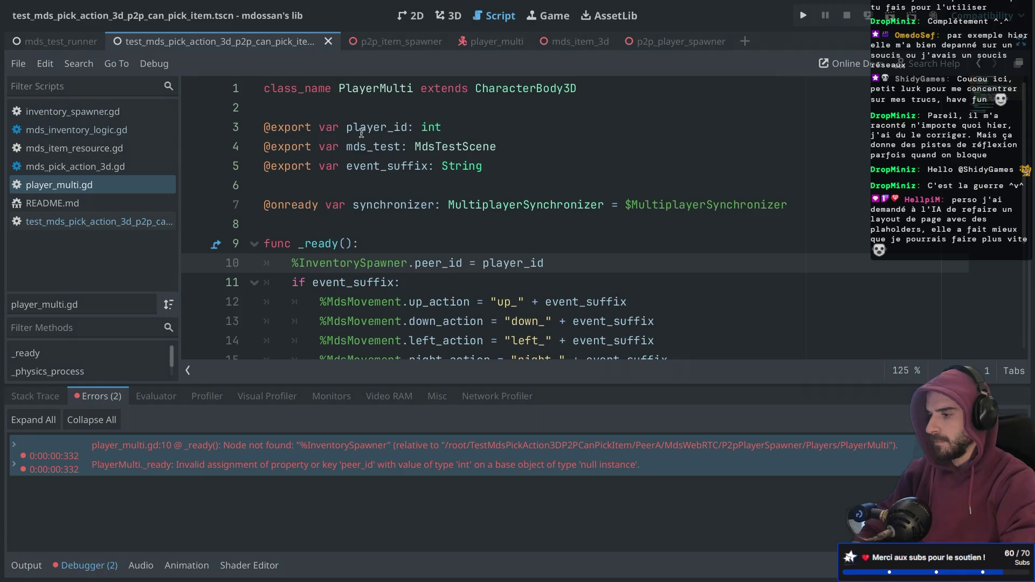
pyautogui.scroll(-1, 379, 135)
pyautogui.scroll(1, 380, 135)
pyautogui.doubleClick(343, 262)
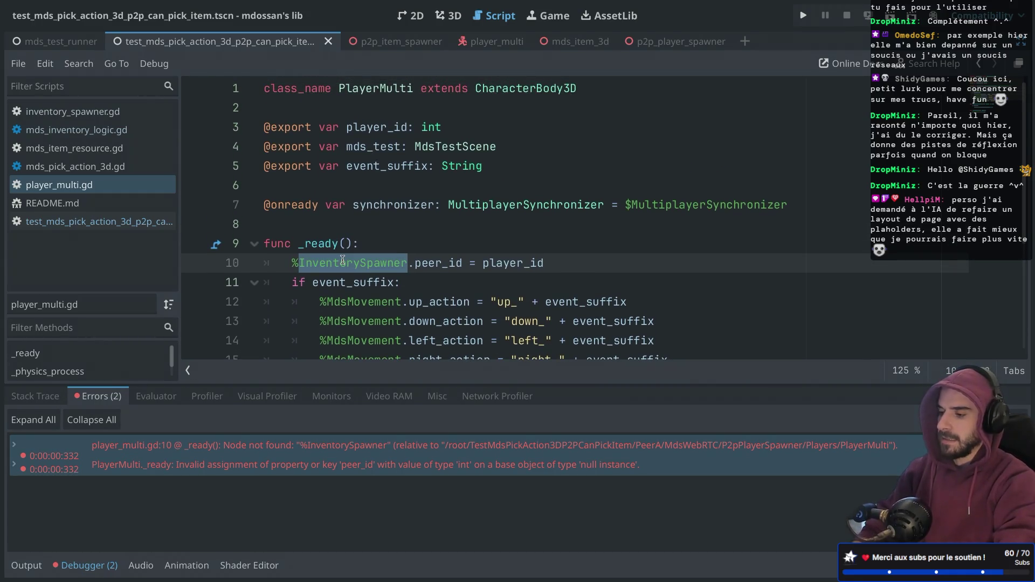
pyautogui.write('ItemS')
# Step: Check the spawner node's name in the player_multi scene's Scene dock
pyautogui.hotkey('ctrl', 'shift', 'F11')
pyautogui.scroll(-1, 140, 202)
pyautogui.scroll(1, 139, 202)
pyautogui.hotkey('ctrl', 'shift', 'F11')
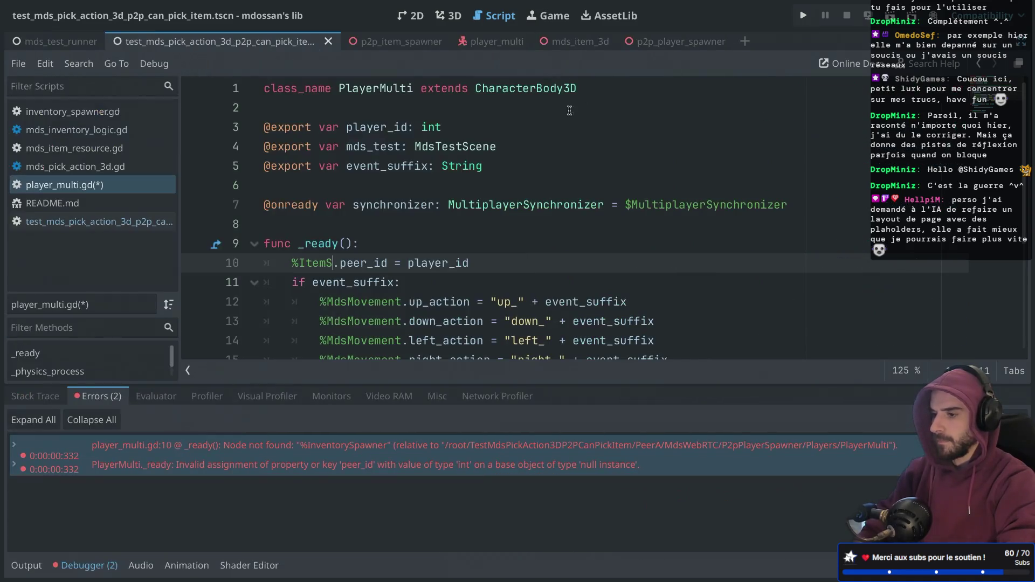
pyautogui.click(396, 96)
pyautogui.click(488, 42)
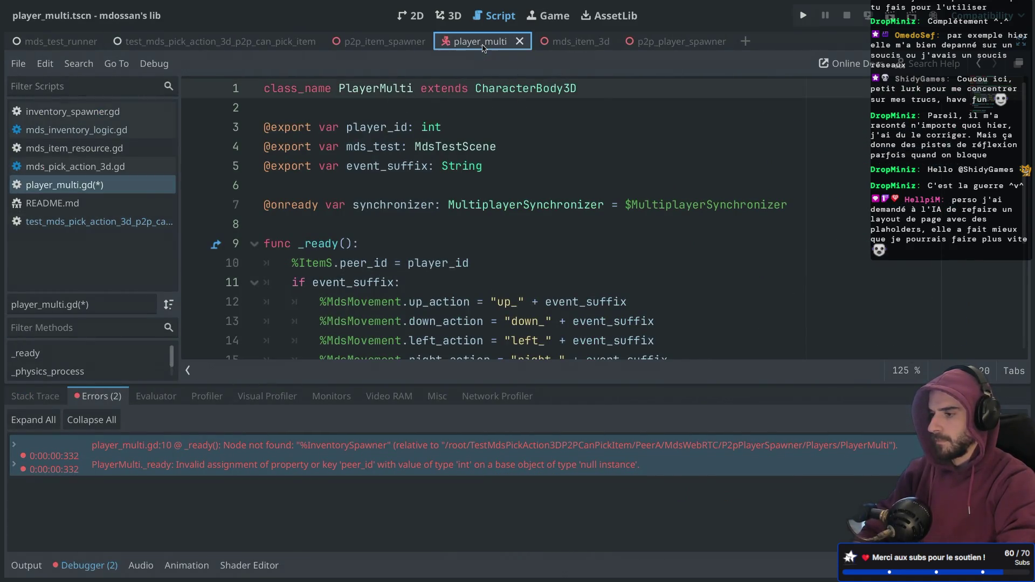
pyautogui.hotkey('ctrl', 'shift', 'F11')
pyautogui.hotkey('ctrl', 'shift', 'F11')
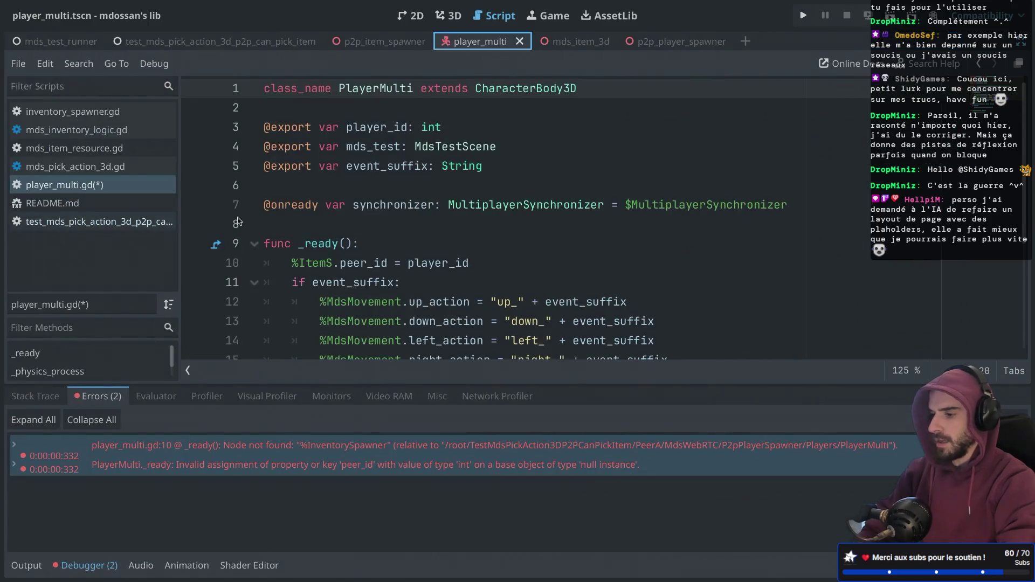
# Step: Complete the reference so line 10 reads %ItemSpawner.peer_id = player_id
pyautogui.click(333, 266)
pyautogui.press('BackSpace')
pyautogui.press('BackSpace')
pyautogui.press('BackSpace')
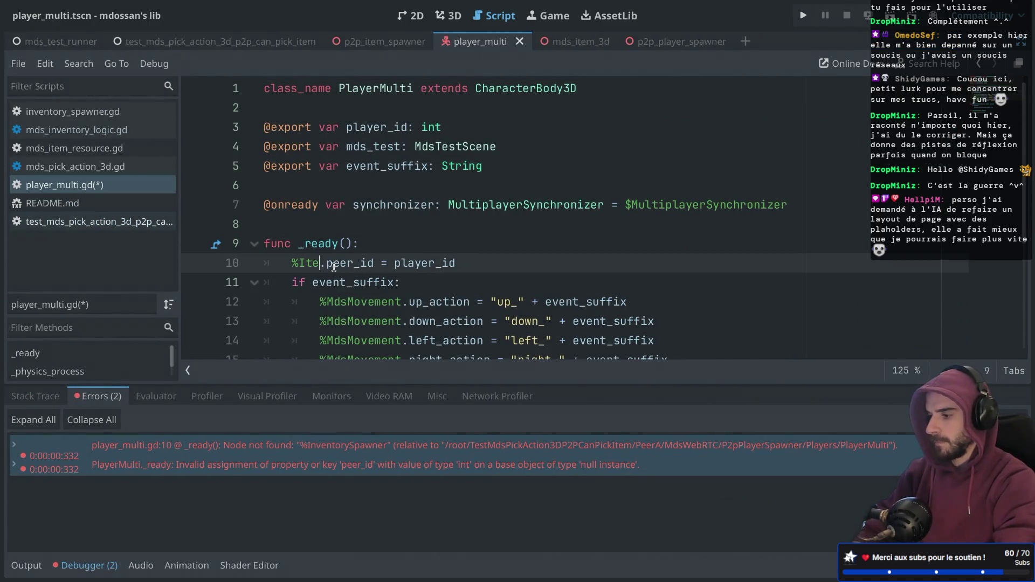
pyautogui.write('Item')
pyautogui.press('Return')
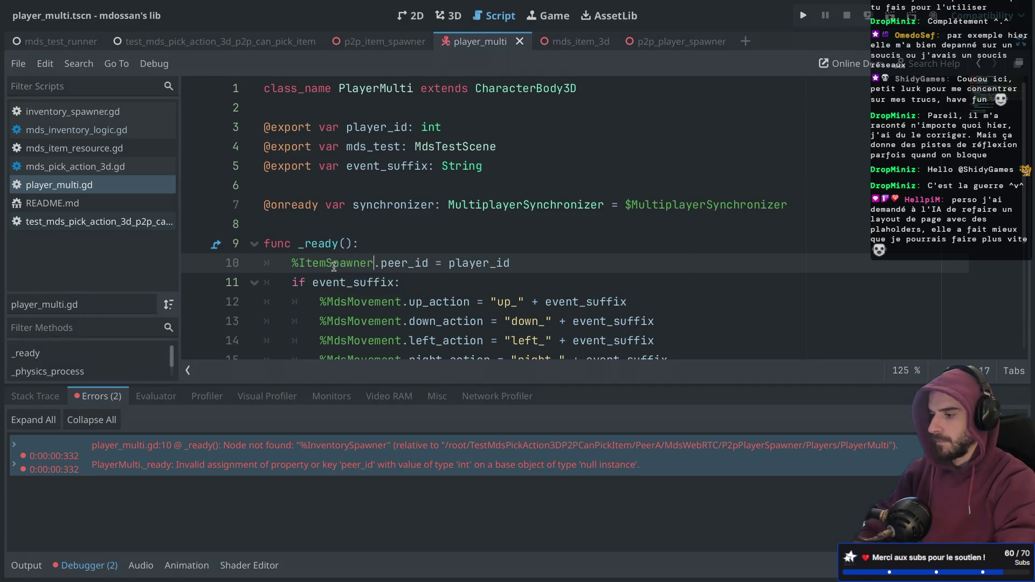
pyautogui.hotkey('ctrl', 'shift', 'F11')
pyautogui.hotkey('ctrl', 'shift', 'F11')
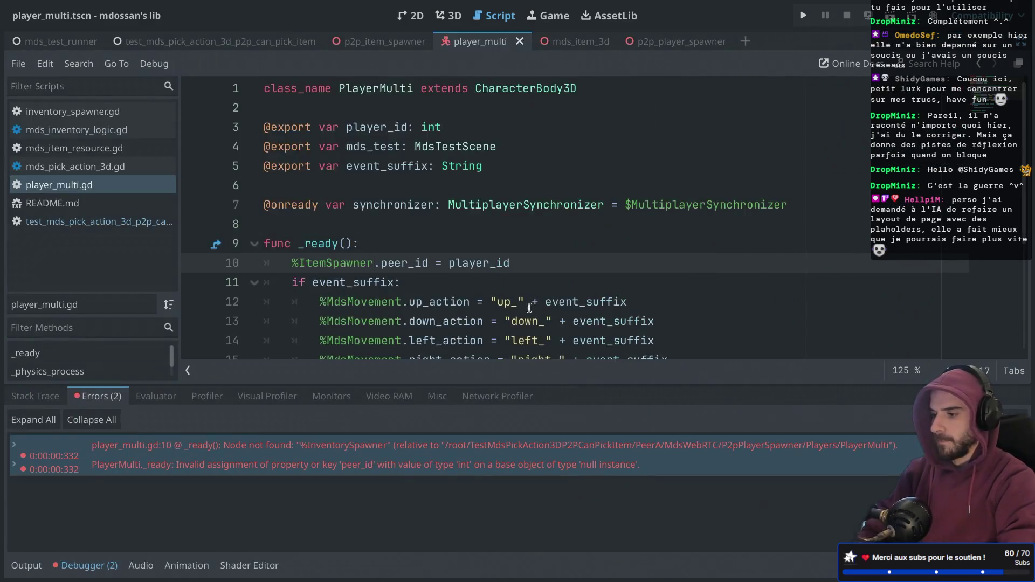
pyautogui.scroll(-3, 529, 307)
pyautogui.scroll(1, 361, 323)
pyautogui.scroll(-1, 356, 326)
# Step: Select the take_item function in player_multi.gd and review its signal connections
pyautogui.doubleClick(356, 326)
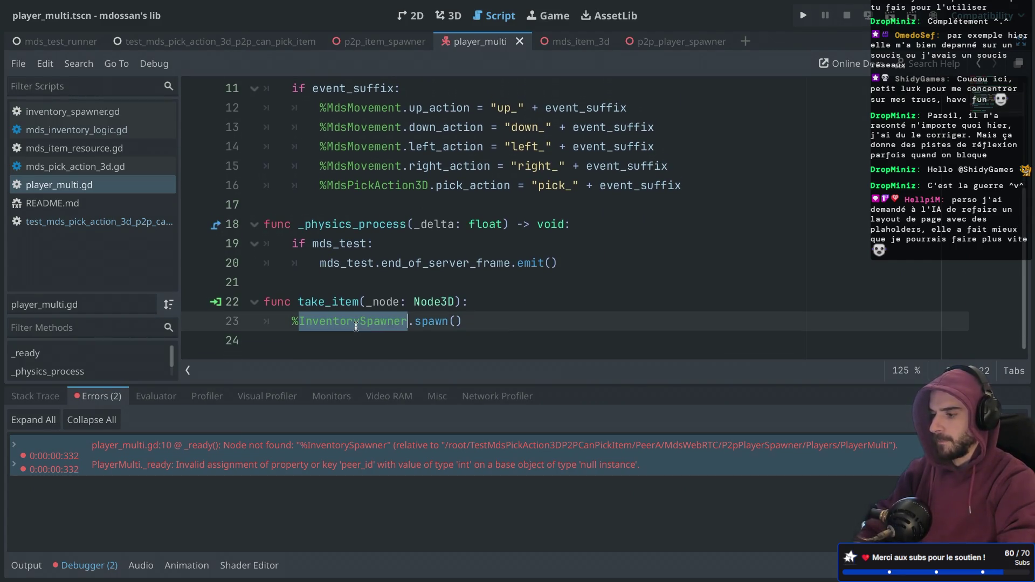
pyautogui.doubleClick(323, 303)
pyautogui.moveTo(280, 335); pyautogui.dragTo(257, 287)
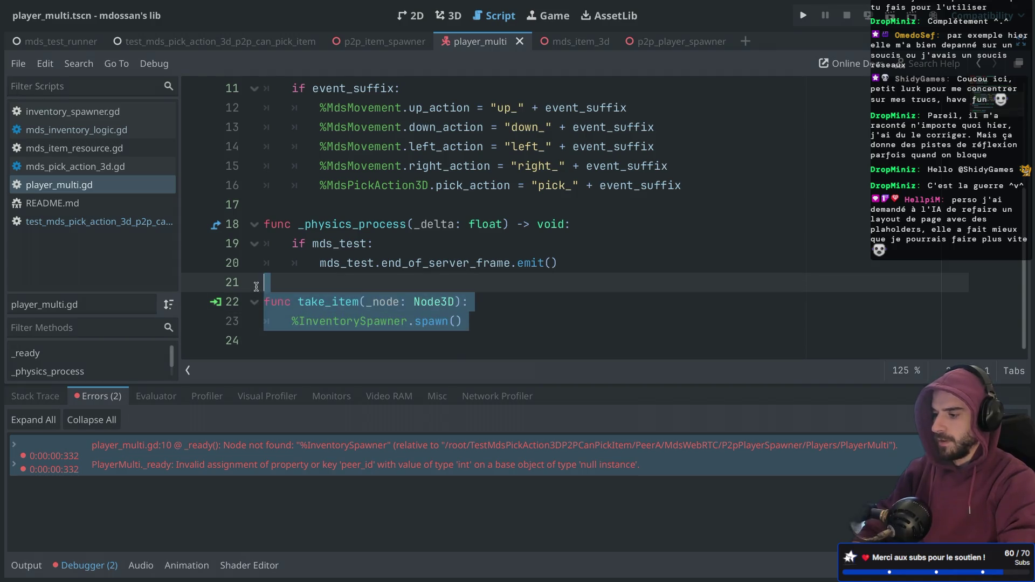
pyautogui.click(291, 288)
pyautogui.click(217, 303)
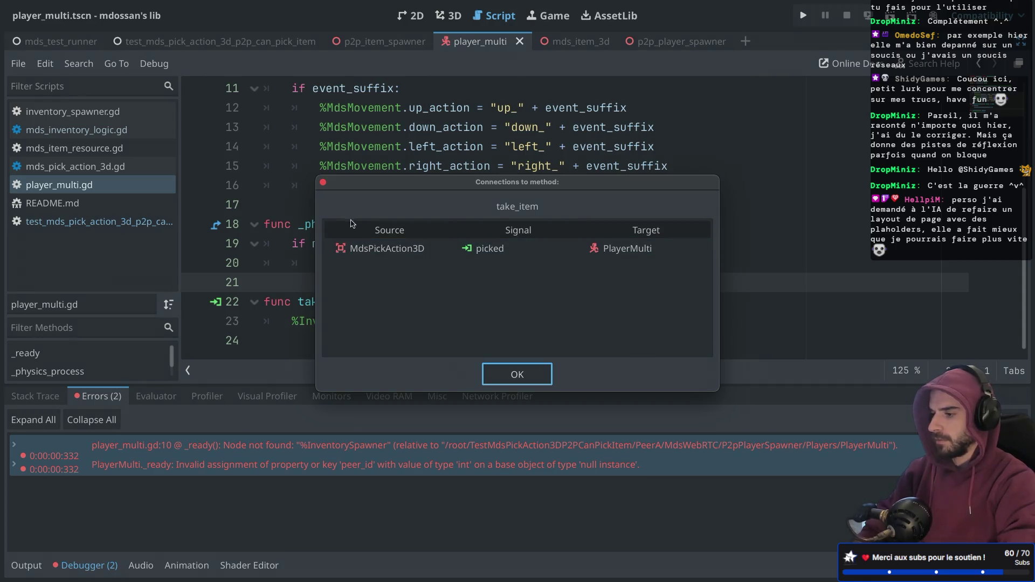
pyautogui.doubleClick(584, 257)
pyautogui.hotkey('ctrl', 'shift', 'F11')
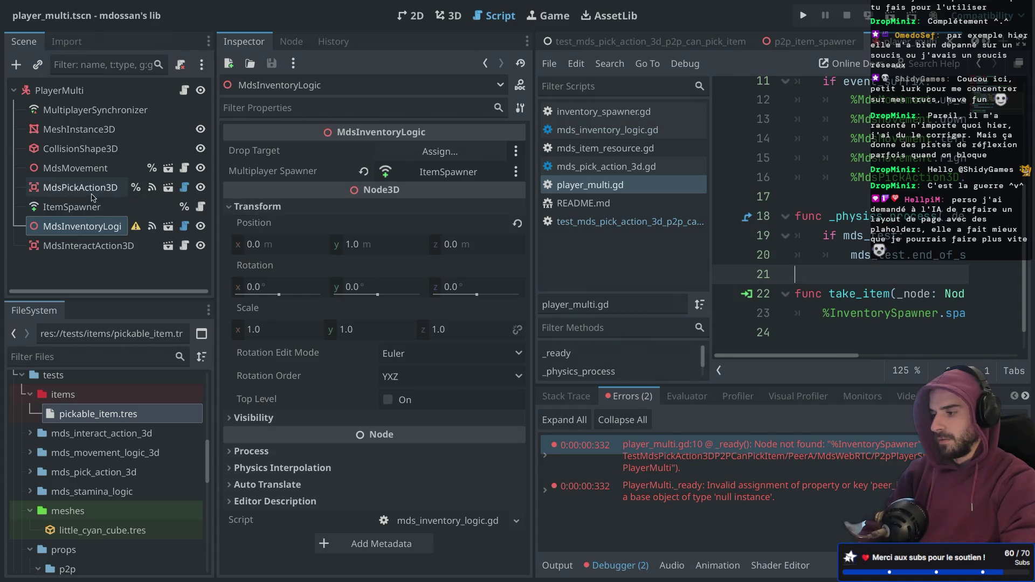
# Step: Disconnect take_item from MdsPickAction3D's picked signal in the Node > Signals tab
pyautogui.click(91, 188)
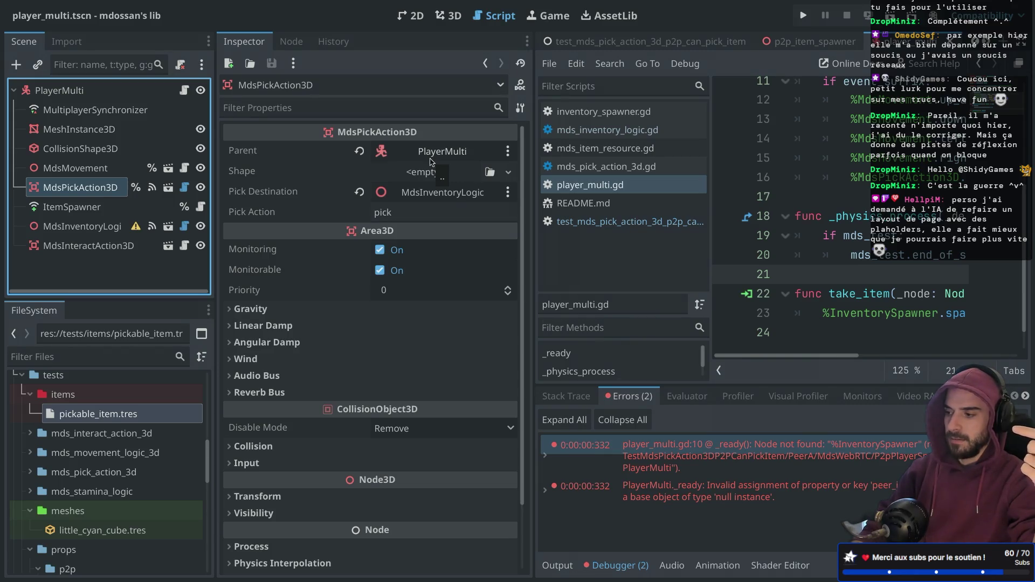
pyautogui.hotkey('ctrl', 'shift', 'F11')
pyautogui.hotkey('ctrl', 'shift', 'F11')
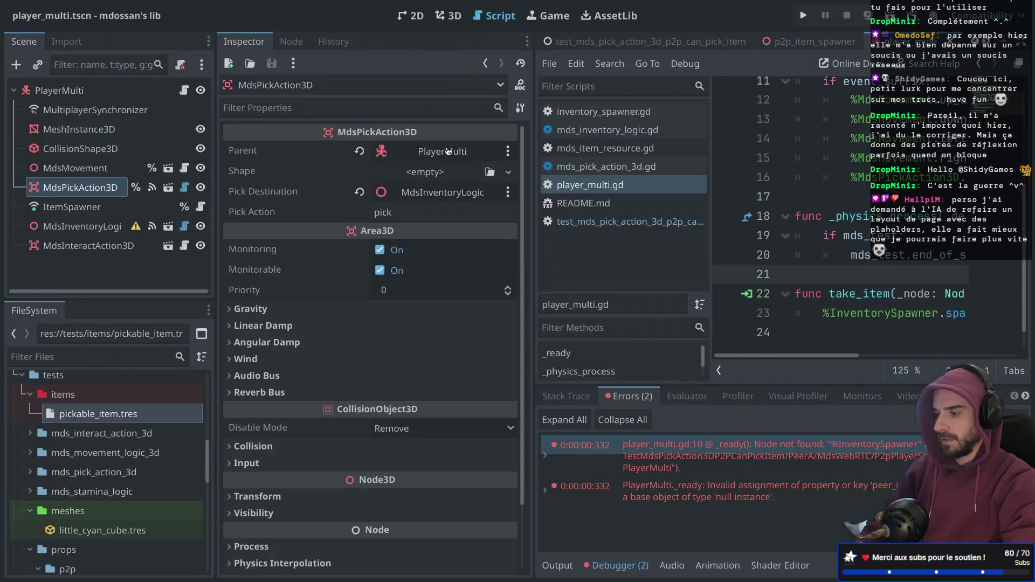
pyautogui.click(152, 187)
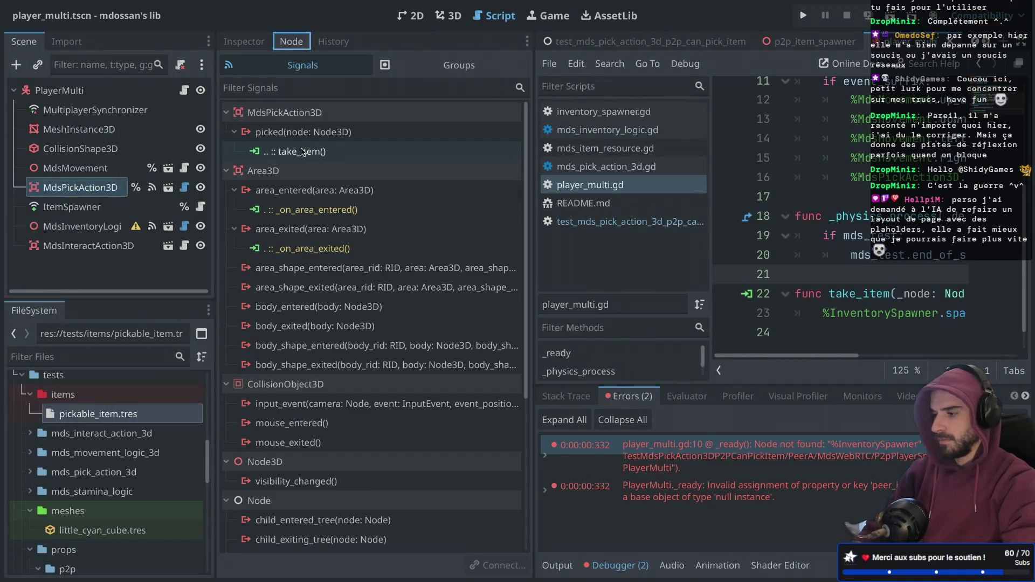
pyautogui.click(323, 152)
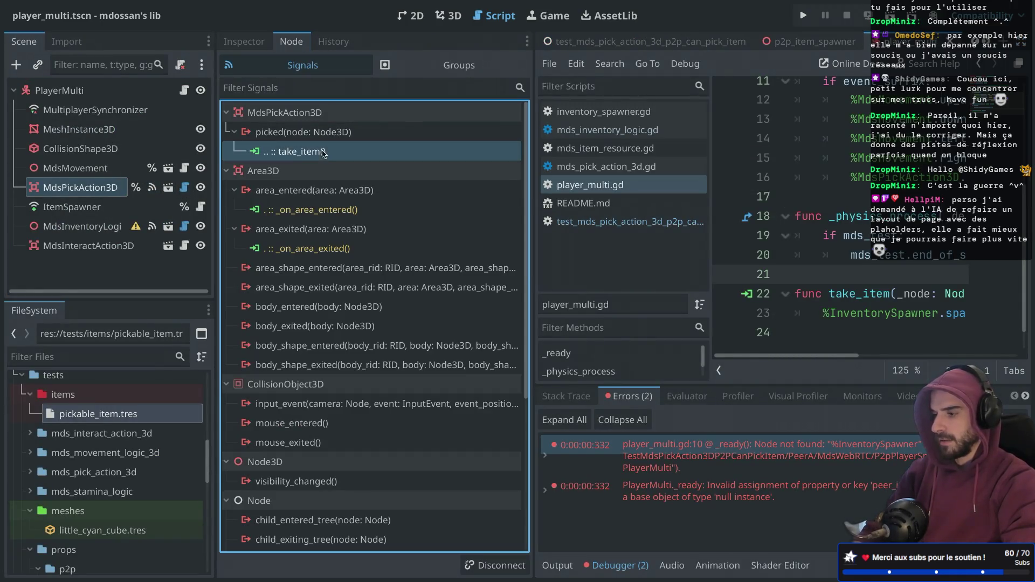
pyautogui.rightClick(323, 152)
pyautogui.click(368, 181)
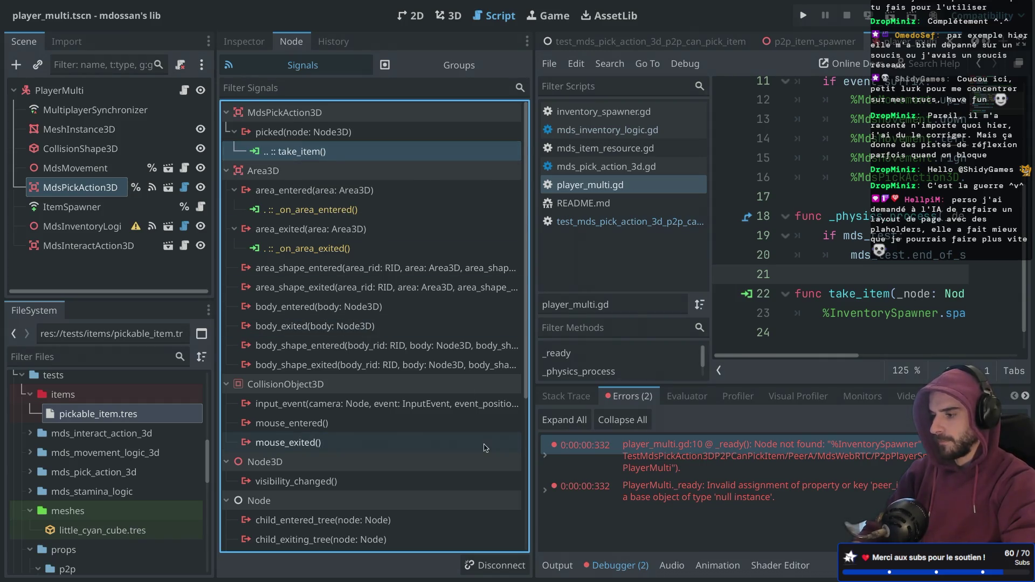
pyautogui.click(500, 566)
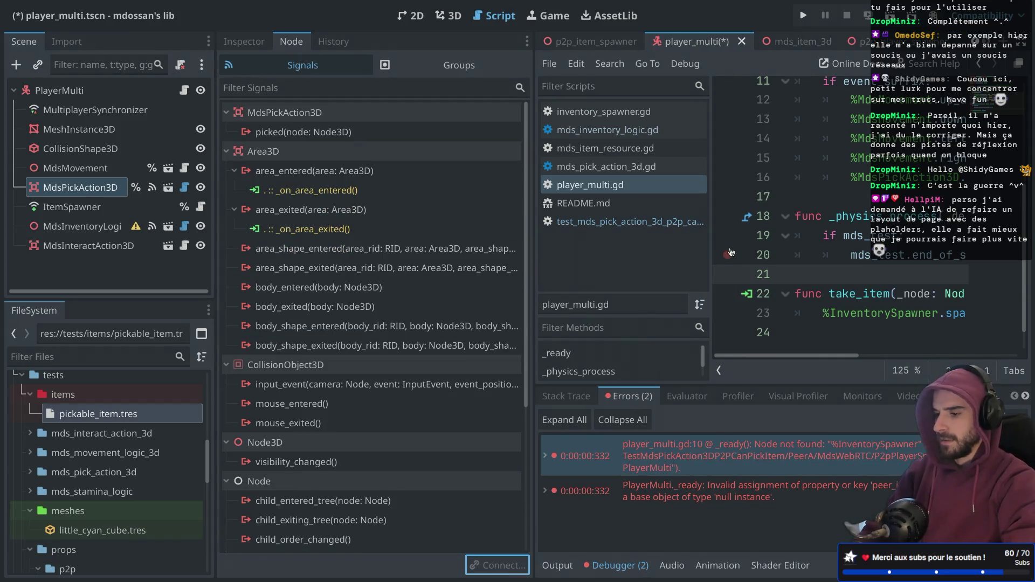
# Step: Delete the take_item function from player_multi.gd
pyautogui.hotkey('ctrl', 'shift', 'F11')
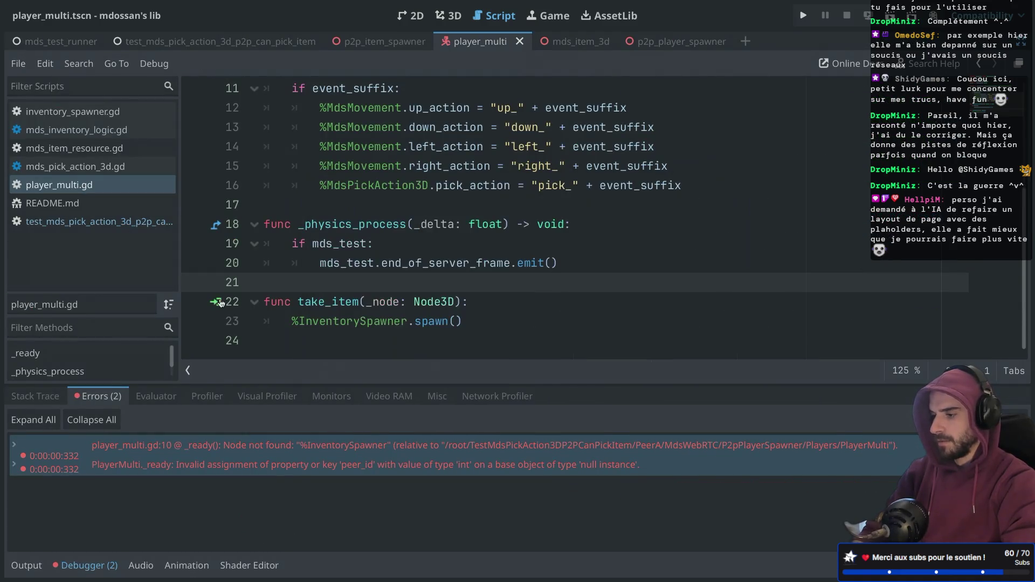
pyautogui.moveTo(280, 338); pyautogui.dragTo(241, 290)
pyautogui.press('Left')
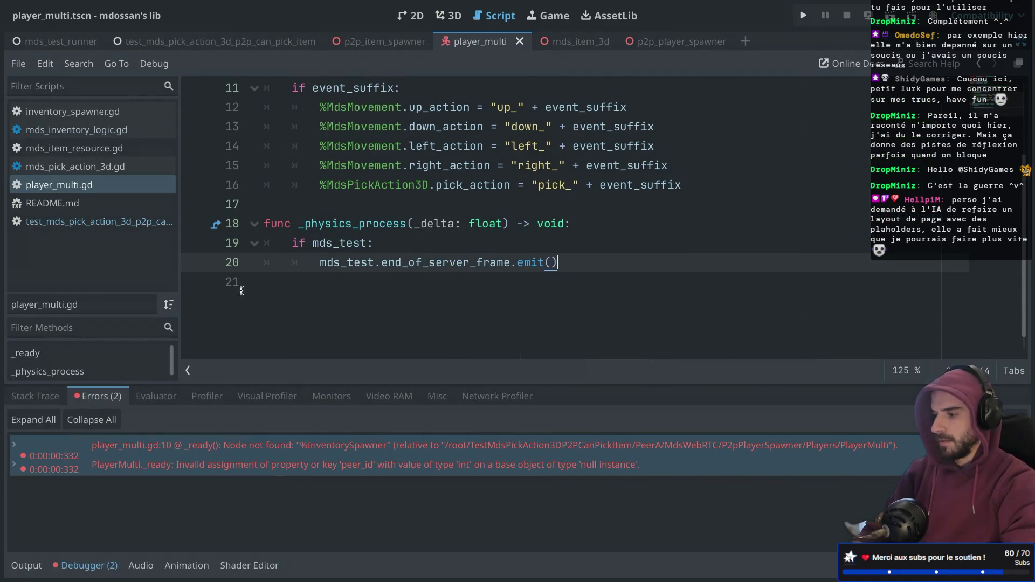
pyautogui.scroll(4, 323, 206)
# Step: Rerun the project, the p2p can-pick-item test scene and mds_test_runner, then close the debug window
pyautogui.scroll(-2, 415, 237)
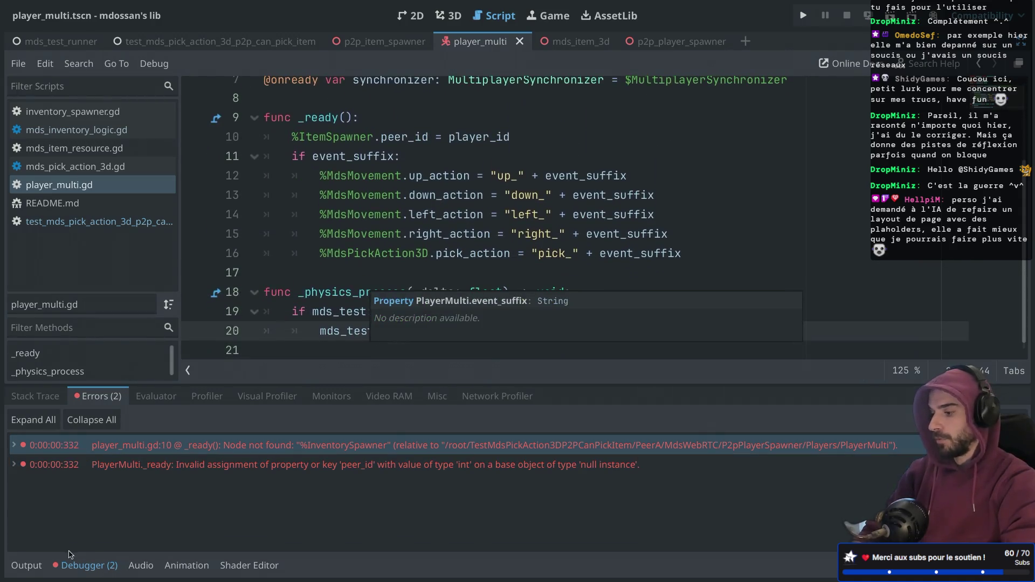
pyautogui.click(894, 18)
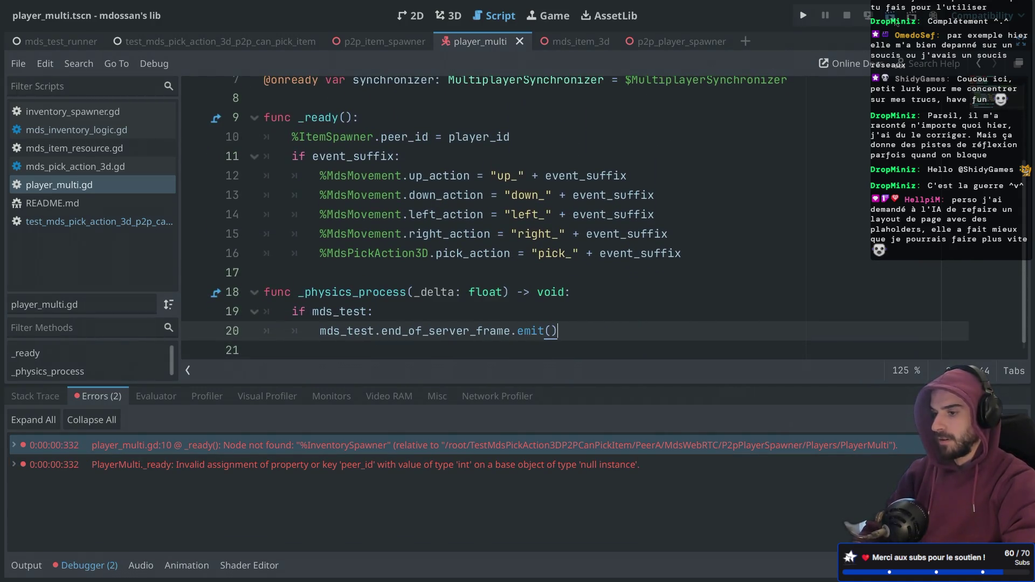
pyautogui.click(210, 81)
pyautogui.click(268, 41)
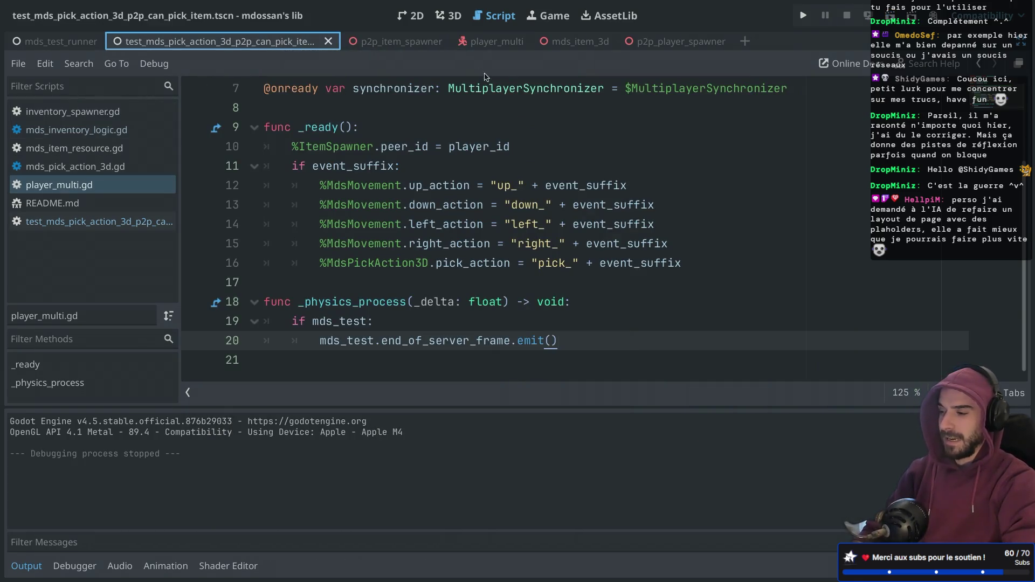
pyautogui.click(895, 17)
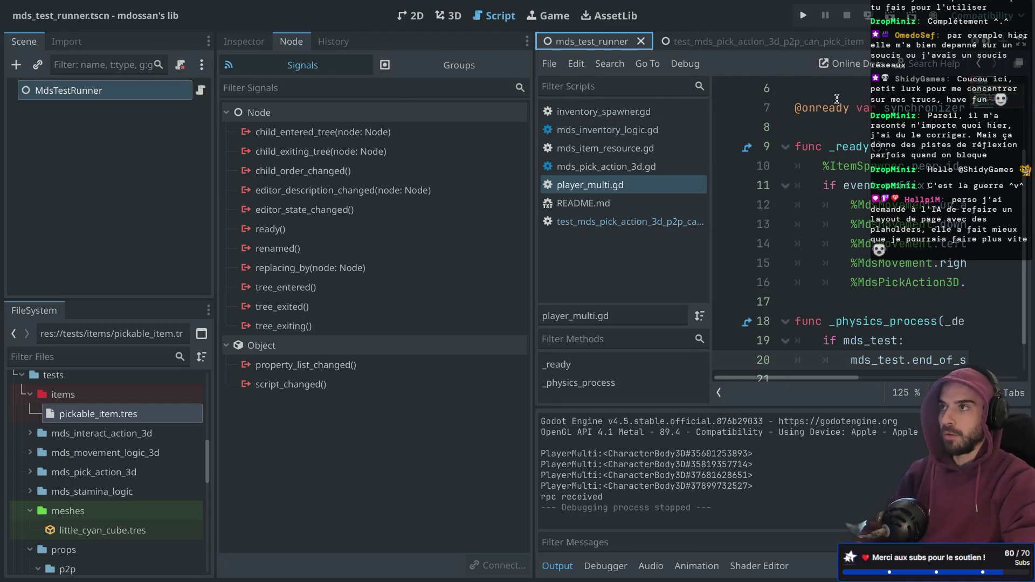
pyautogui.click(891, 24)
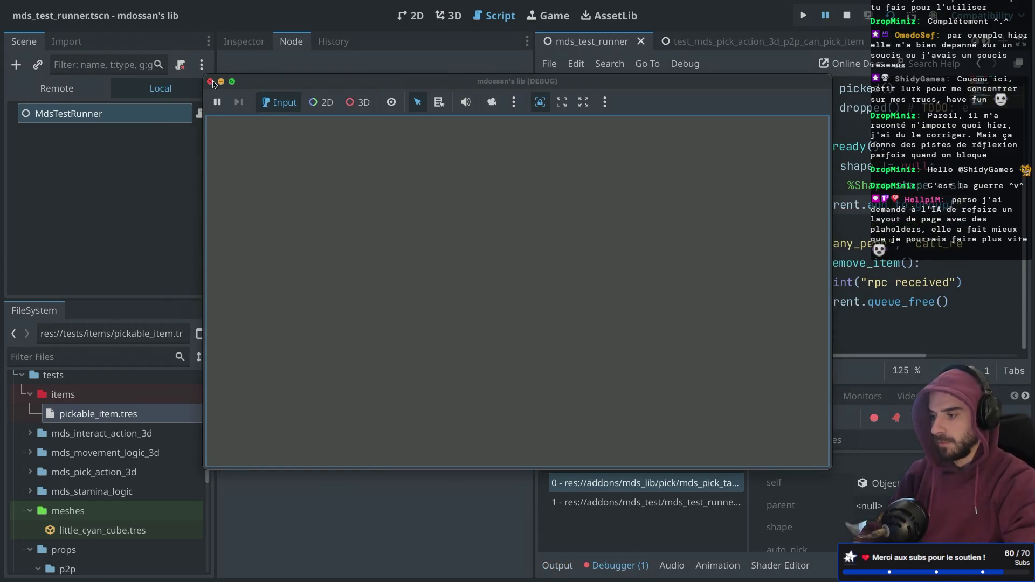
pyautogui.click(211, 81)
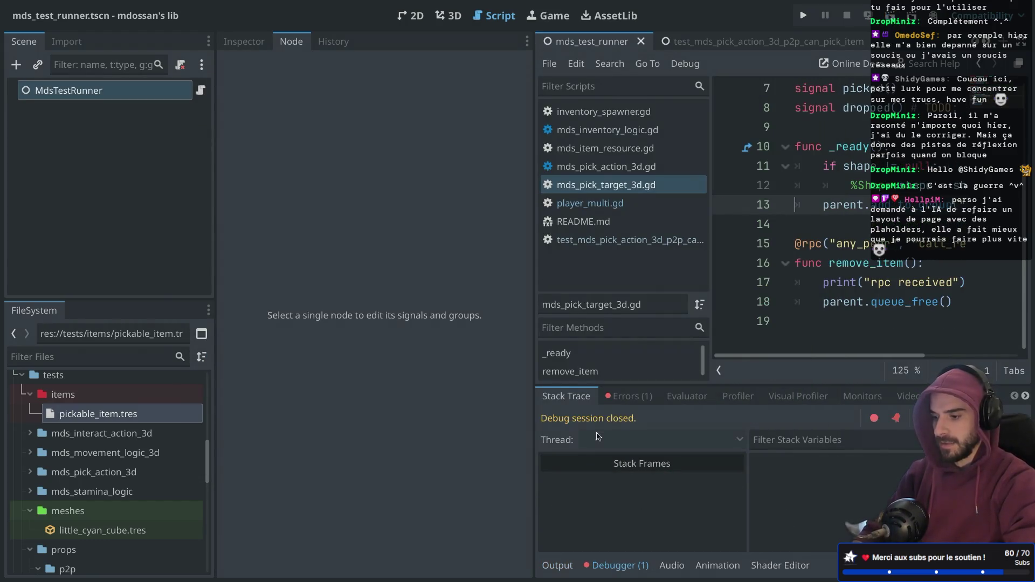
# Step: Check the add_to_group error, then delete print("rpc received") from remove_item in mds_pick_target_3d.gd
pyautogui.click(617, 396)
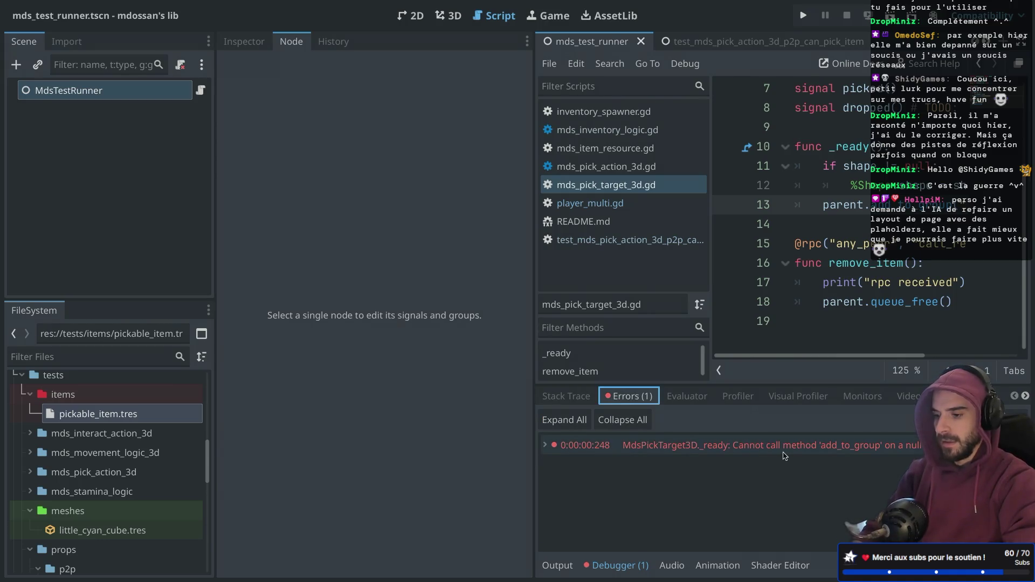
pyautogui.hotkey('ctrl', 'shift', 'F11')
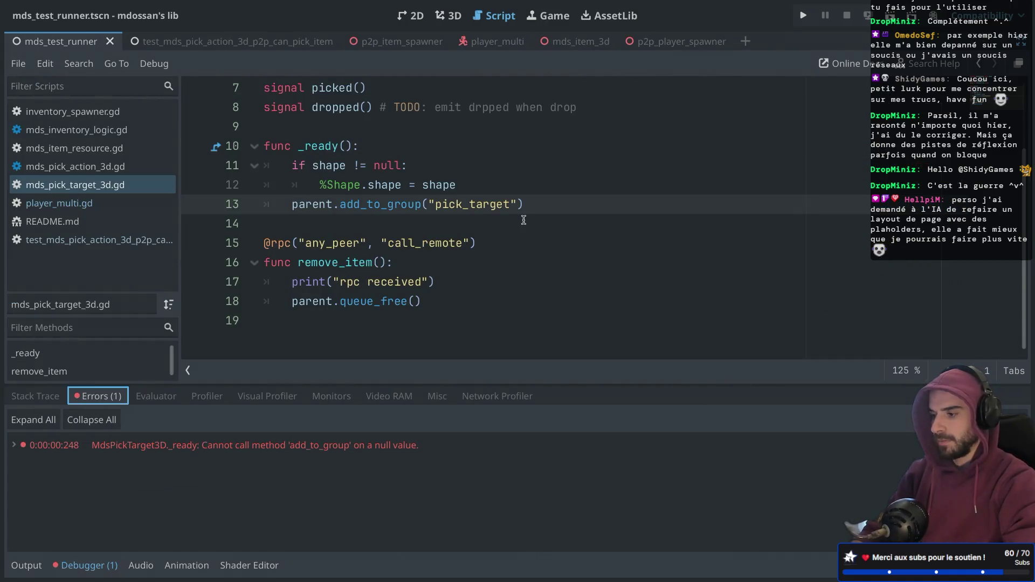
pyautogui.scroll(3, 523, 220)
pyautogui.scroll(-3, 432, 185)
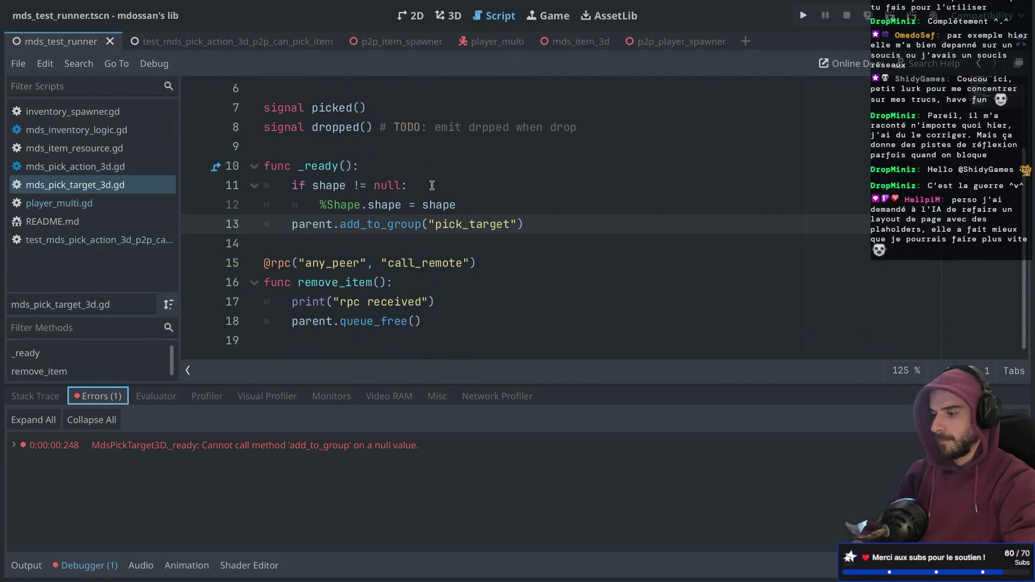
pyautogui.moveTo(456, 301); pyautogui.dragTo(456, 282)
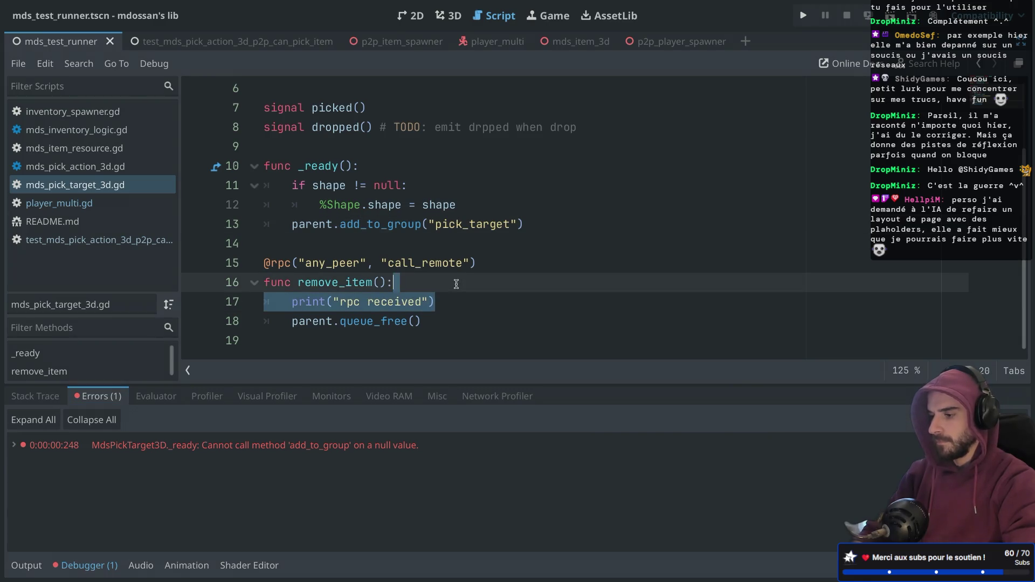
pyautogui.press('BackSpace')
pyautogui.scroll(2, 456, 284)
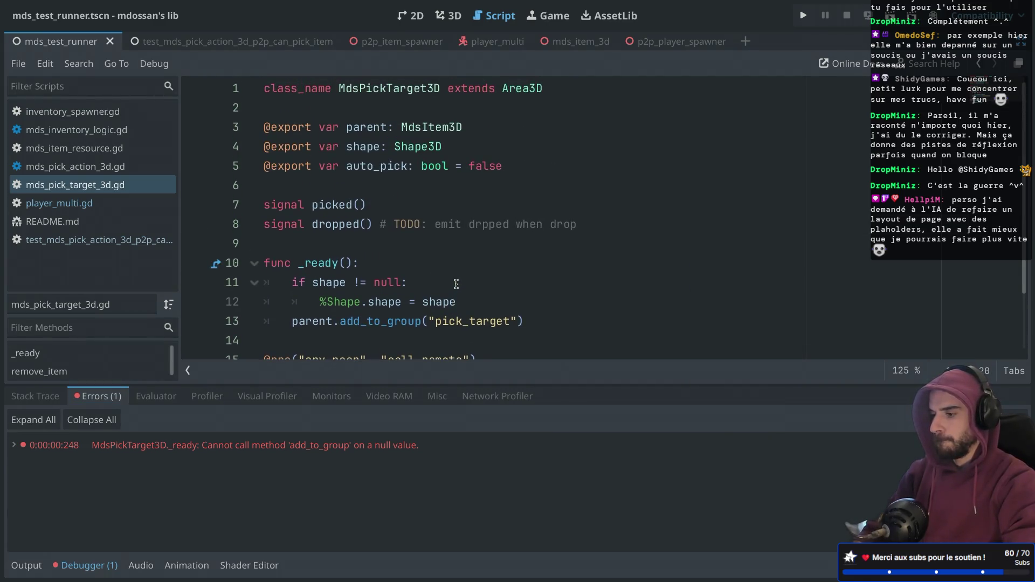
pyautogui.scroll(-2, 456, 283)
pyautogui.click(26, 564)
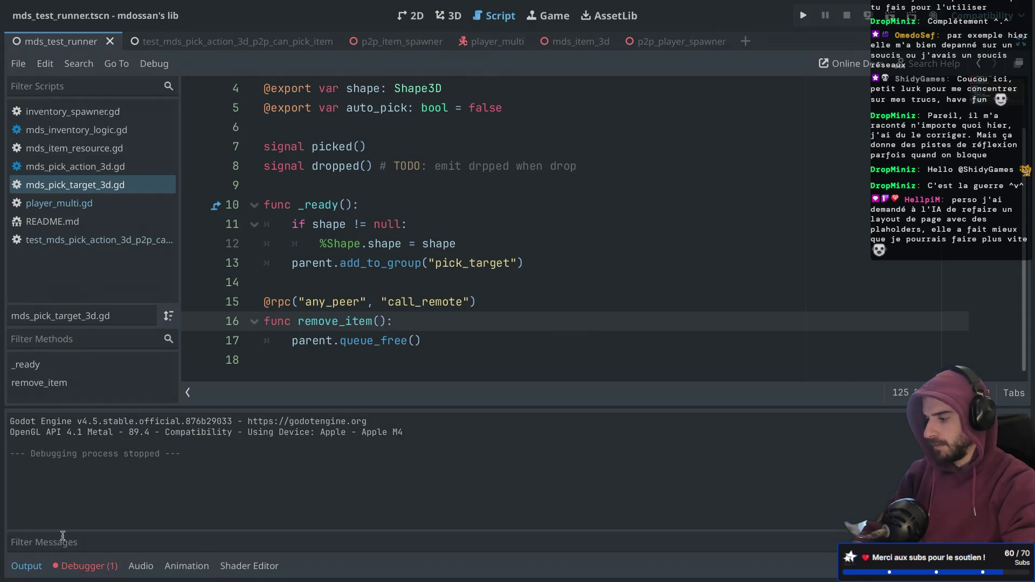
pyautogui.press('super+ctrl+d')
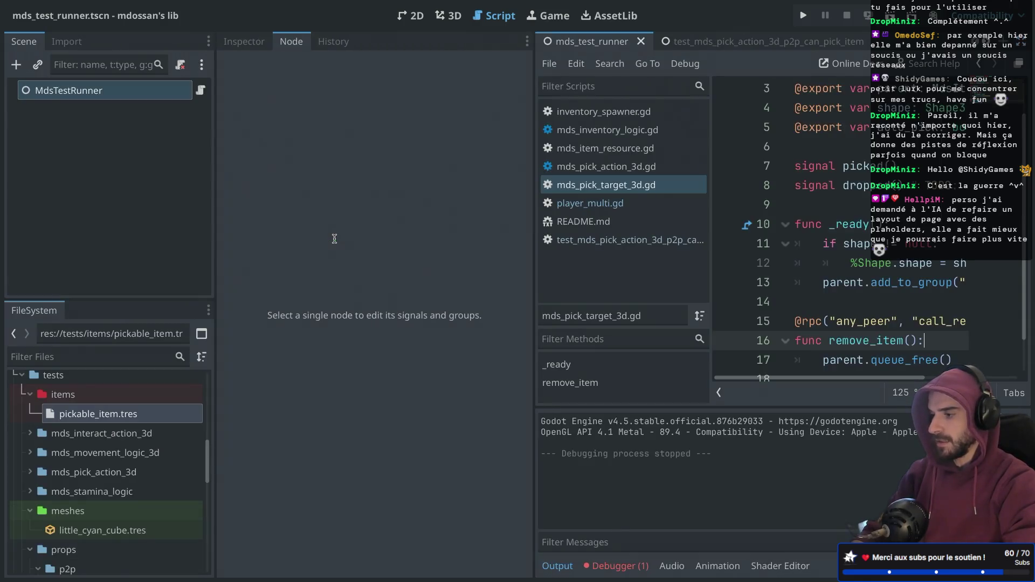
# Step: Open test_mds_pick_action_solo_can_pick_an_item.tscn from MdsTestRunner's Tests item 0
pyautogui.scroll(-2, 116, 480)
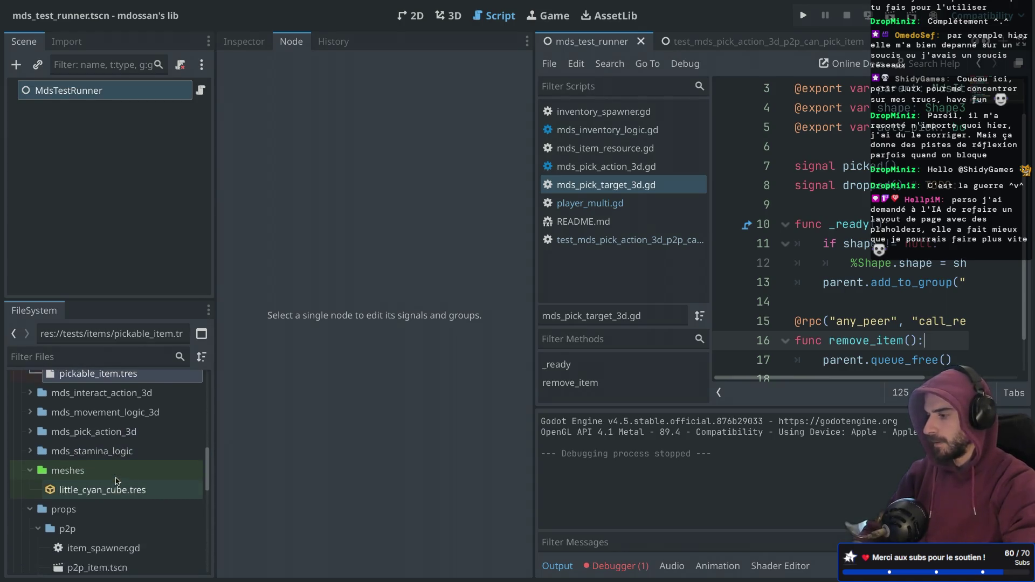
pyautogui.scroll(3, 116, 479)
pyautogui.click(124, 95)
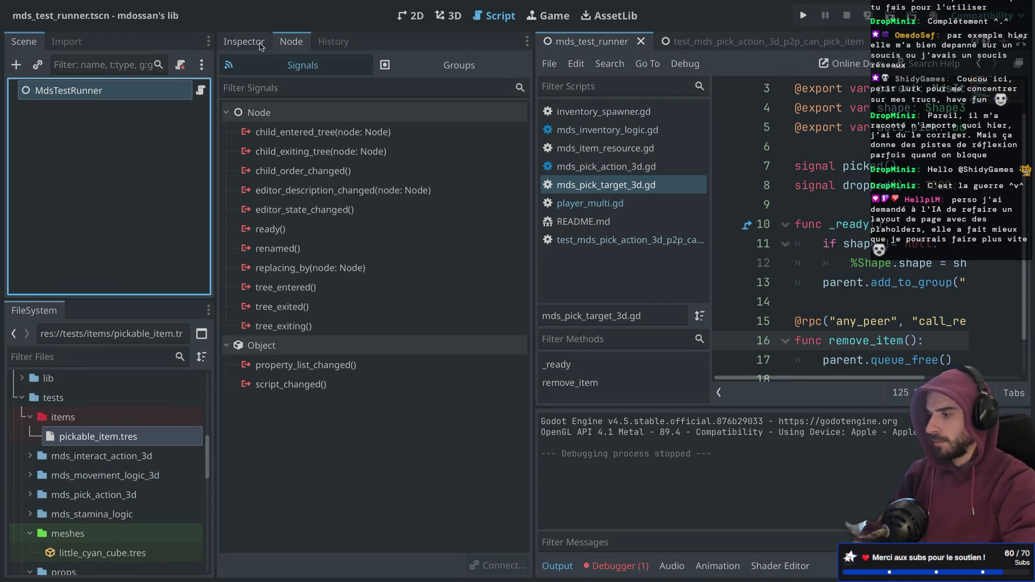
pyautogui.click(268, 42)
pyautogui.scroll(3, 407, 173)
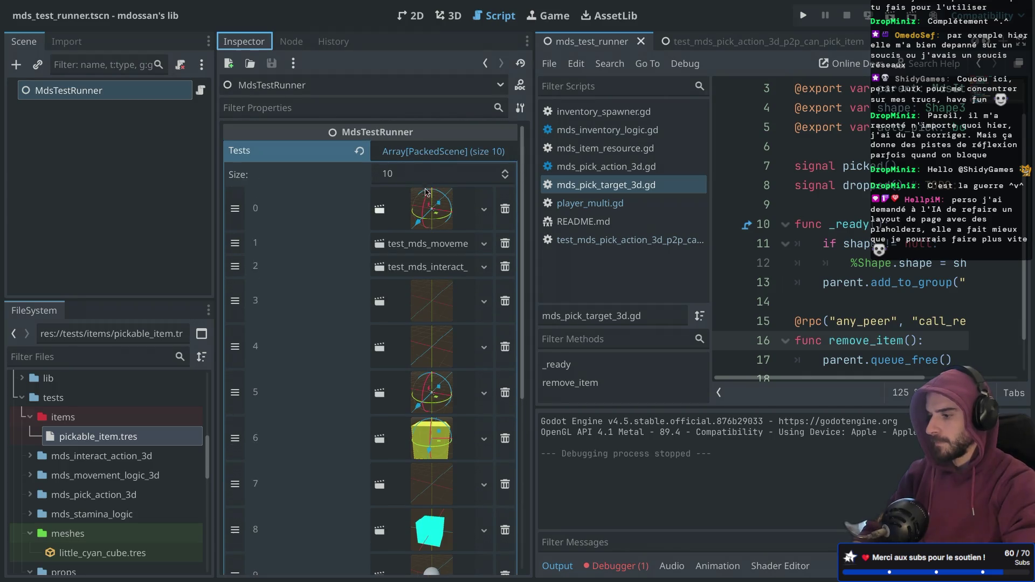
pyautogui.click(426, 213)
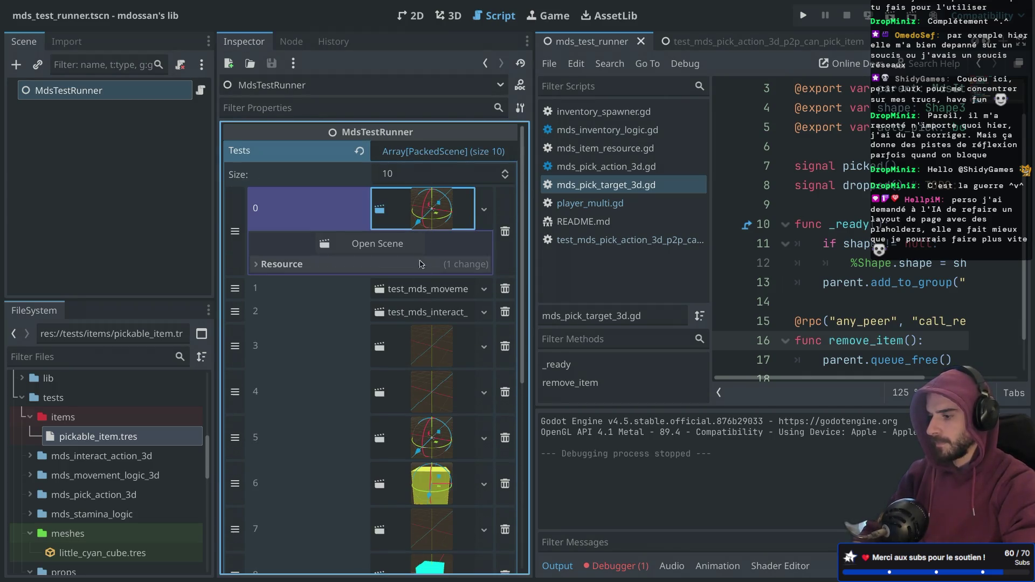
pyautogui.click(405, 247)
# Step: Select the Player's Inventory node in the new scene and view its context menu
pyautogui.scroll(-2, 104, 162)
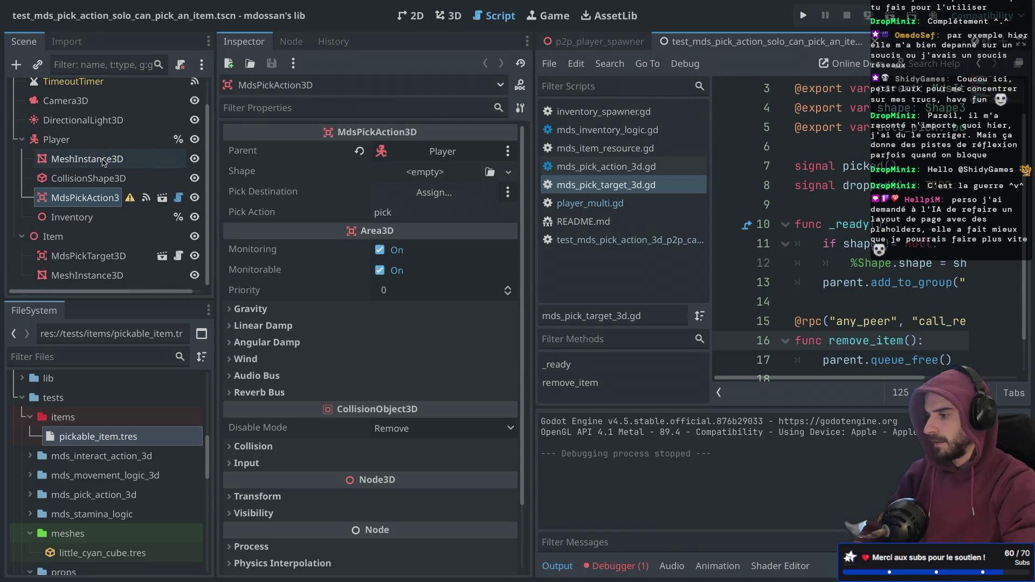
pyautogui.click(84, 203)
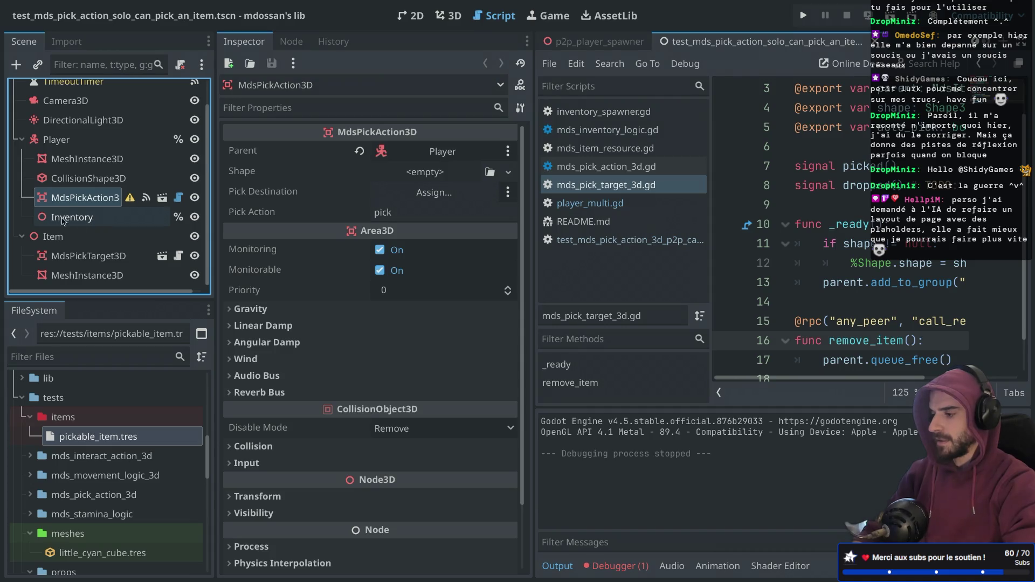
pyautogui.click(84, 222)
pyautogui.rightClick(84, 222)
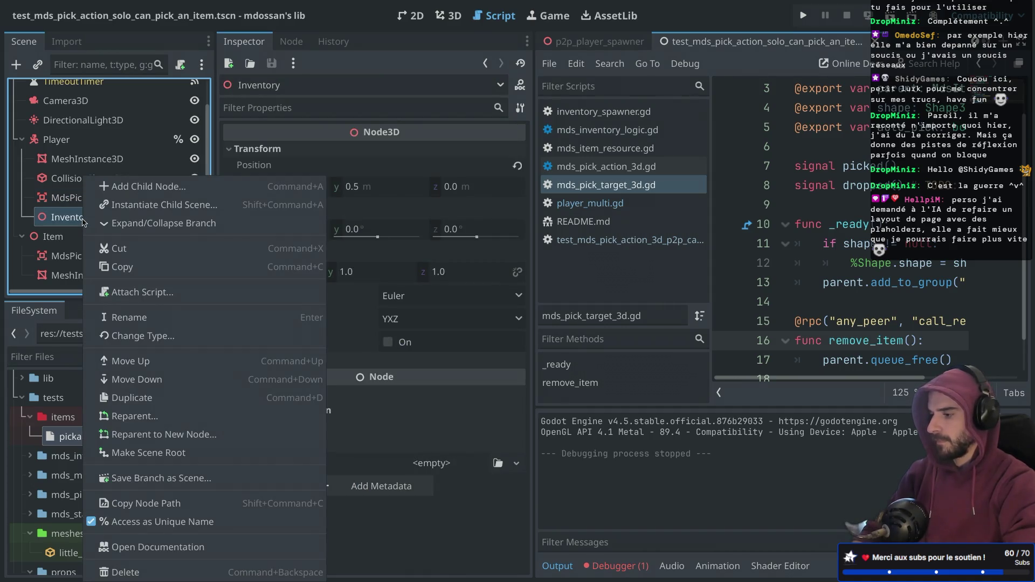
pyautogui.press('Escape')
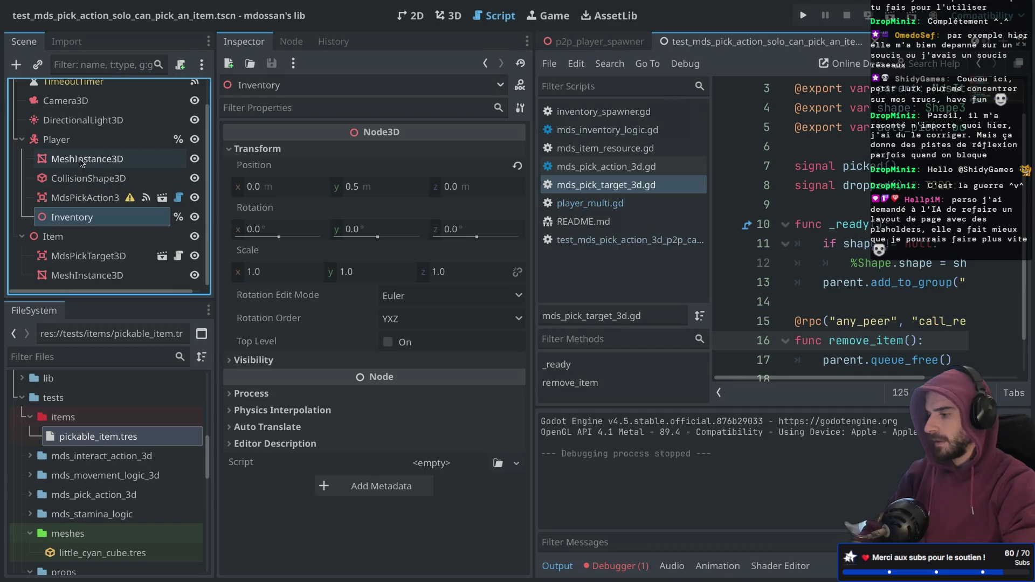
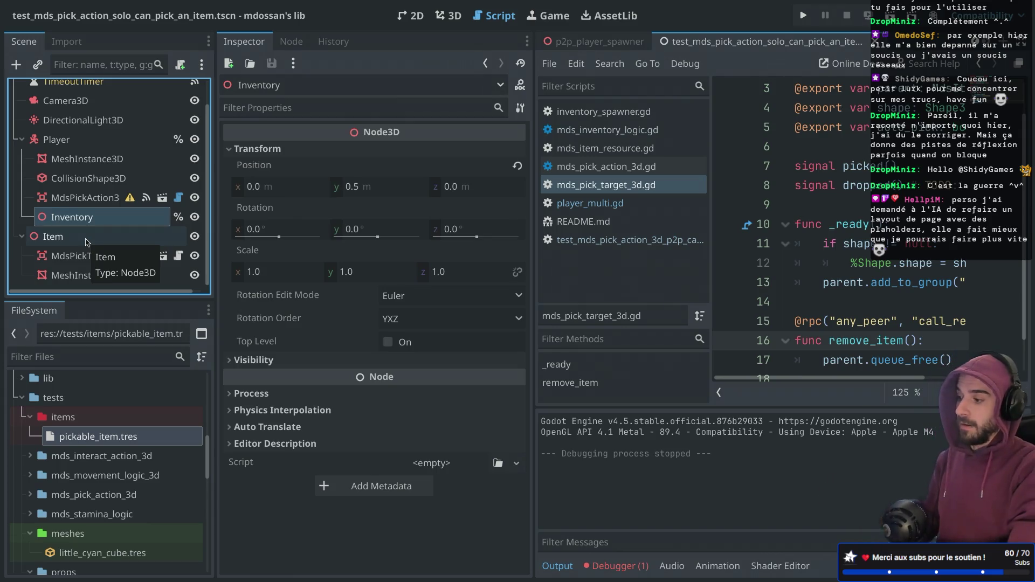
# Step: Widen the Scene and FileSystem docks and narrow the Inspector so the code area is larger
pyautogui.scroll(2, 157, 170)
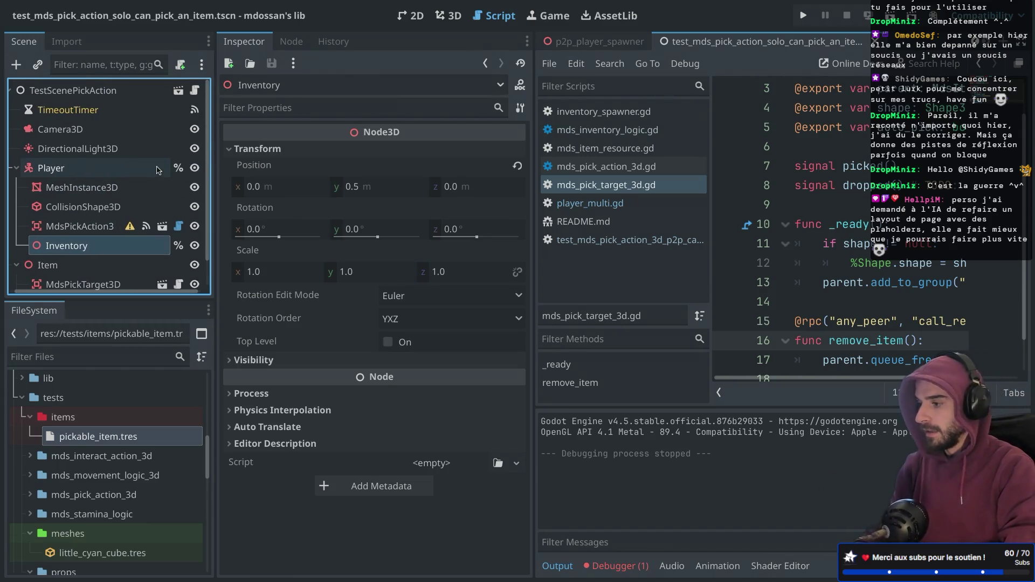
pyautogui.hscroll(-1, 146, 180)
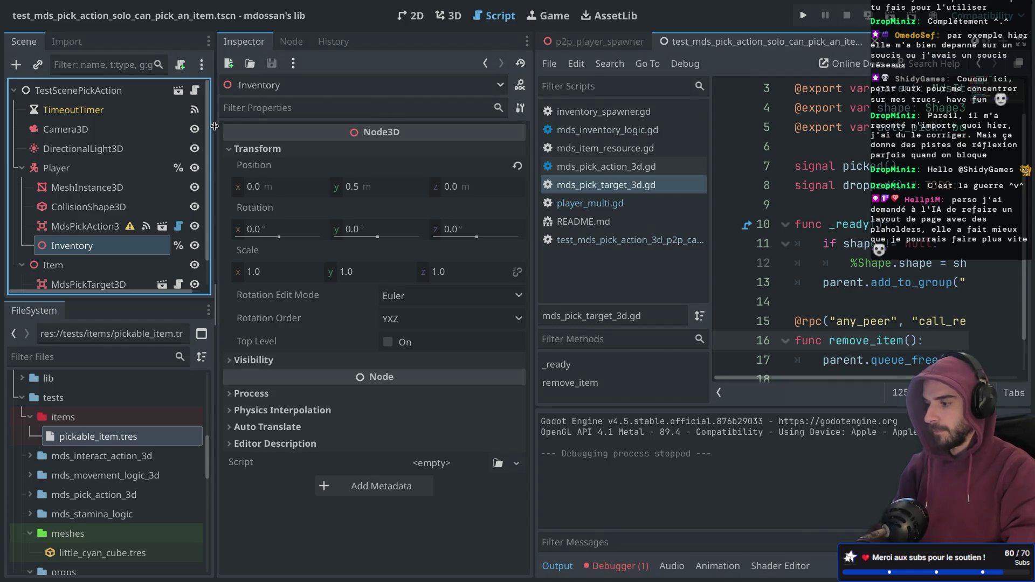
pyautogui.moveTo(214, 126); pyautogui.dragTo(336, 126)
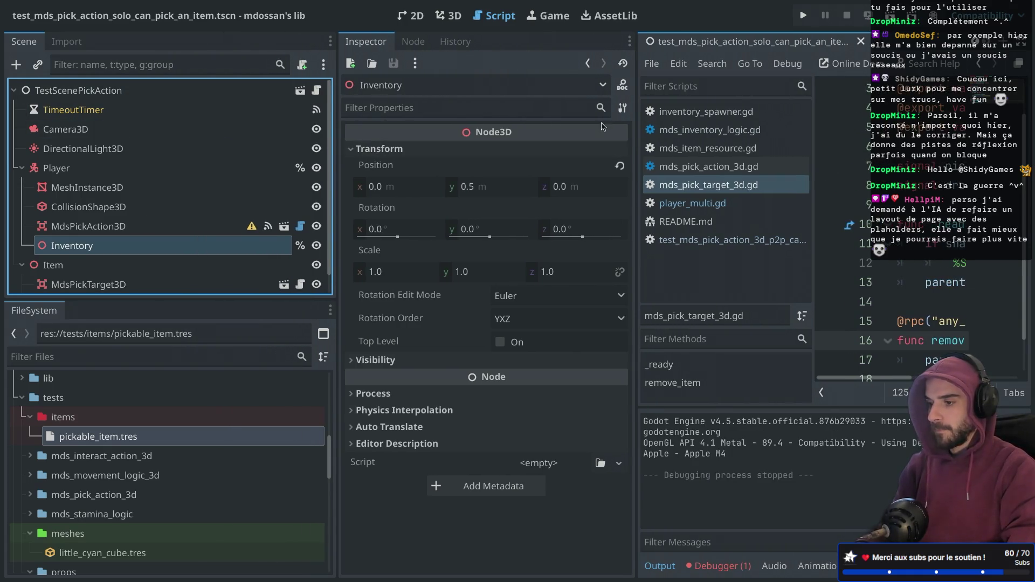
pyautogui.moveTo(636, 116); pyautogui.dragTo(507, 115)
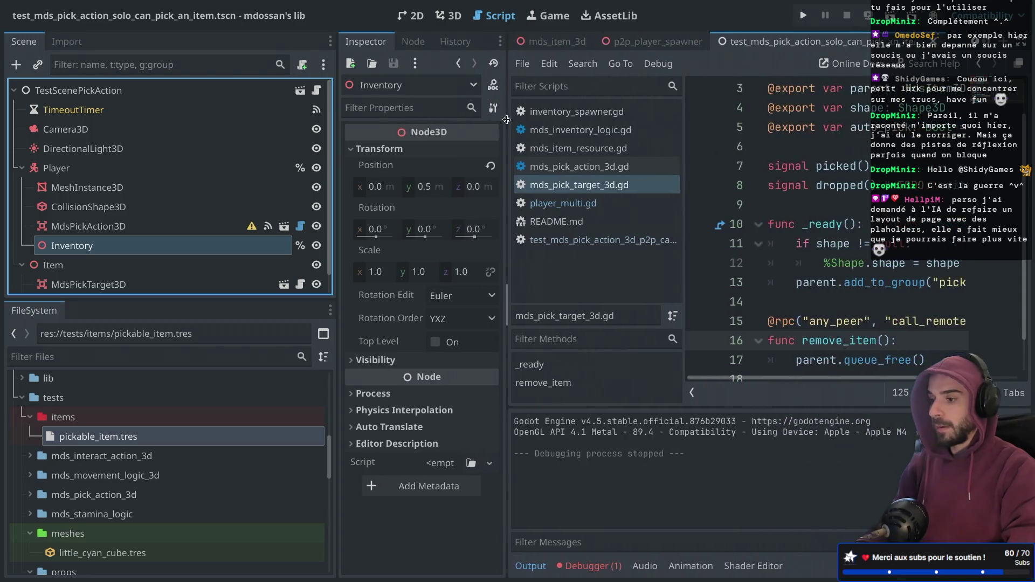
# Step: Run the TestScenePickAction scene and close the game window after it hits the error
pyautogui.click(185, 90)
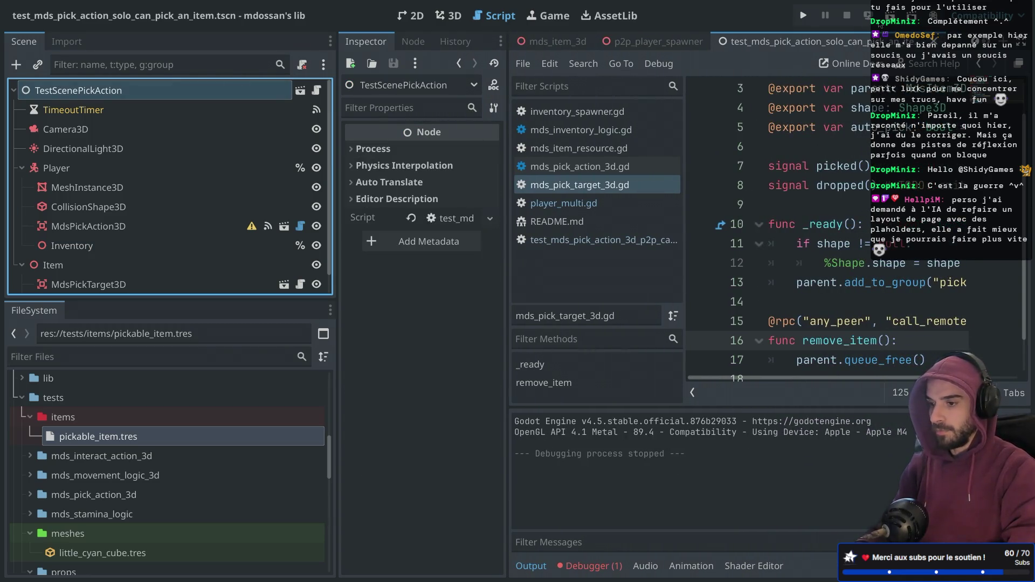
pyautogui.click(888, 18)
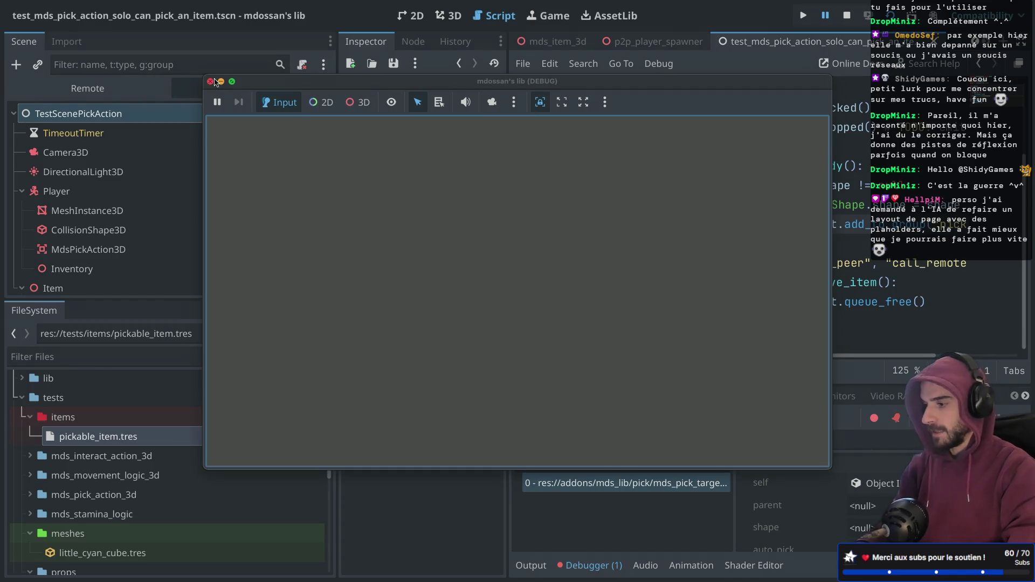
pyautogui.click(210, 82)
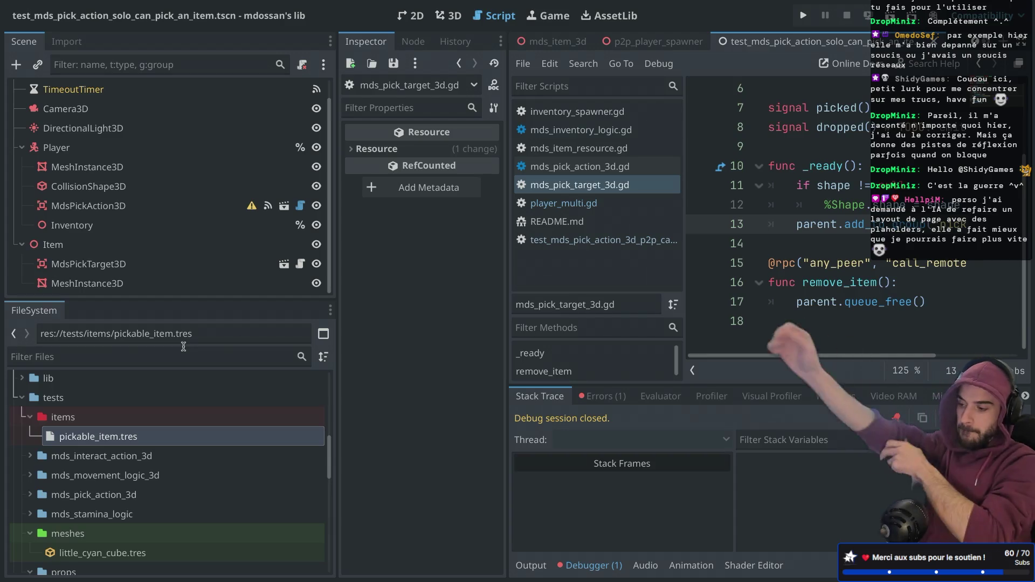
pyautogui.scroll(-1, 153, 400)
pyautogui.scroll(-2, 153, 400)
pyautogui.scroll(3, 108, 406)
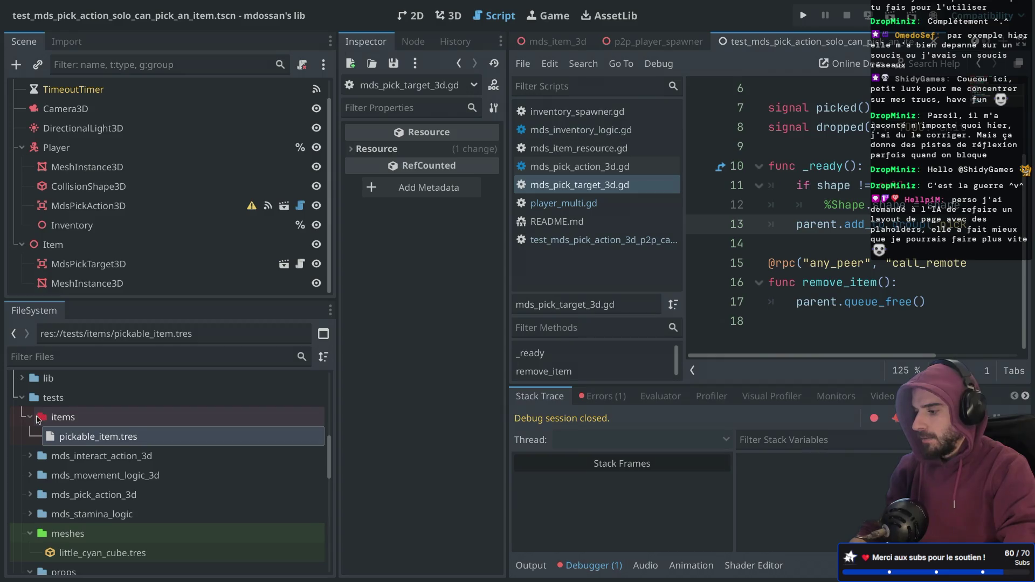
# Step: Open props/p2p/p2p_item.tscn from the FileSystem dock in its own tab
pyautogui.click(34, 418)
pyautogui.scroll(-8, 39, 431)
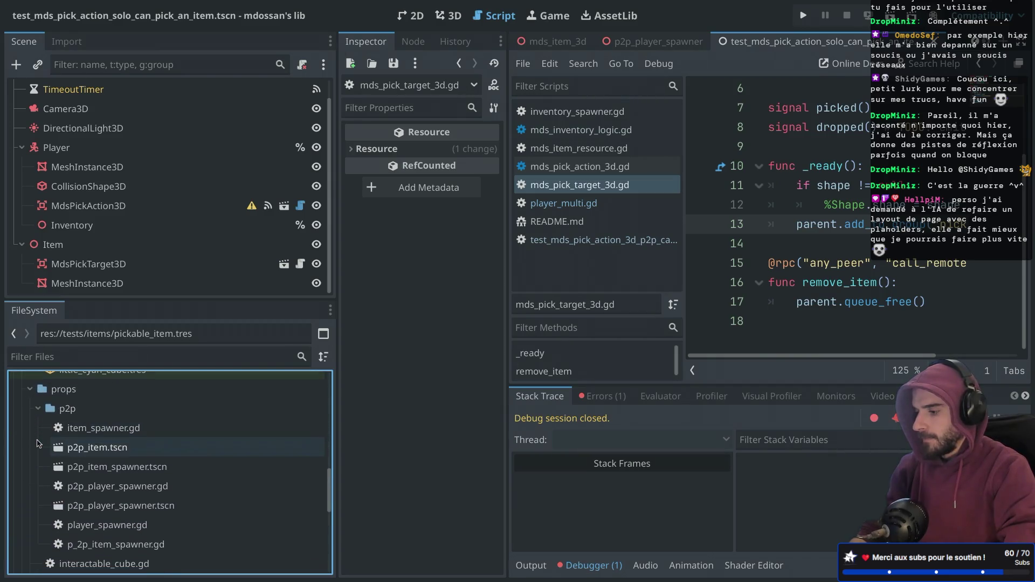
pyautogui.scroll(-1, 97, 447)
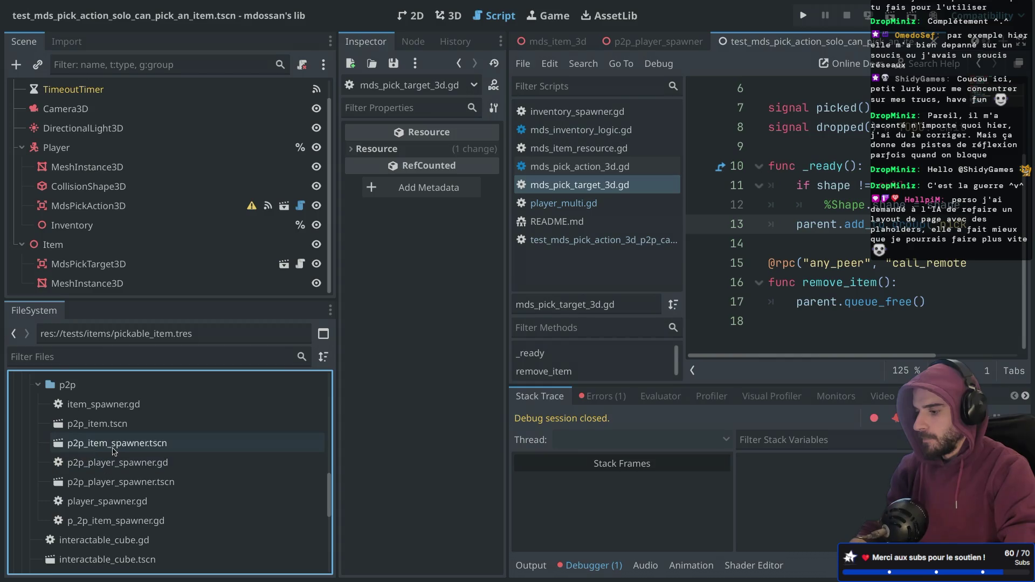
pyautogui.click(117, 443)
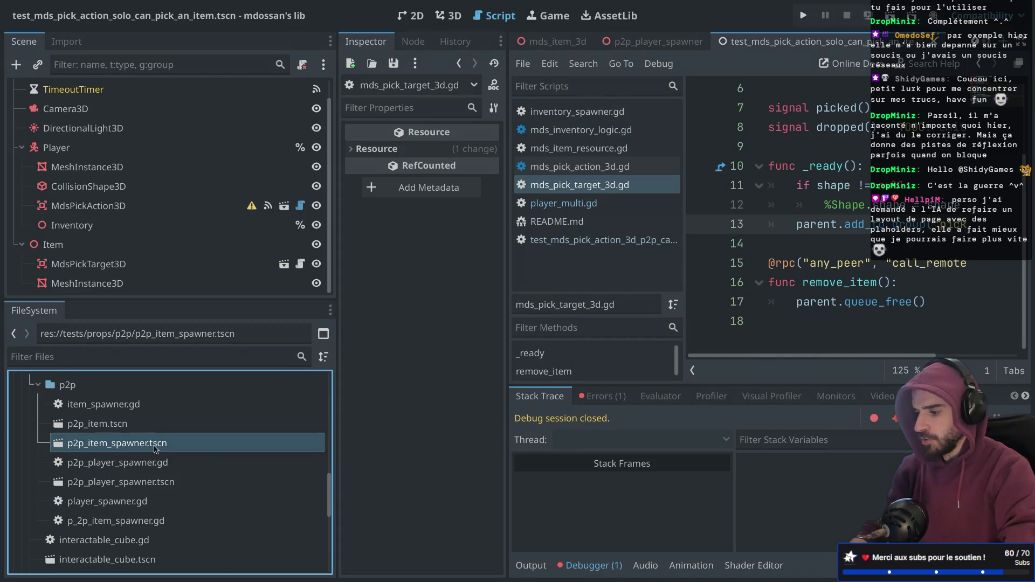
pyautogui.doubleClick(132, 426)
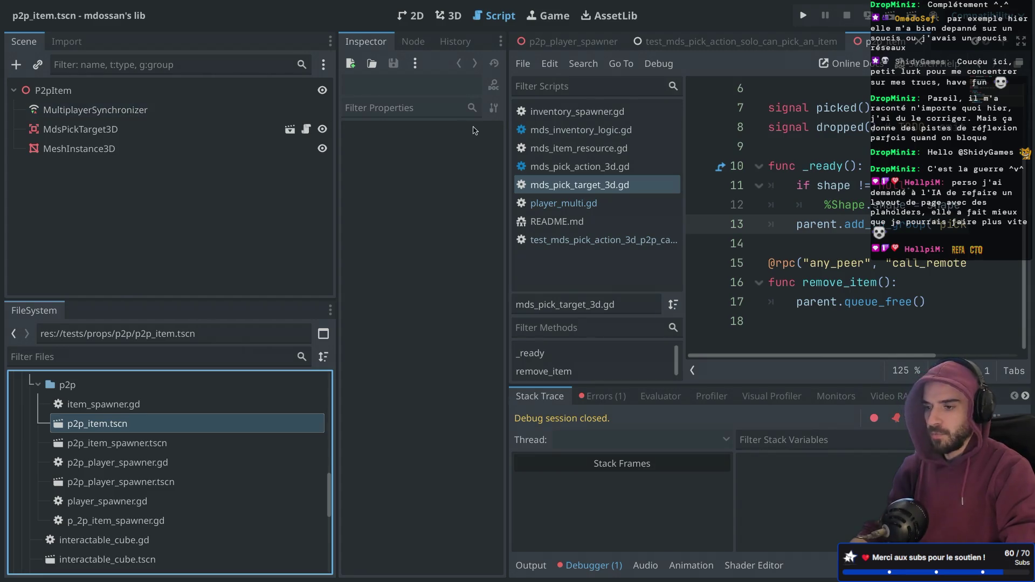
# Step: Return to the pick-action test scene and select the Item node to view its transform
pyautogui.click(736, 42)
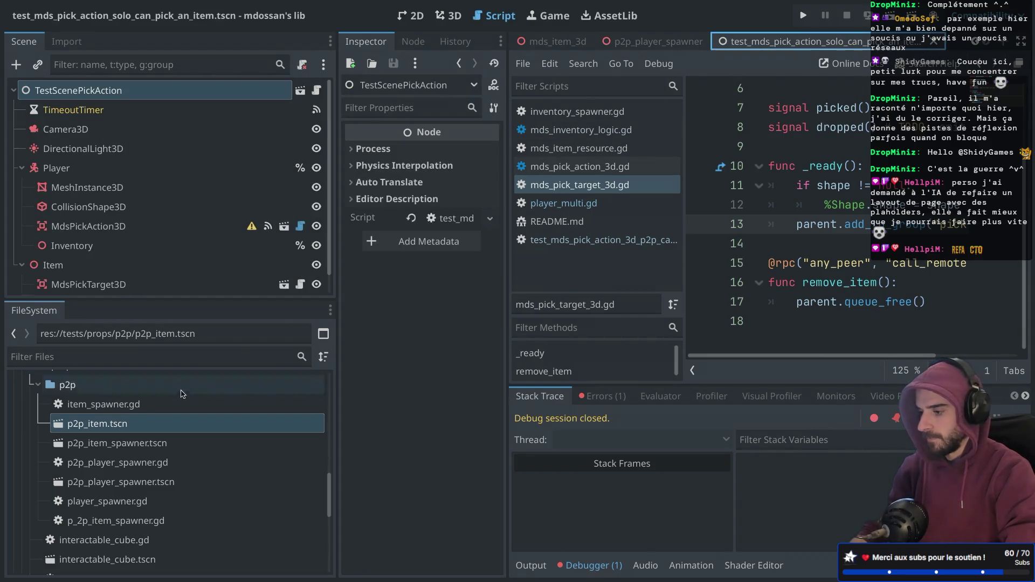
pyautogui.scroll(-1, 142, 197)
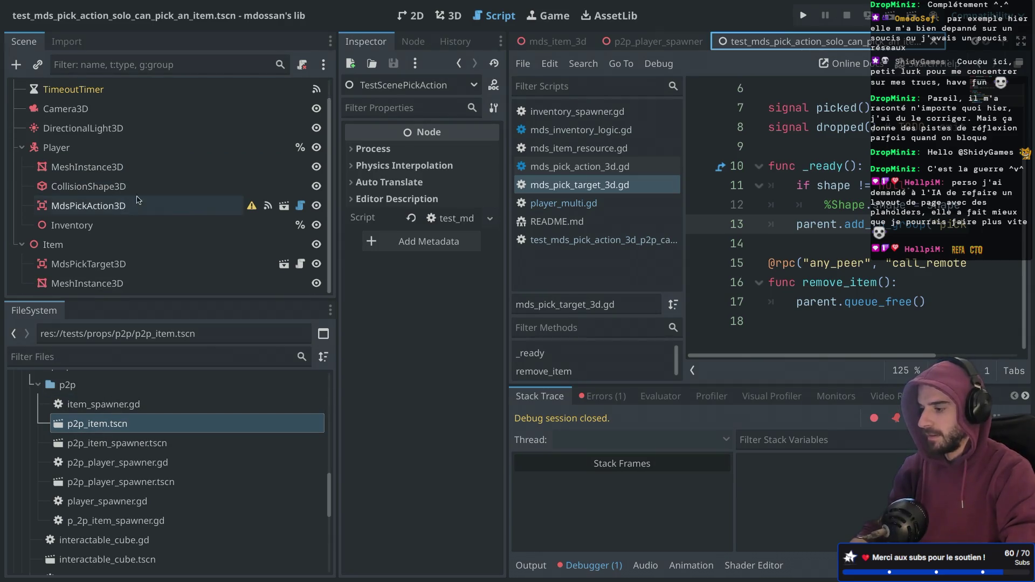
pyautogui.click(64, 244)
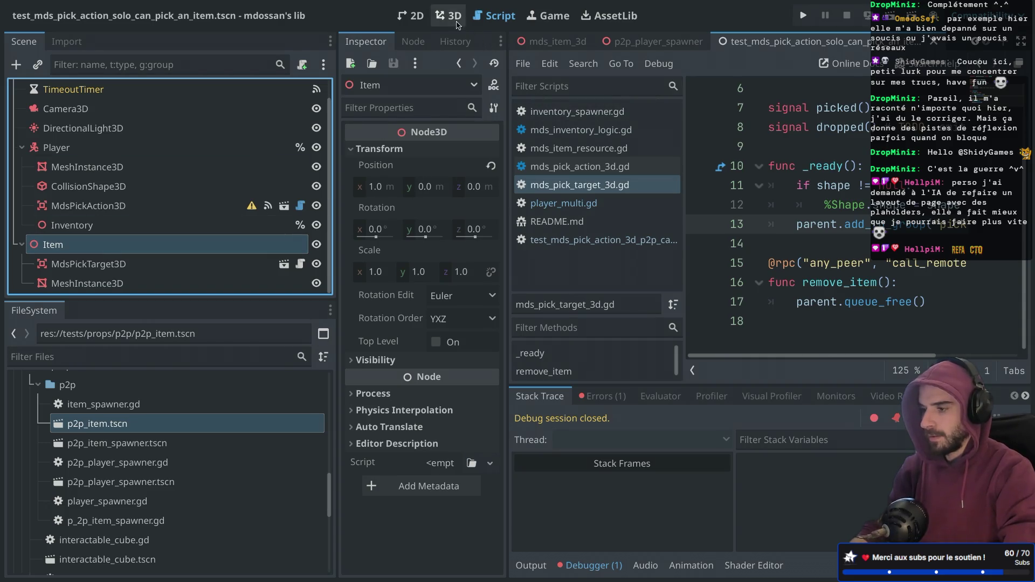
# Step: In the 3D view, instance p2p_item.tscn into the test scene and place P2pItem above Item
pyautogui.click(457, 24)
pyautogui.scroll(8, 840, 226)
pyautogui.scroll(-5, 841, 227)
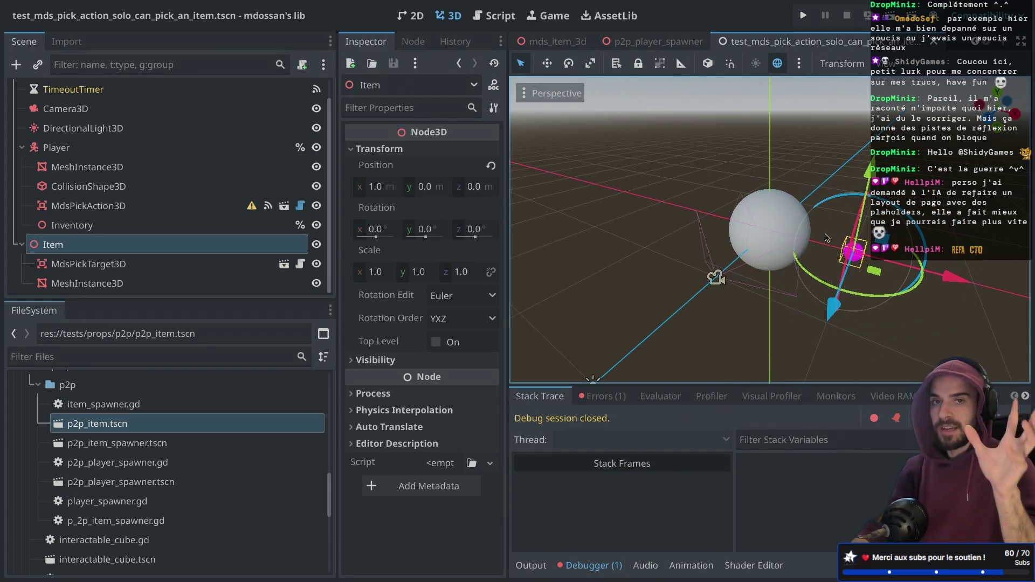
pyautogui.moveTo(781, 199)
pyautogui.mouseDown()
pyautogui.moveTo(771, 205)
pyautogui.moveTo(790, 200)
pyautogui.moveTo(781, 200)
pyautogui.mouseUp()
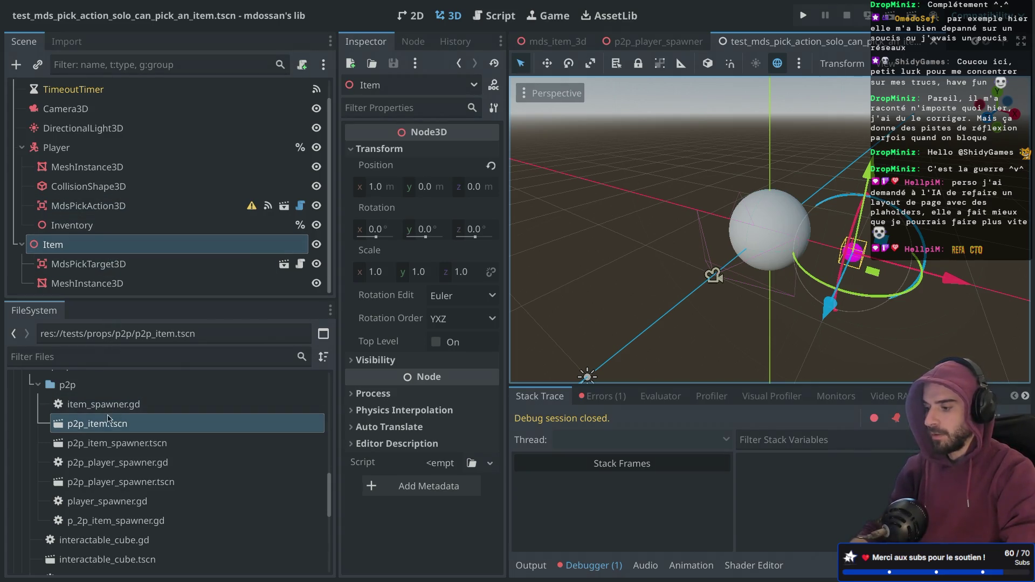
pyautogui.moveTo(106, 423)
pyautogui.mouseDown()
pyautogui.moveTo(127, 272)
pyautogui.moveTo(88, 247)
pyautogui.mouseUp()
pyautogui.moveTo(76, 290); pyautogui.dragTo(61, 218)
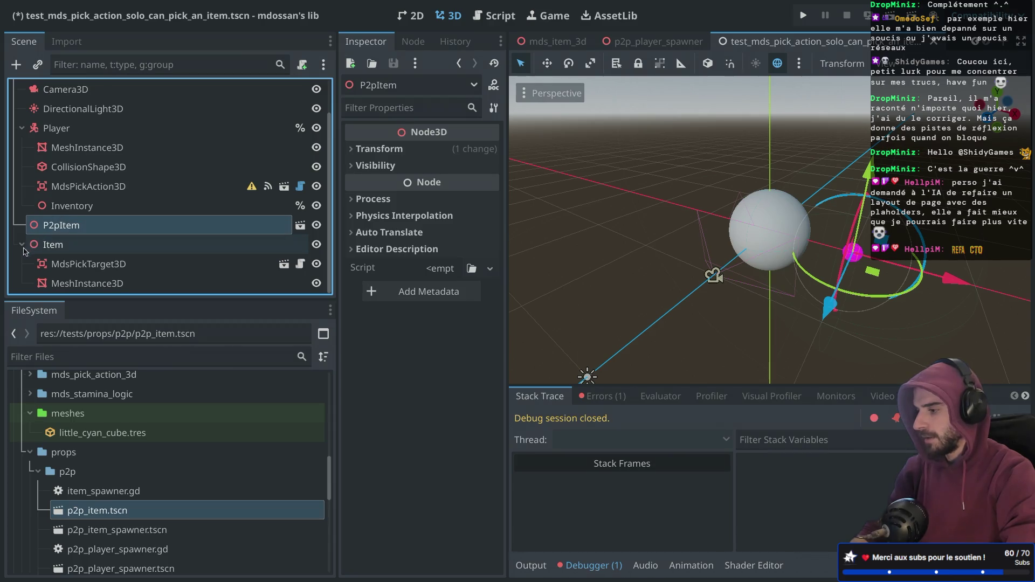
# Step: Compare the Item and P2pItem transforms and toggle Item's visibility off and back on
pyautogui.click(57, 247)
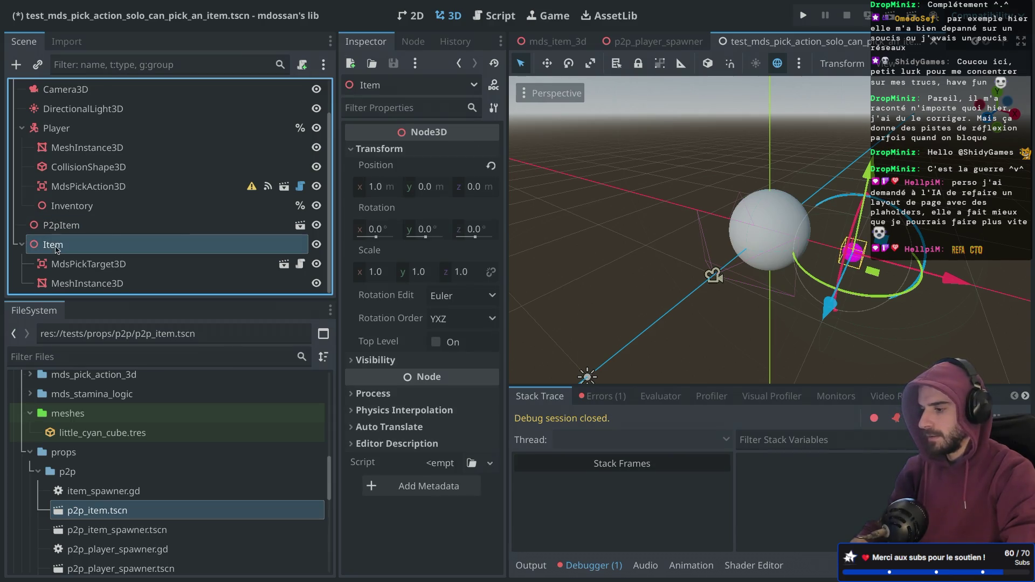
pyautogui.click(106, 223)
pyautogui.click(377, 149)
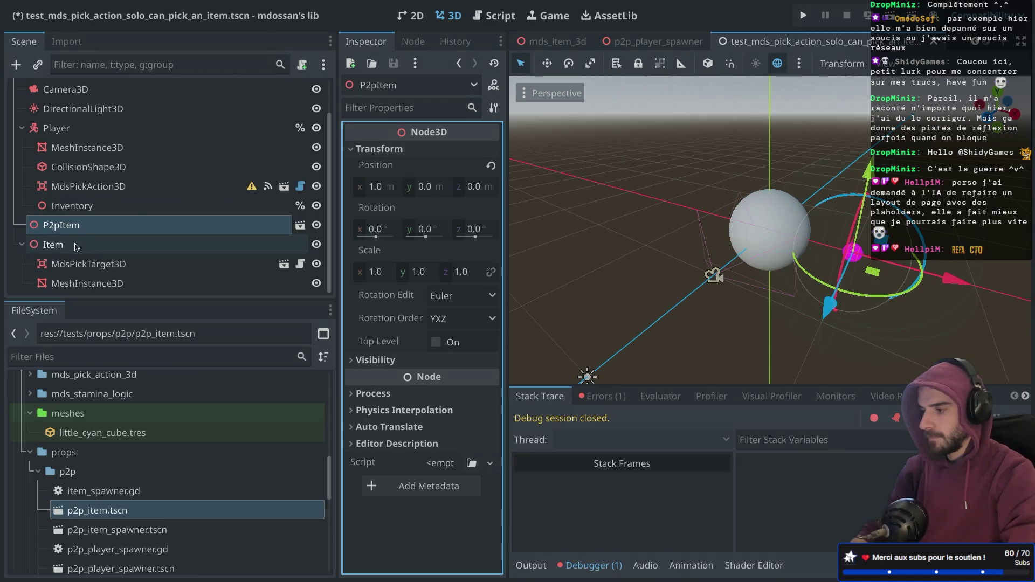
pyautogui.click(90, 227)
pyautogui.click(55, 247)
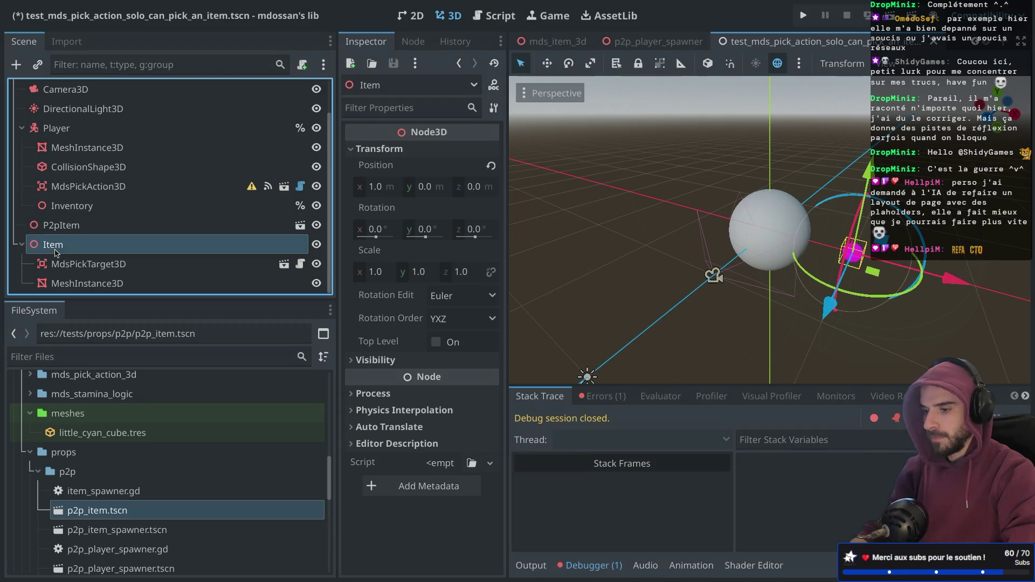
pyautogui.click(316, 244)
pyautogui.click(316, 244)
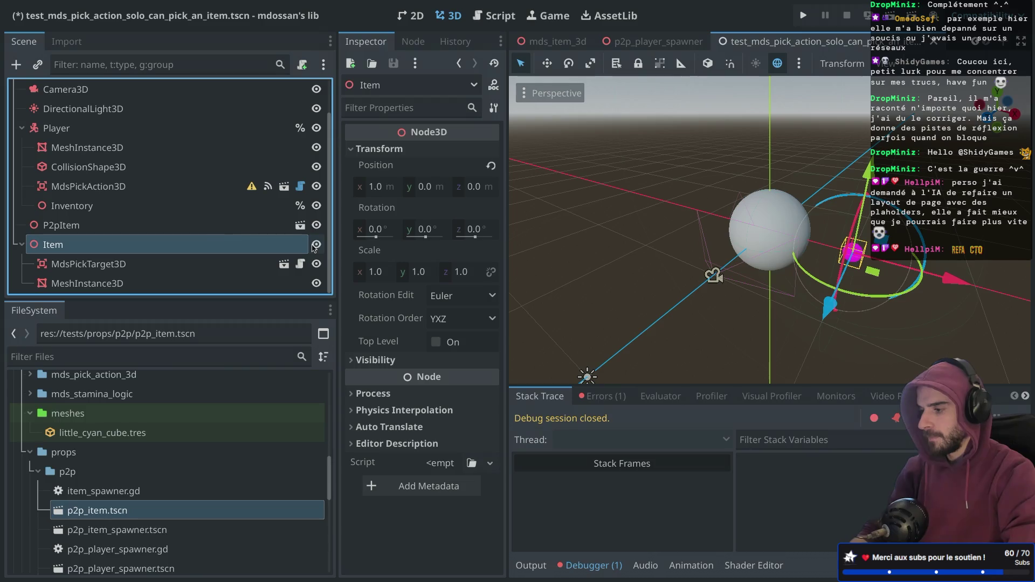
pyautogui.click(209, 229)
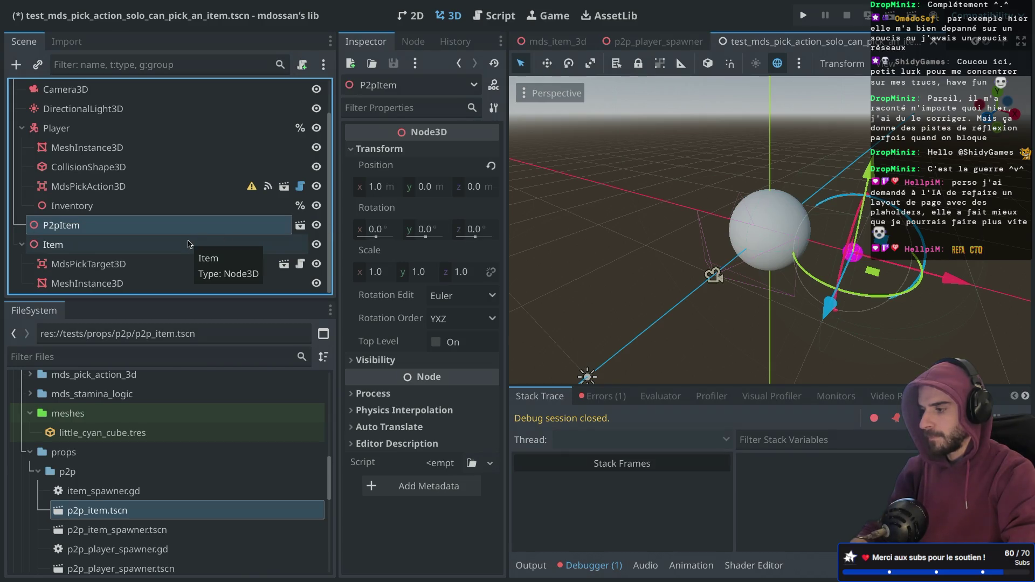
# Step: Delete the Item node and its children from the test scene
pyautogui.click(129, 244)
pyautogui.rightClick(126, 246)
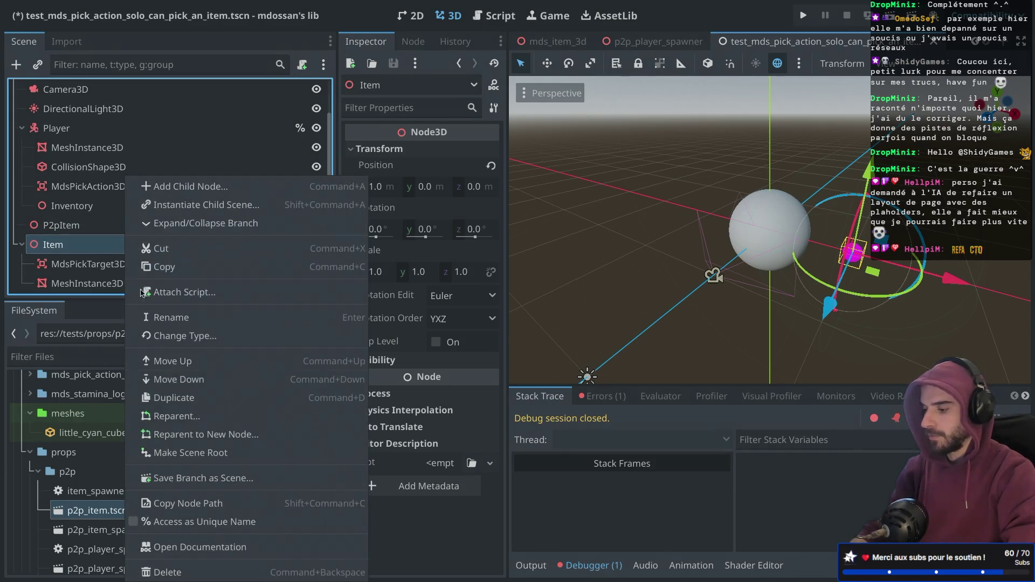
pyautogui.click(174, 568)
pyautogui.click(554, 304)
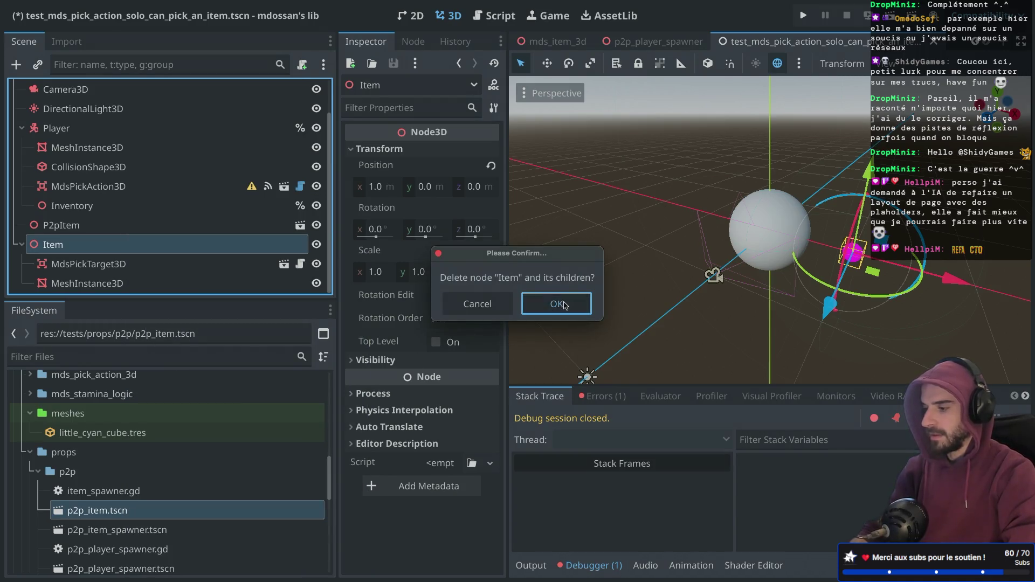
# Step: Instance the MdsItem3d scene and move it to sit above P2pItem
pyautogui.click(119, 268)
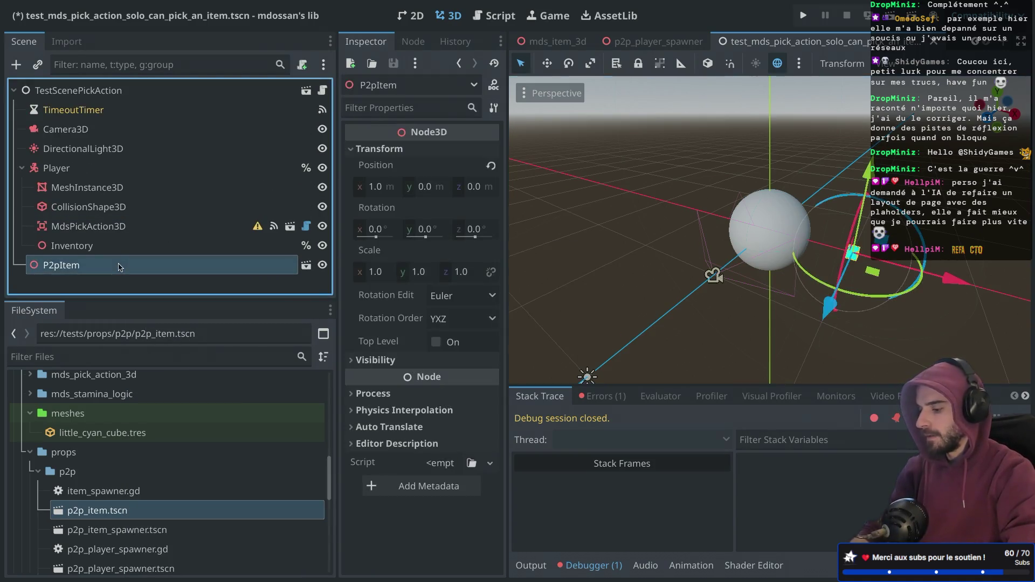
pyautogui.hotkey('ctrl', 'shift', 'a')
pyautogui.write('MdsI')
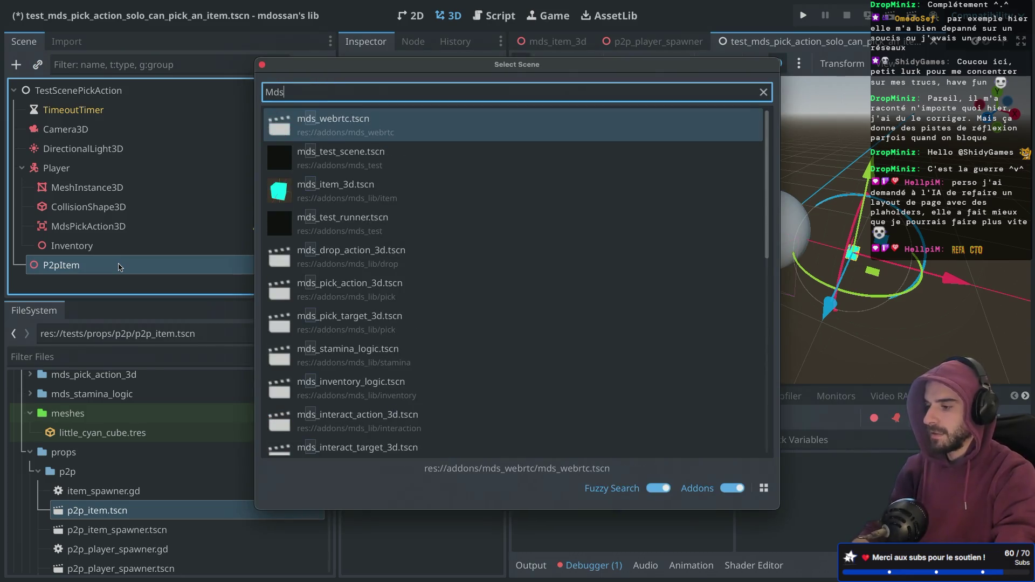
pyautogui.press('Return')
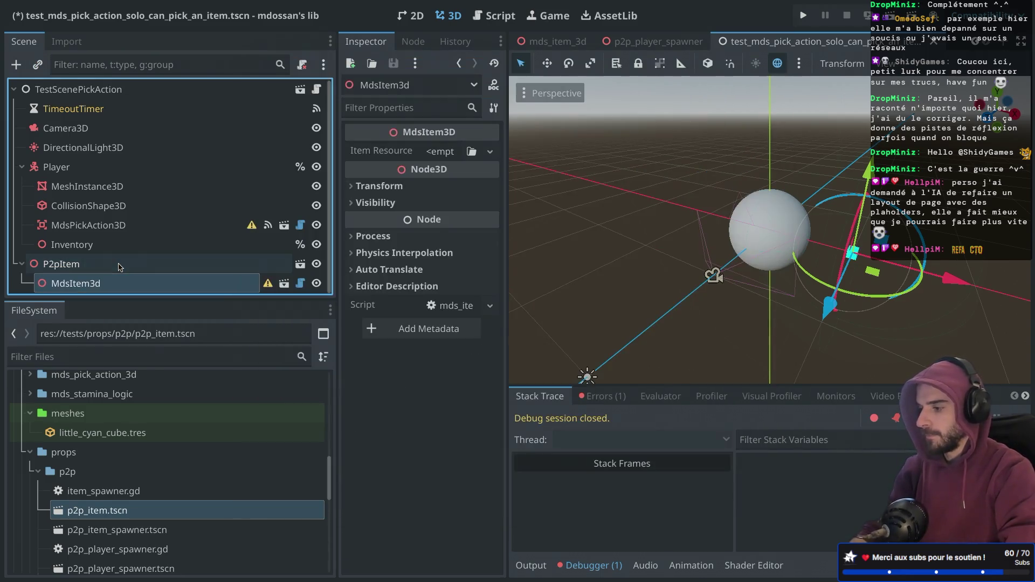
pyautogui.moveTo(99, 286)
pyautogui.mouseDown()
pyautogui.moveTo(100, 267)
pyautogui.moveTo(84, 262)
pyautogui.moveTo(103, 266)
pyautogui.mouseUp()
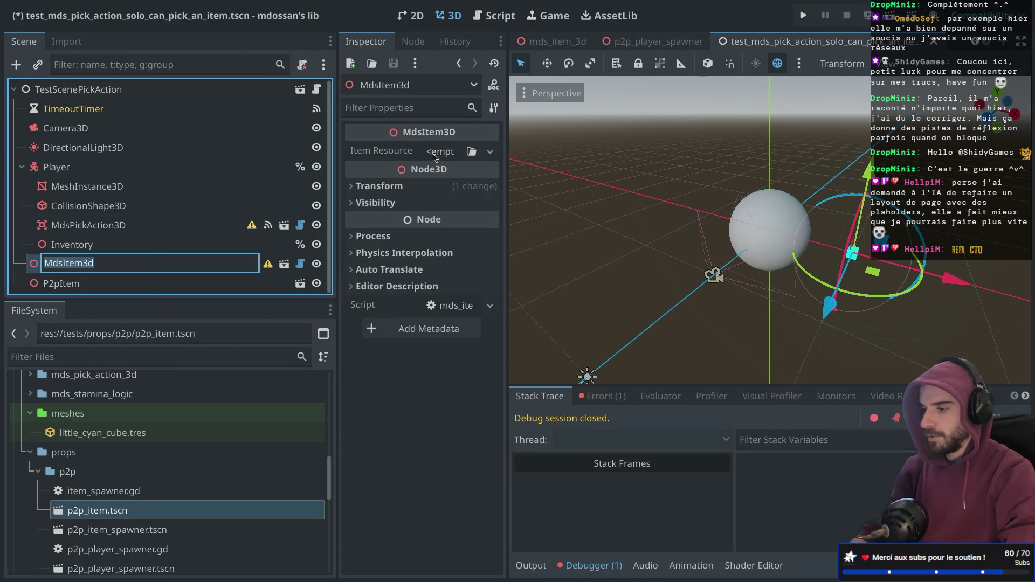
pyautogui.press('Return')
# Step: Assign pickable_item.tres as MdsItem3d's Item Resource and save the scene
pyautogui.click(447, 154)
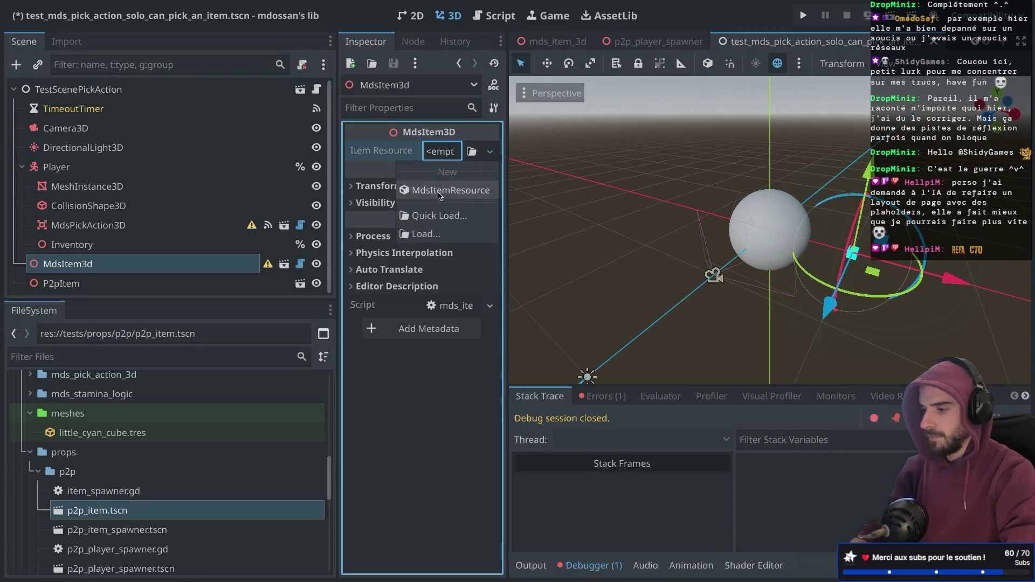
pyautogui.click(433, 222)
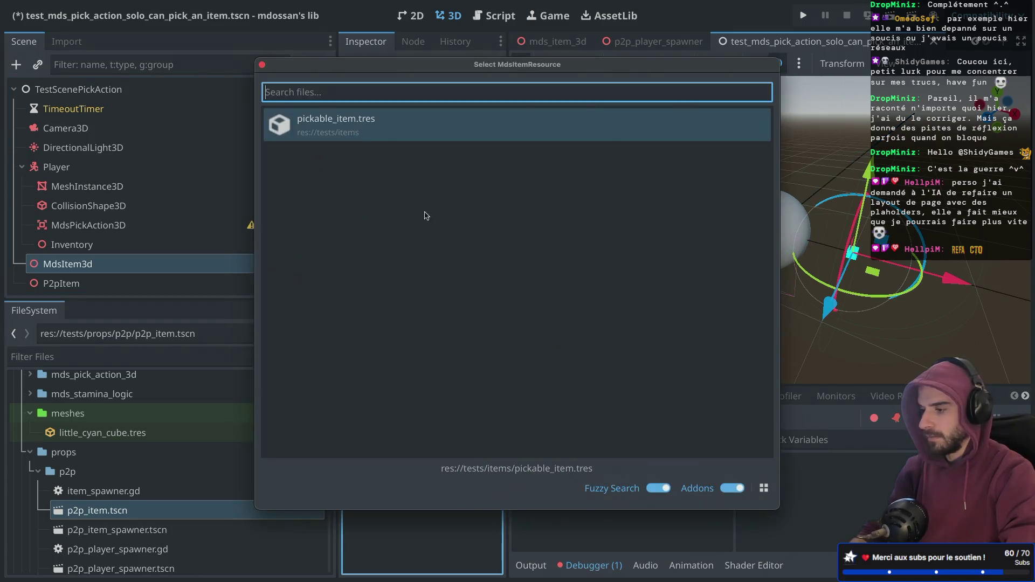
pyautogui.doubleClick(371, 132)
pyautogui.hotkey('ctrl', 's')
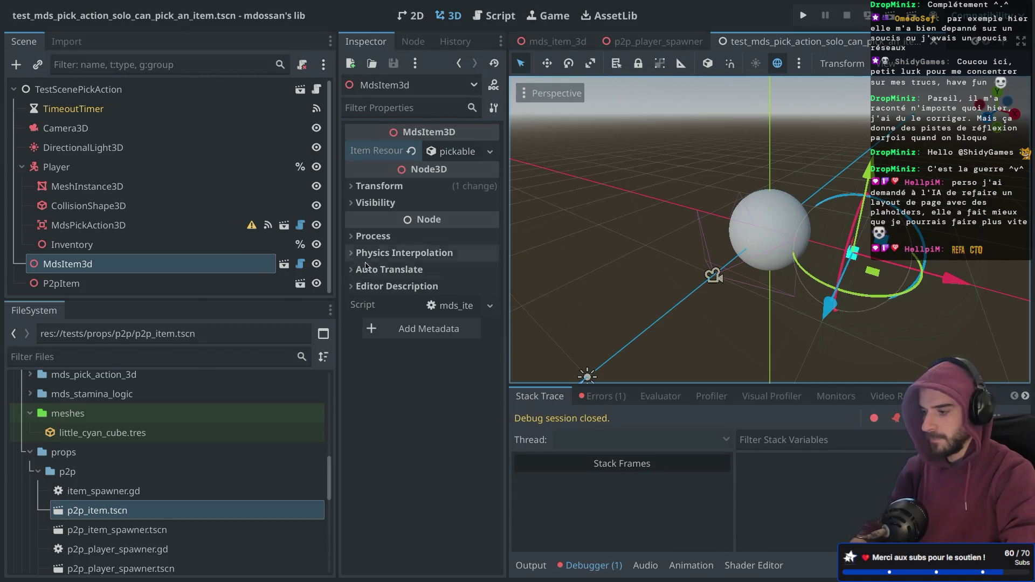
# Step: Delete the P2pItem node, save the scene, and select MdsItem3d
pyautogui.click(319, 283)
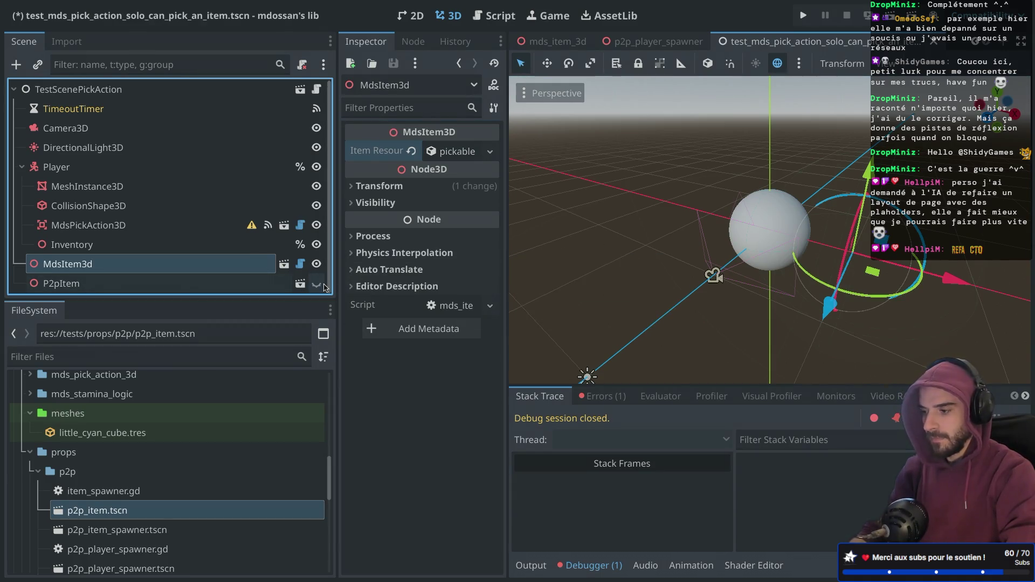
pyautogui.click(317, 284)
pyautogui.rightClick(227, 283)
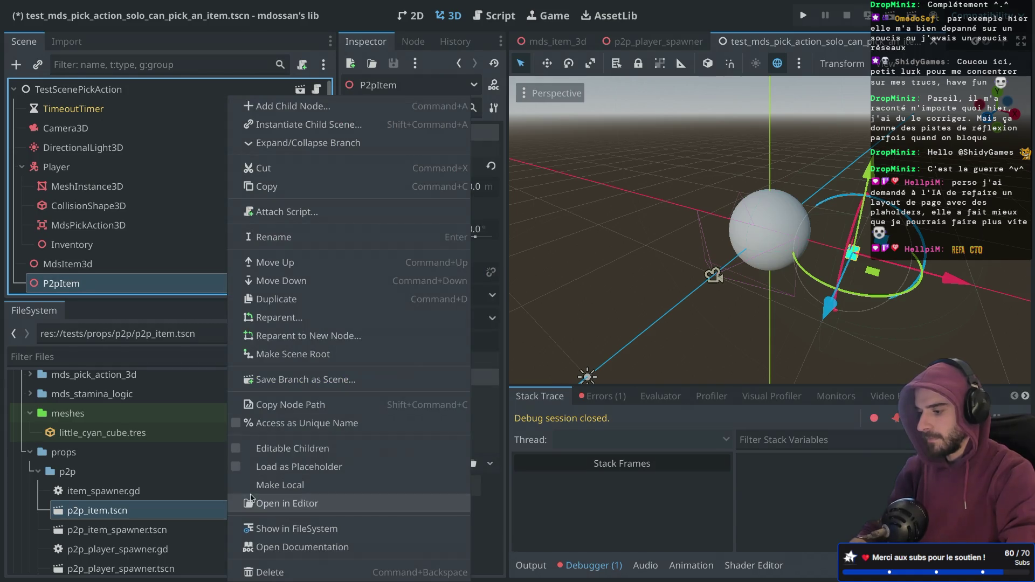
pyautogui.click(264, 572)
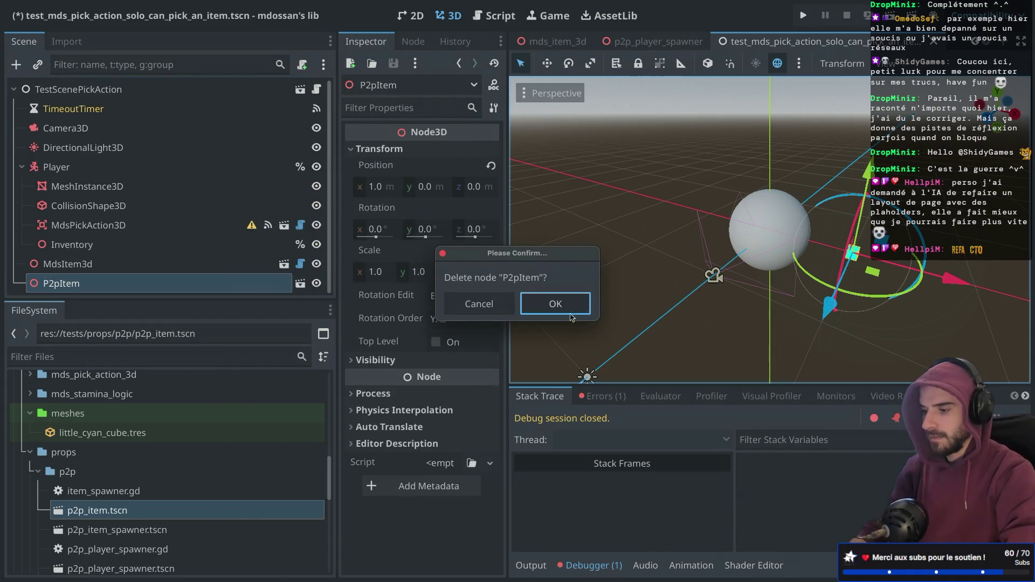
pyautogui.click(555, 304)
pyautogui.hotkey('ctrl', 's')
pyautogui.click(215, 264)
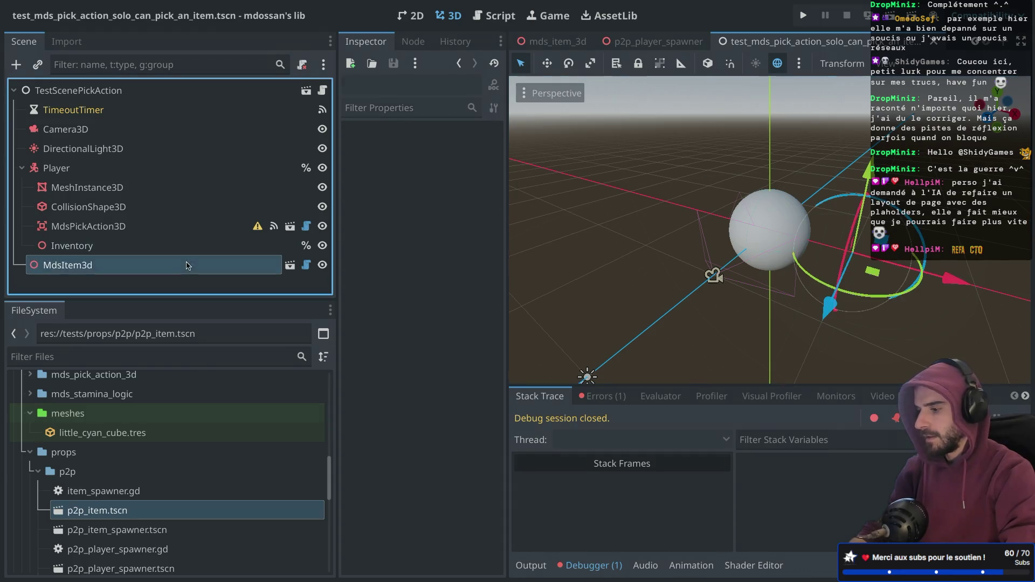
pyautogui.moveTo(784, 238); pyautogui.dragTo(844, 280)
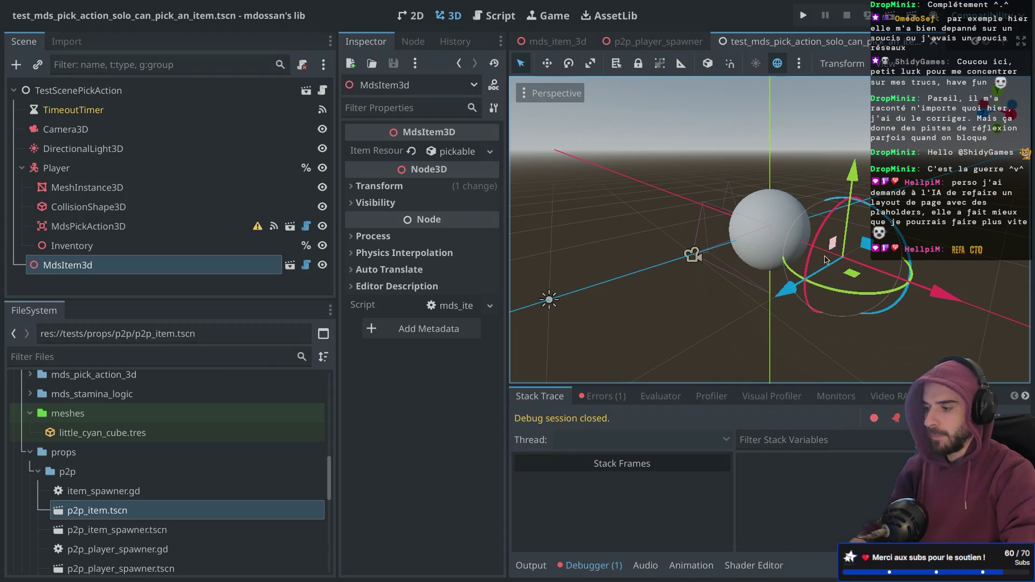
# Step: Open mds_item_3d.gd in distraction-free mode and locate item_resource on line 7
pyautogui.click(306, 265)
pyautogui.hotkey('ctrl', 'shift', 'F11')
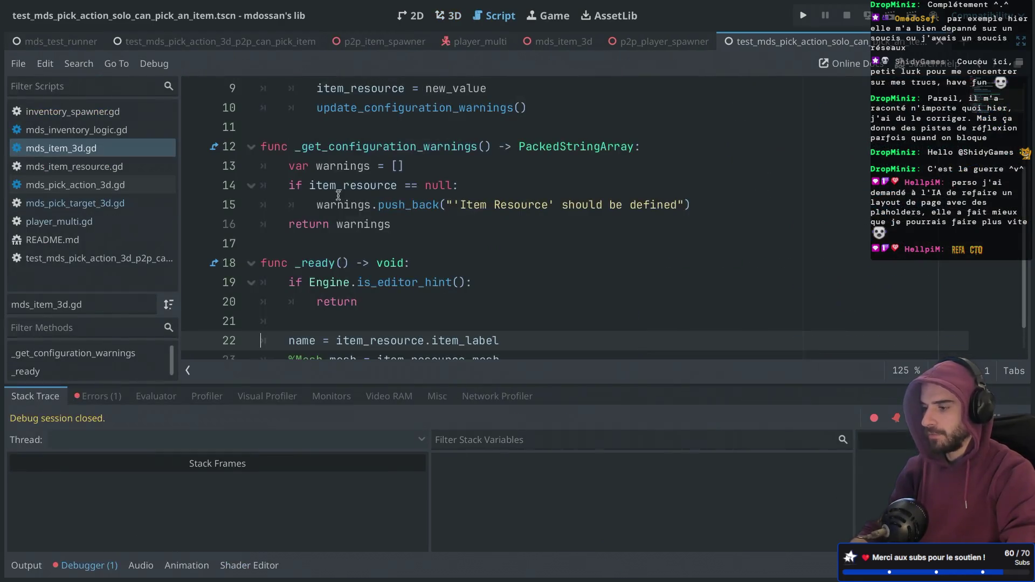
pyautogui.scroll(3, 324, 216)
pyautogui.doubleClick(360, 203)
pyautogui.scroll(-1, 451, 241)
pyautogui.scroll(-3, 451, 242)
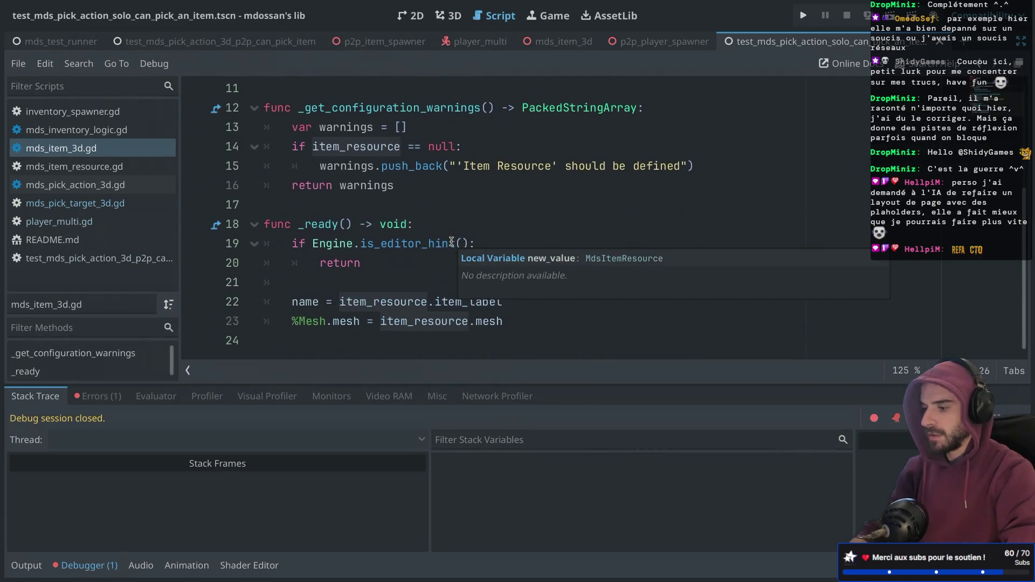
# Step: Select the %Mesh.mesh assignment line in the _ready function
pyautogui.moveTo(528, 318); pyautogui.dragTo(533, 307)
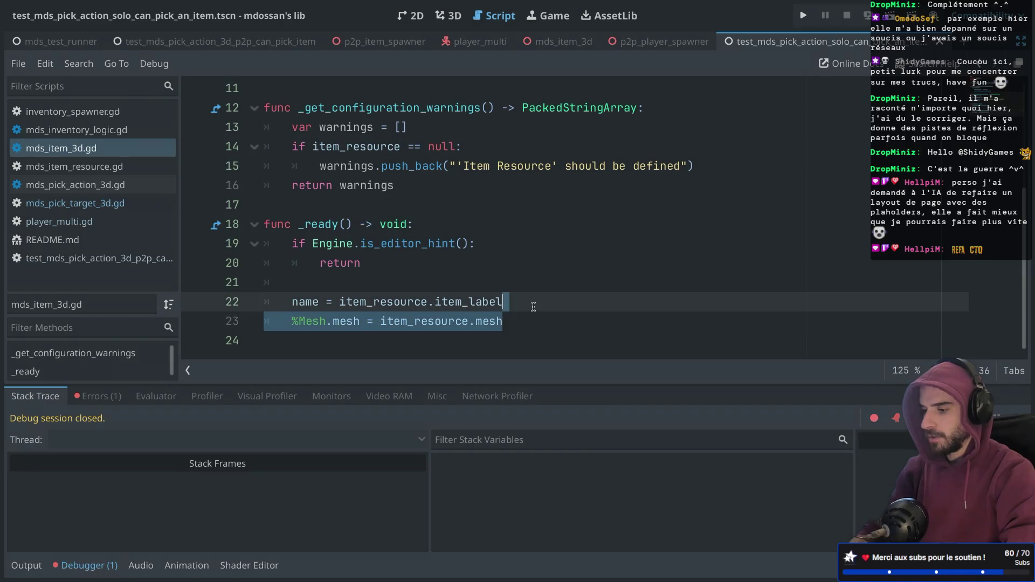
pyautogui.scroll(1, 533, 306)
pyautogui.scroll(-1, 533, 307)
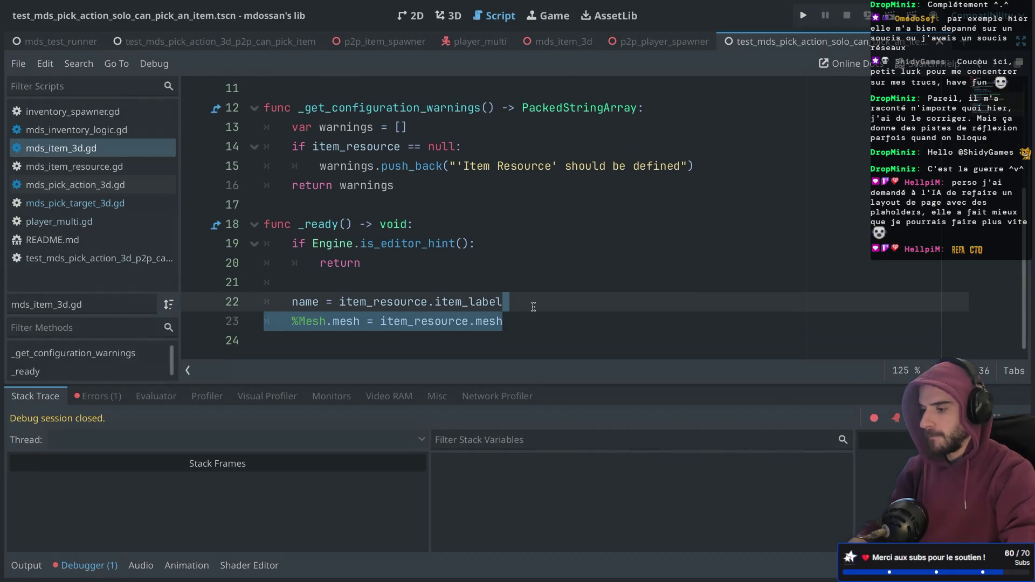
pyautogui.click(526, 312)
pyautogui.moveTo(520, 321); pyautogui.dragTo(521, 285)
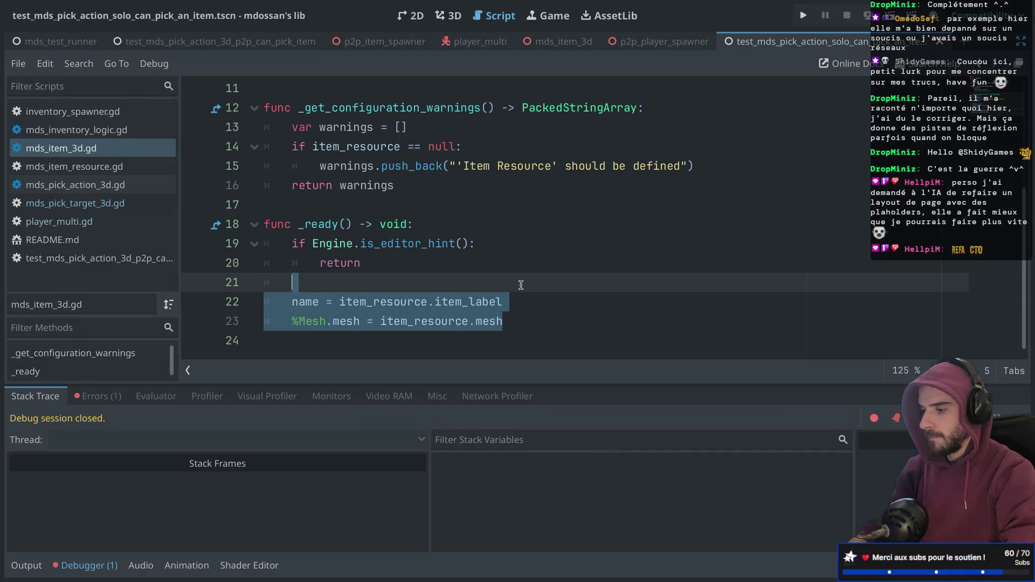
pyautogui.scroll(4, 520, 284)
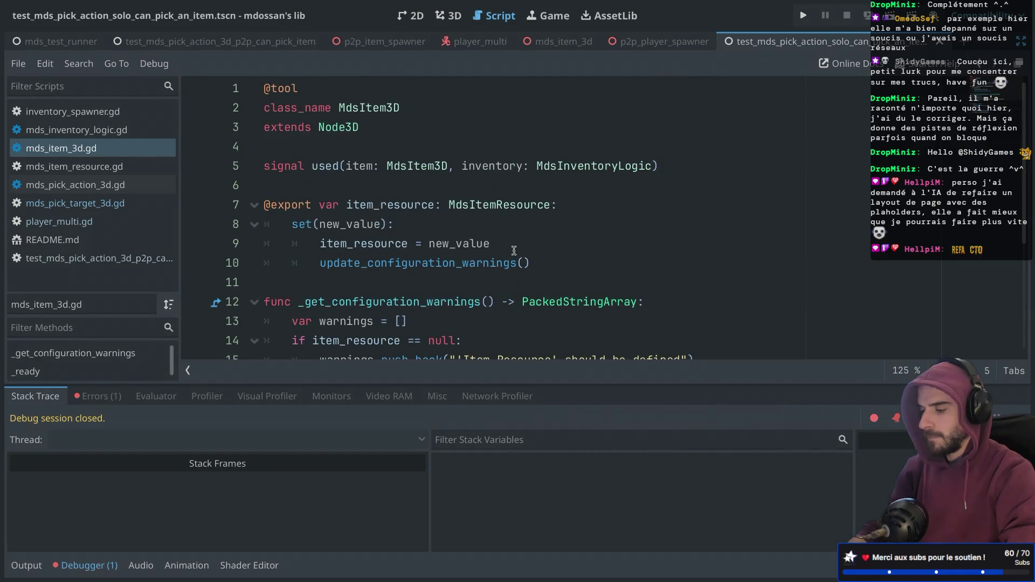
pyautogui.scroll(-3, 516, 265)
pyautogui.moveTo(509, 319); pyautogui.dragTo(510, 311)
pyautogui.hotkey('ctrl', 'c')
pyautogui.scroll(3, 510, 309)
# Step: Paste the mesh assignment into the item_resource setter and remove the leftover empty line
pyautogui.click(514, 249)
pyautogui.press('Return')
pyautogui.hotkey('ctrl', 'v')
pyautogui.click(332, 267)
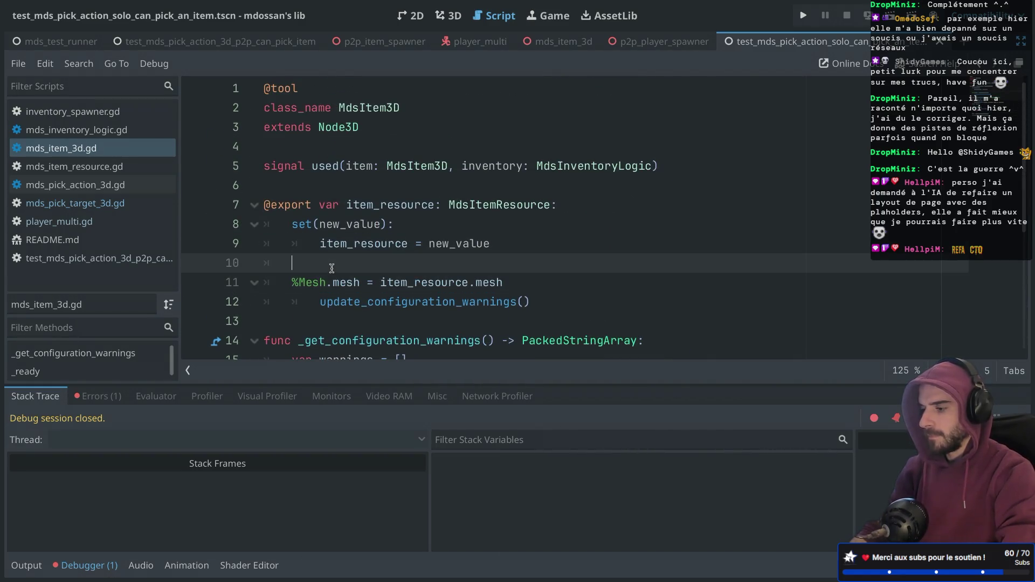
pyautogui.press('BackSpace')
pyautogui.press('BackSpace')
pyautogui.press('BackSpace')
pyautogui.click(295, 259)
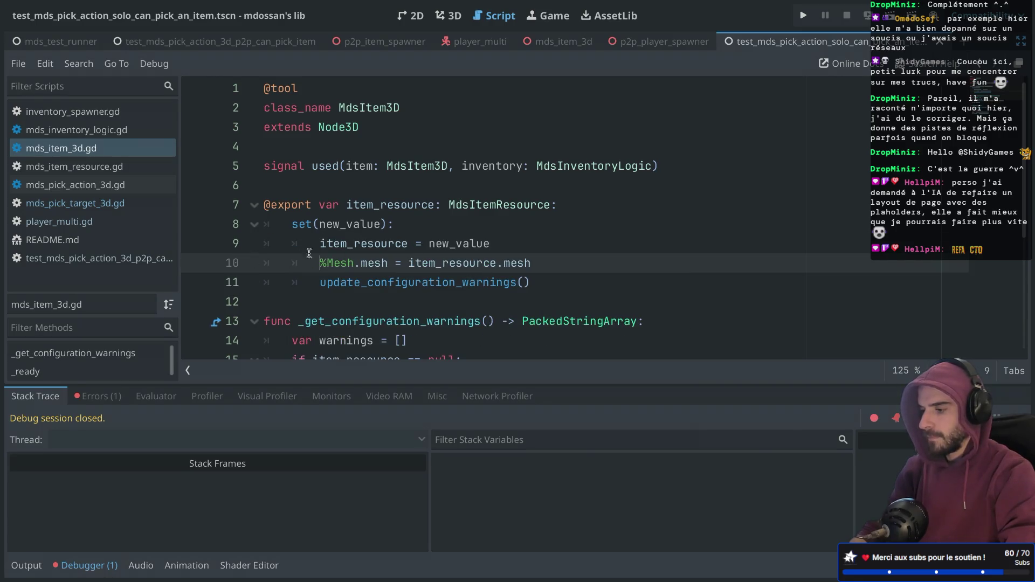
pyautogui.hotkey('ctrl', 'shift', 'F11')
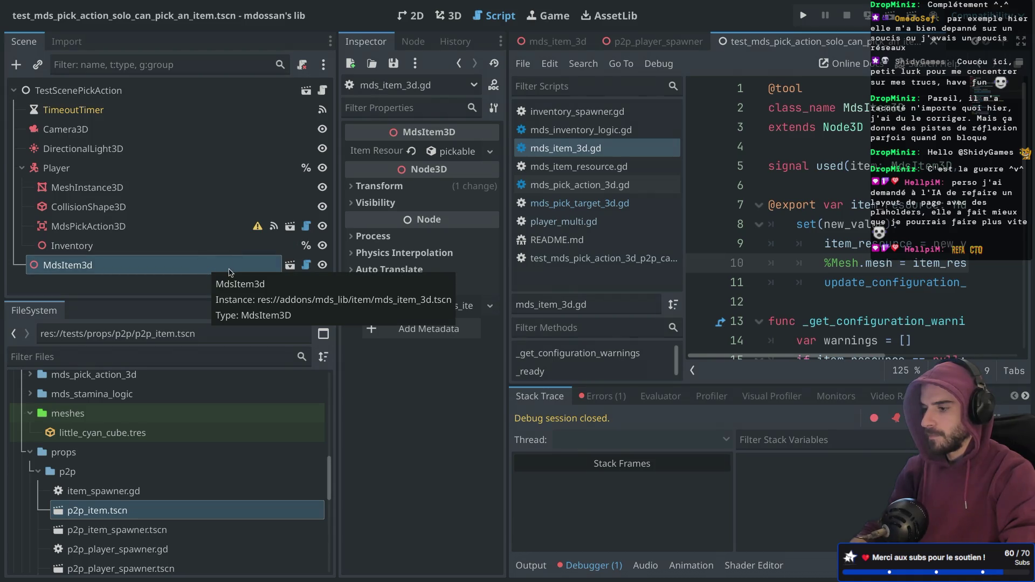
pyautogui.hotkey('ctrl', 'shift', 'F11')
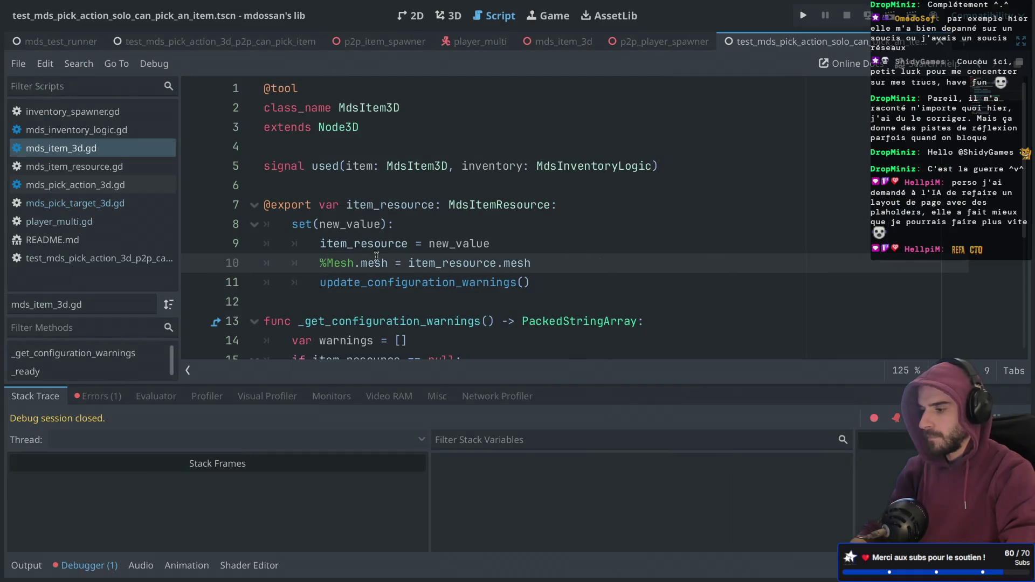
# Step: Wrap the mesh assignment in an 'if item_resource:' check and indent it beneath
pyautogui.moveTo(358, 242)
pyautogui.scroll(-2, 509, 205)
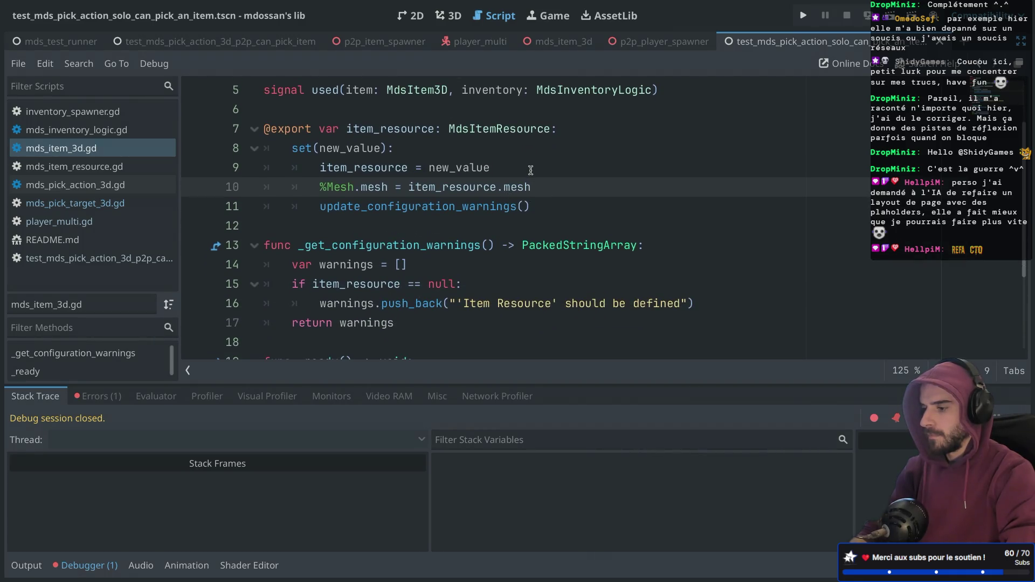
pyautogui.click(523, 169)
pyautogui.press('Return')
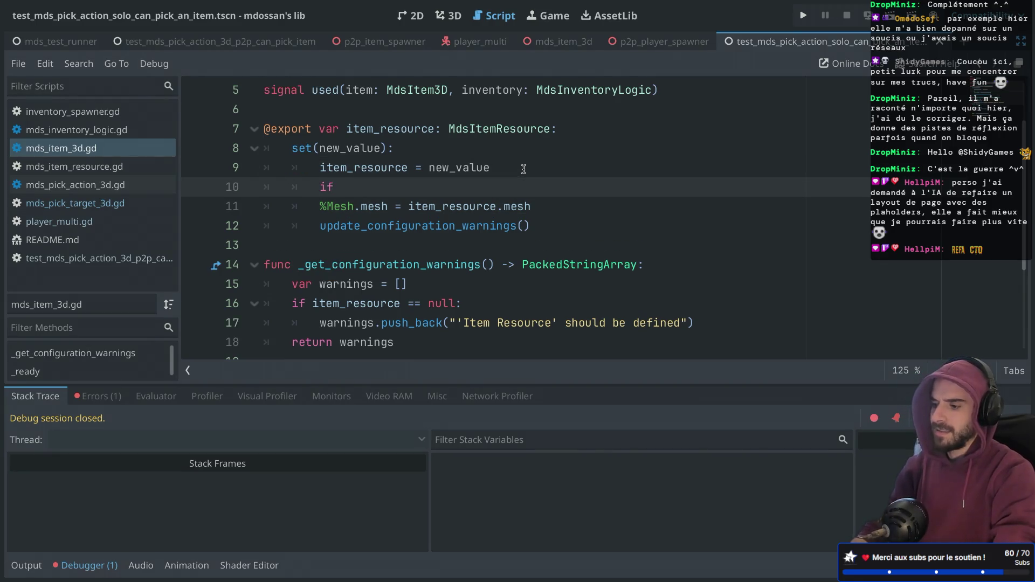
pyautogui.write('tem')
pyautogui.press('Return')
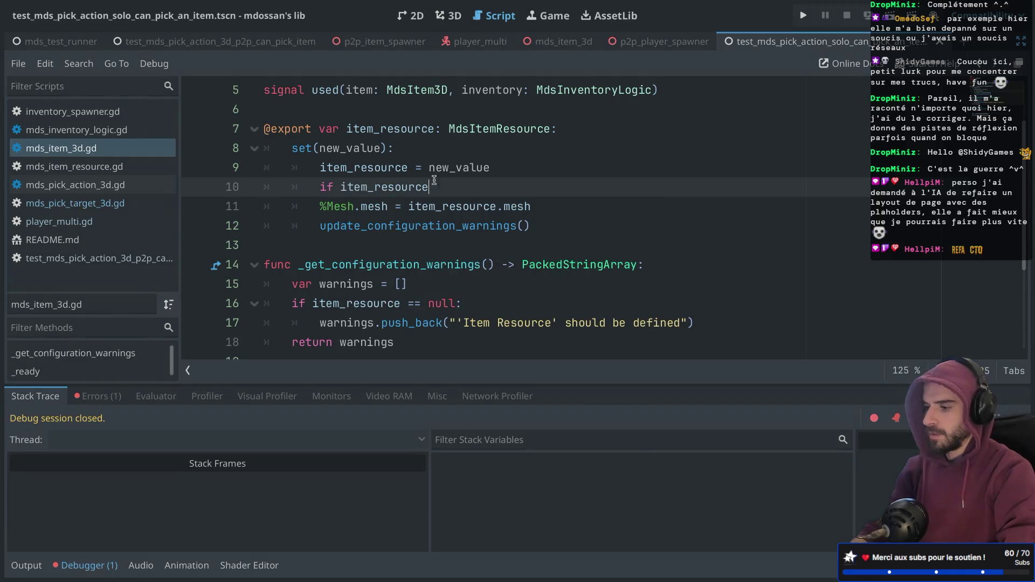
pyautogui.write(':')
pyautogui.click(319, 206)
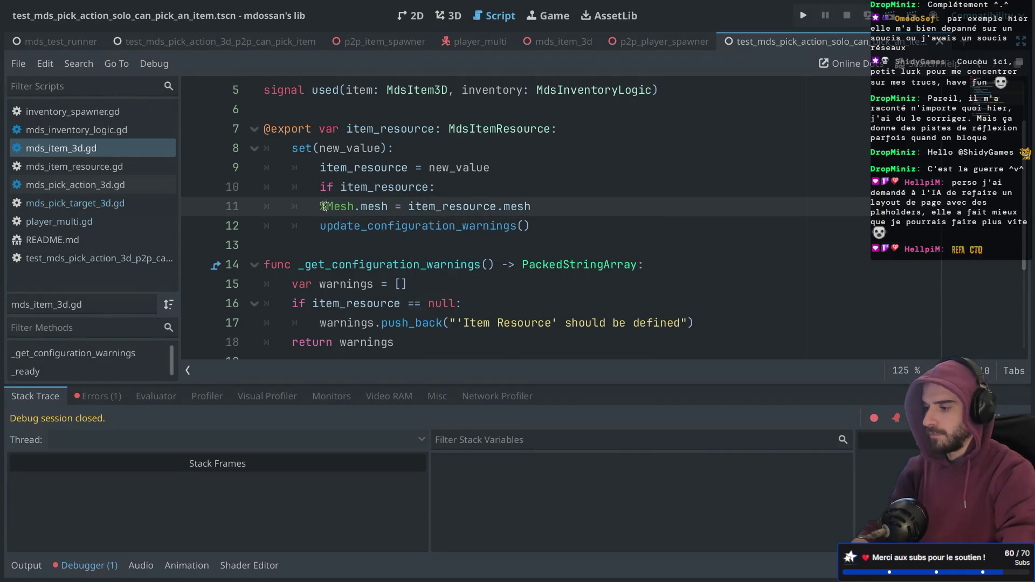
pyautogui.press('Tab')
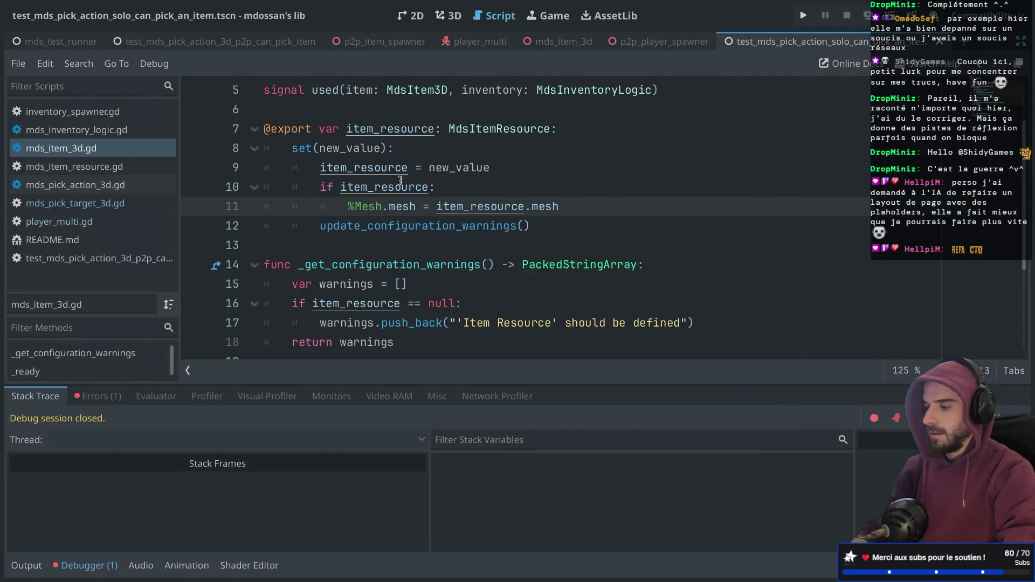
pyautogui.hotkey('ctrl', 'shift', 'F11')
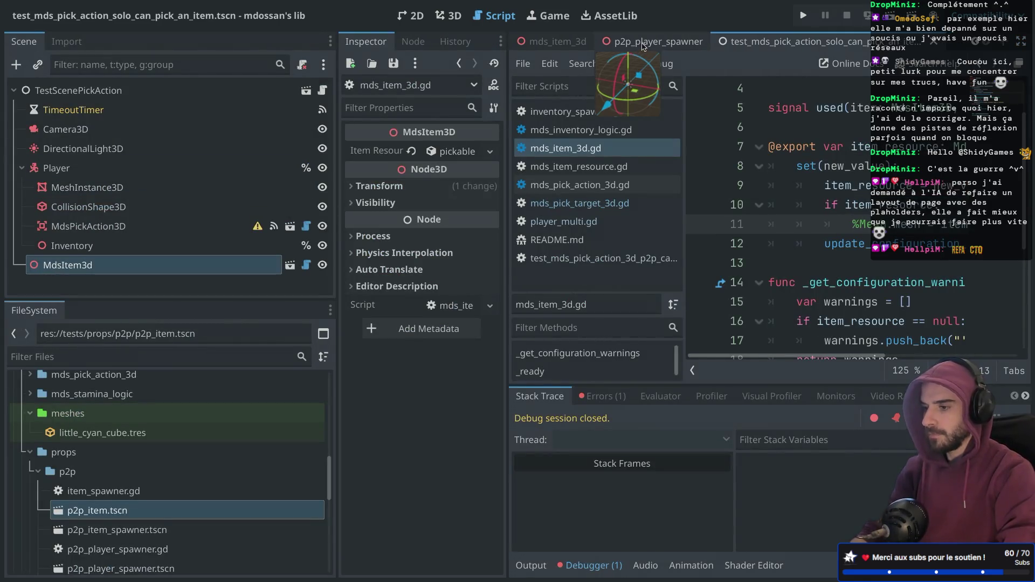
# Step: In the 3D view, clear MdsItem3d's Item Resource and reload pickable_item.tres via Quick Load
pyautogui.click(448, 15)
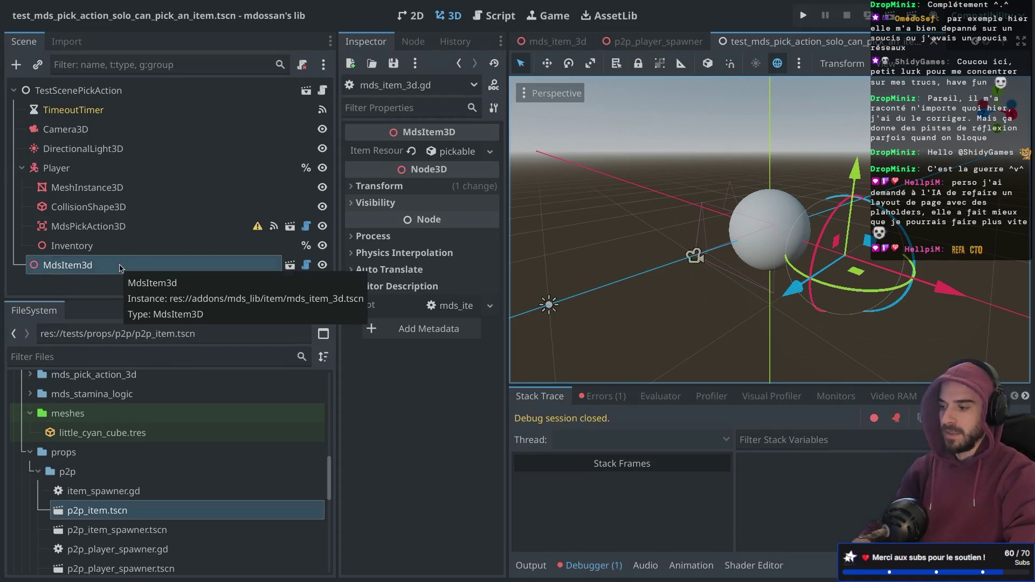
pyautogui.click(411, 151)
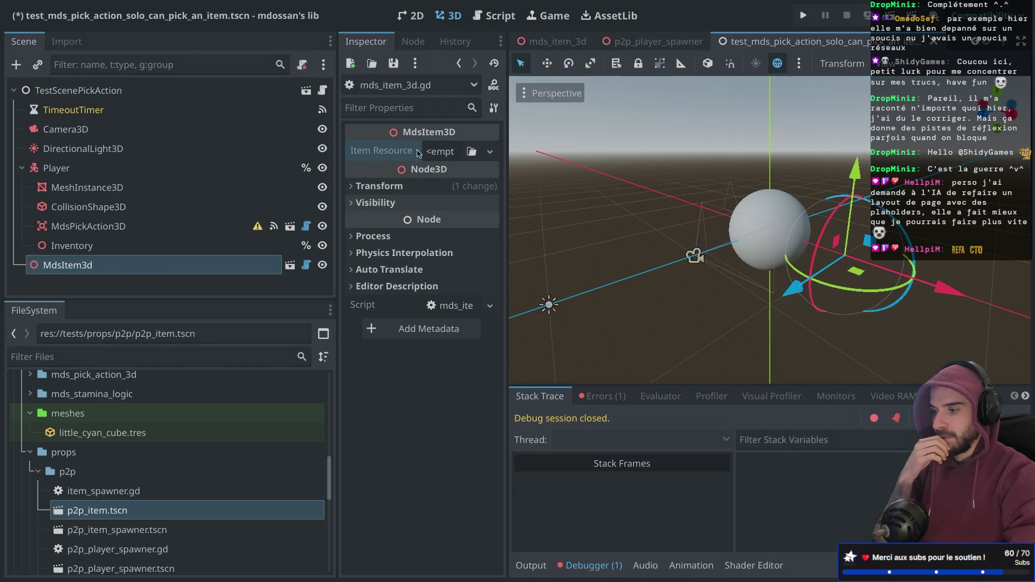
pyautogui.click(449, 153)
pyautogui.click(434, 216)
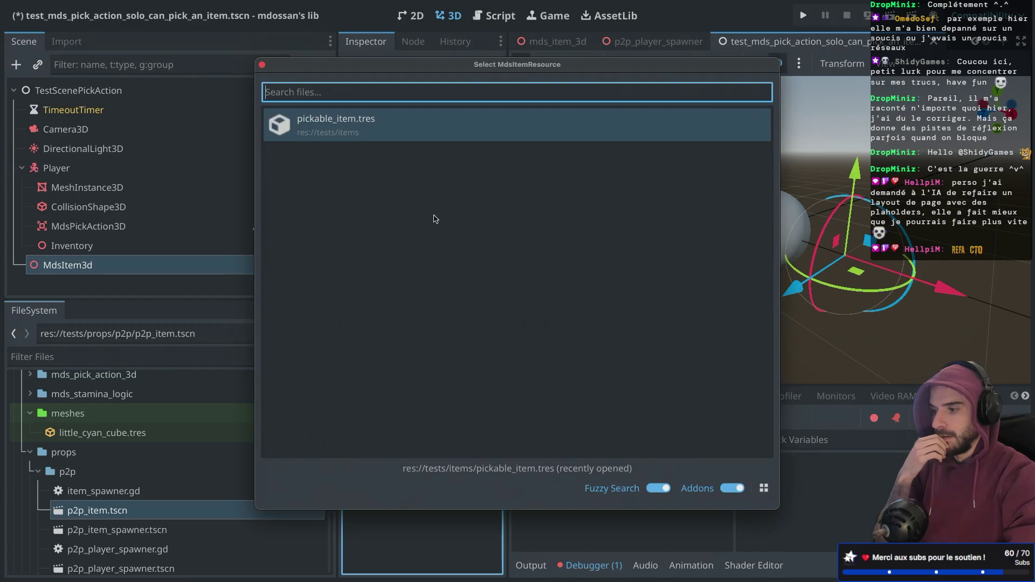
pyautogui.doubleClick(419, 121)
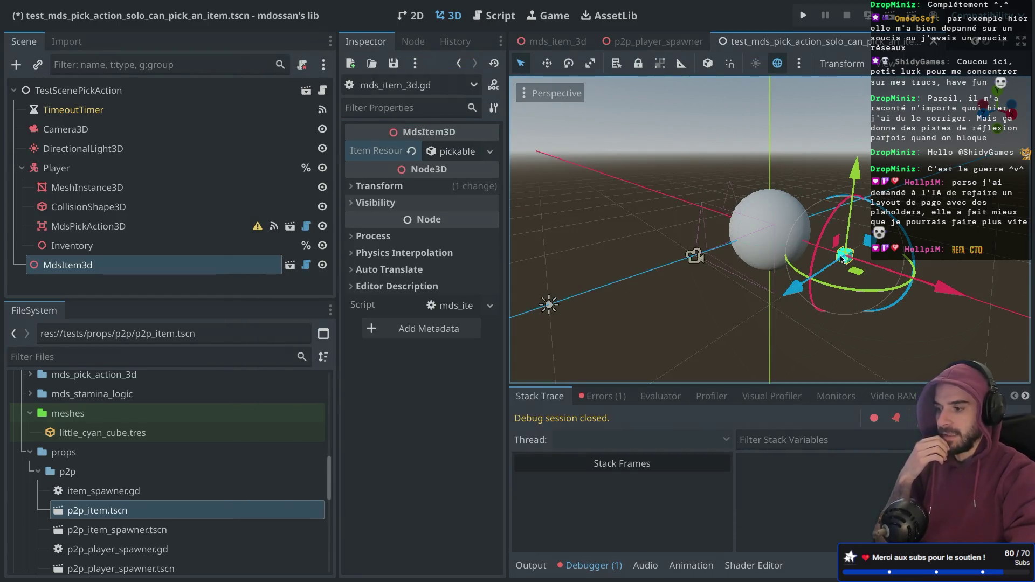
# Step: Review the %Mesh assignment inside the if check in mds_item_3d.gd
pyautogui.click(306, 265)
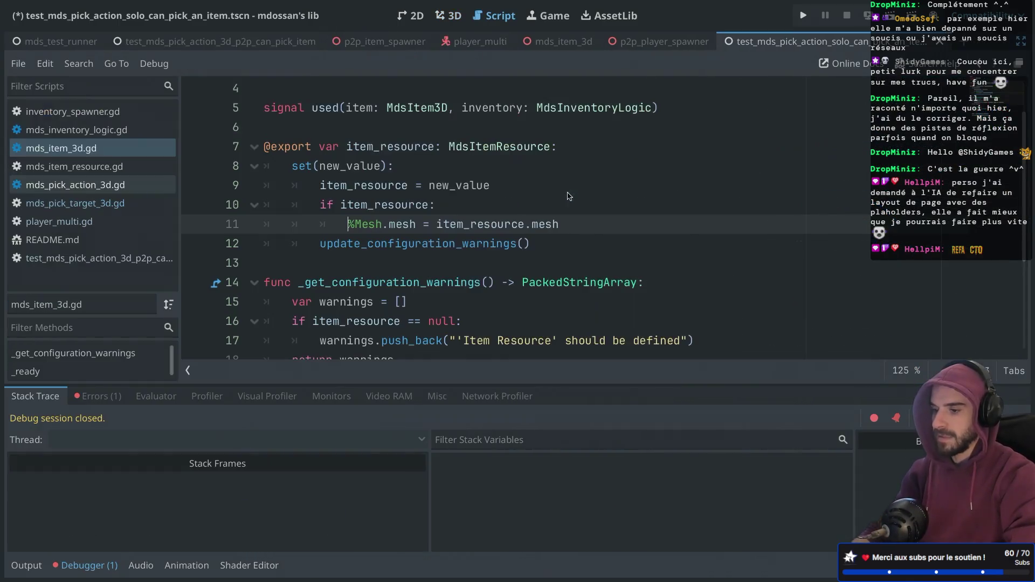
pyautogui.moveTo(317, 203); pyautogui.dragTo(421, 203)
pyautogui.moveTo(349, 224); pyautogui.dragTo(563, 226)
pyautogui.click(385, 231)
pyautogui.moveTo(349, 226); pyautogui.dragTo(609, 224)
pyautogui.click(403, 224)
# Step: Restore the docks, return to the 3D view, and run the current scene
pyautogui.hotkey('ctrl', 'shift', 'F11')
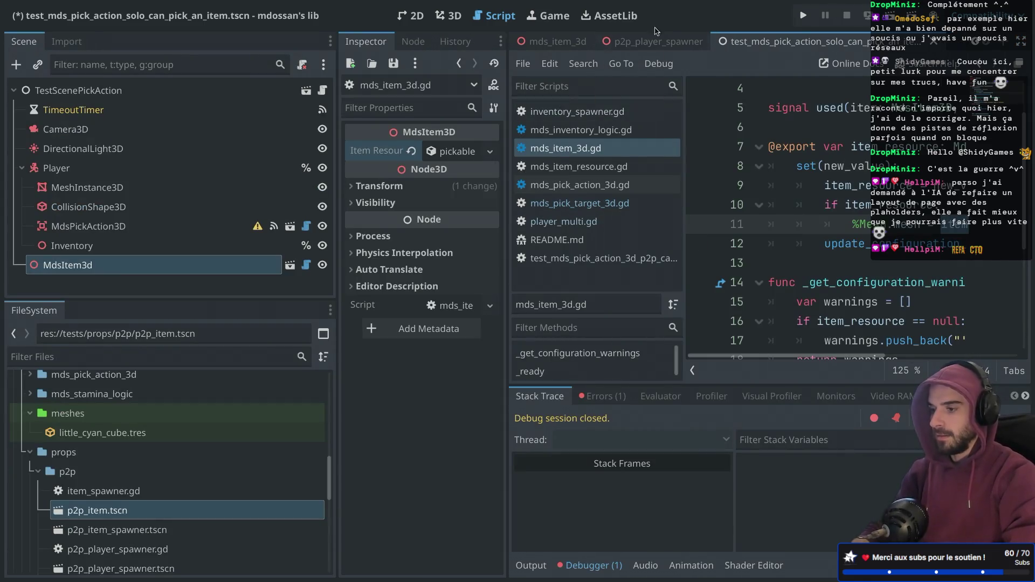
pyautogui.click(447, 19)
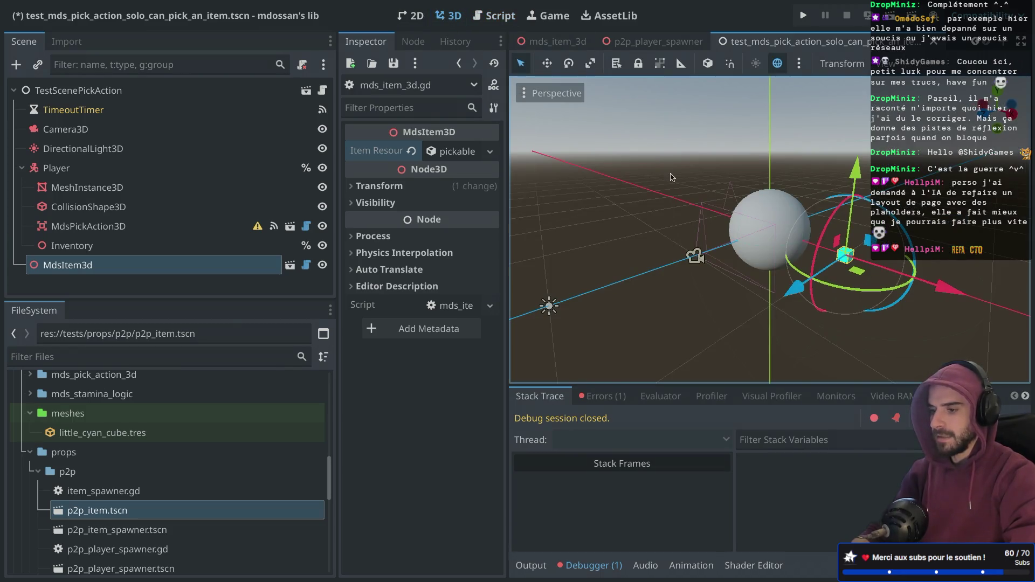
pyautogui.click(888, 16)
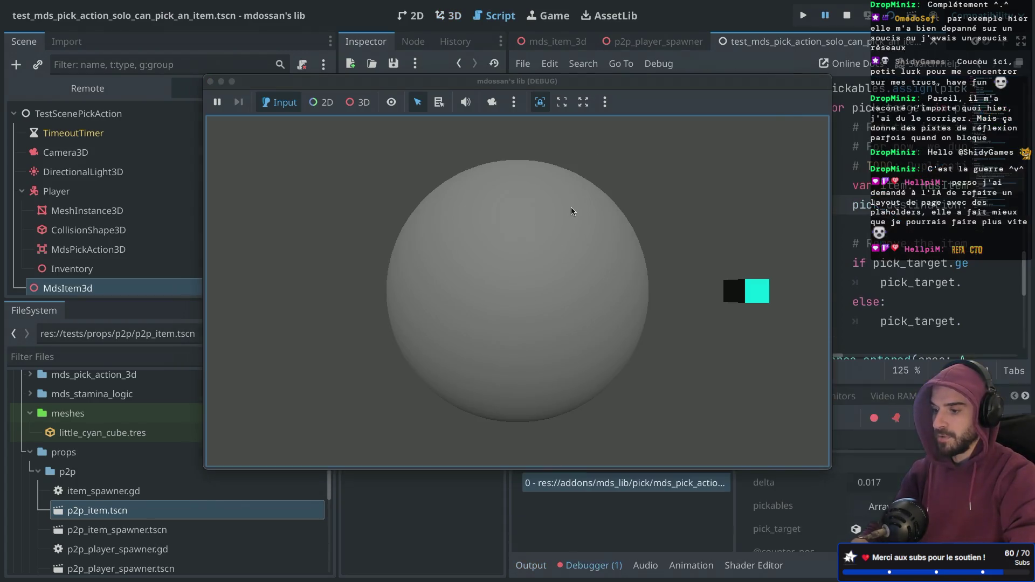
# Step: Stop the game, check the pick_item call on line 64, then select Inventory and Player
pyautogui.click(210, 81)
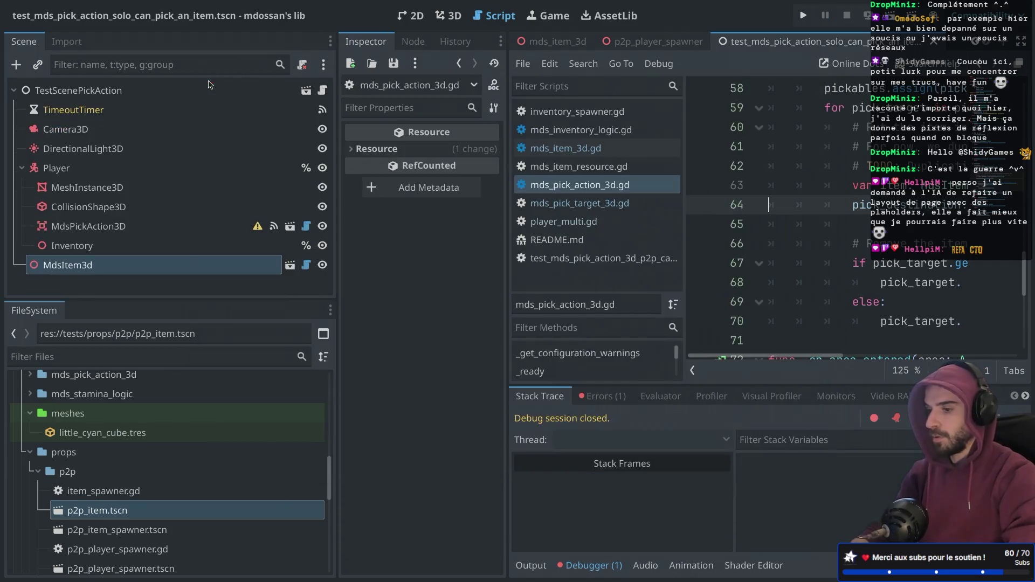
pyautogui.hotkey('ctrl', 'shift', 'F11')
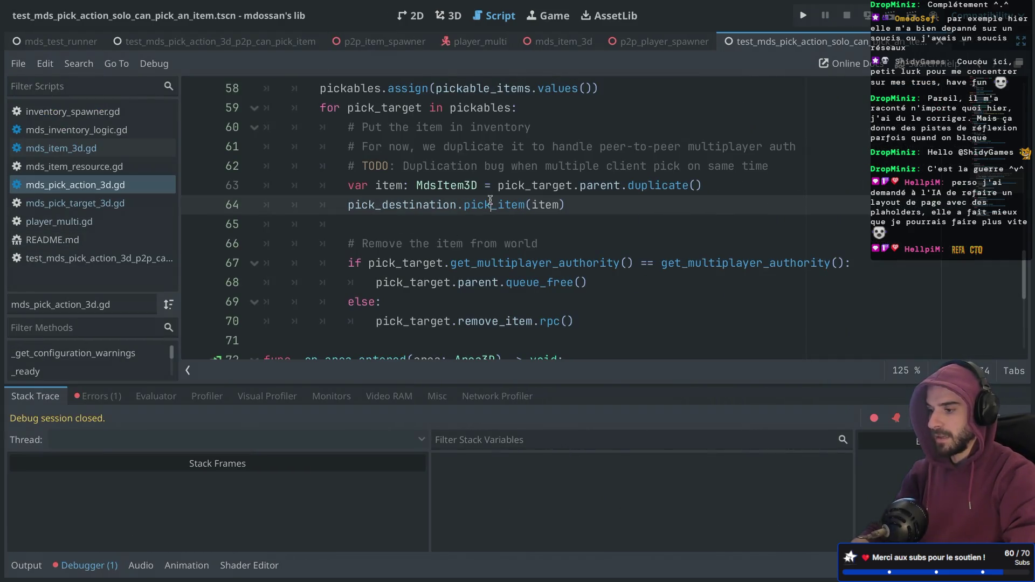
pyautogui.click(385, 220)
pyautogui.click(475, 208)
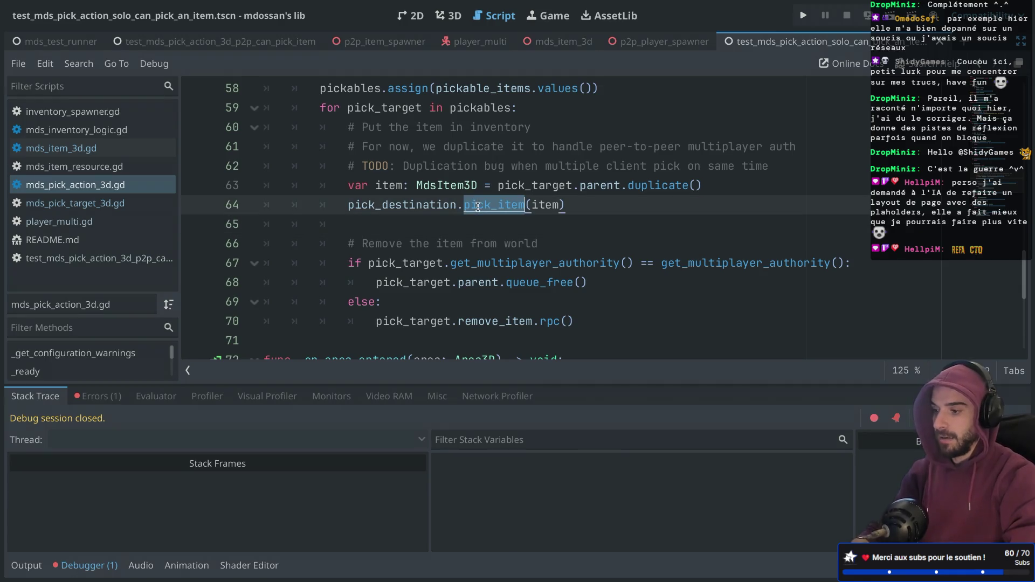
pyautogui.hotkey('ctrl', 'shift', 'F11')
pyautogui.click(68, 247)
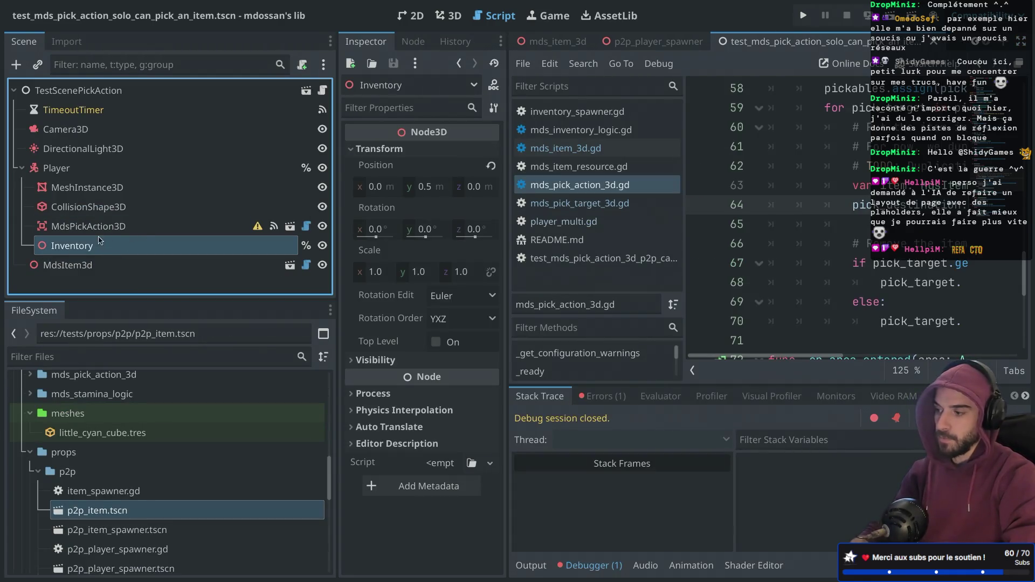
pyautogui.click(92, 169)
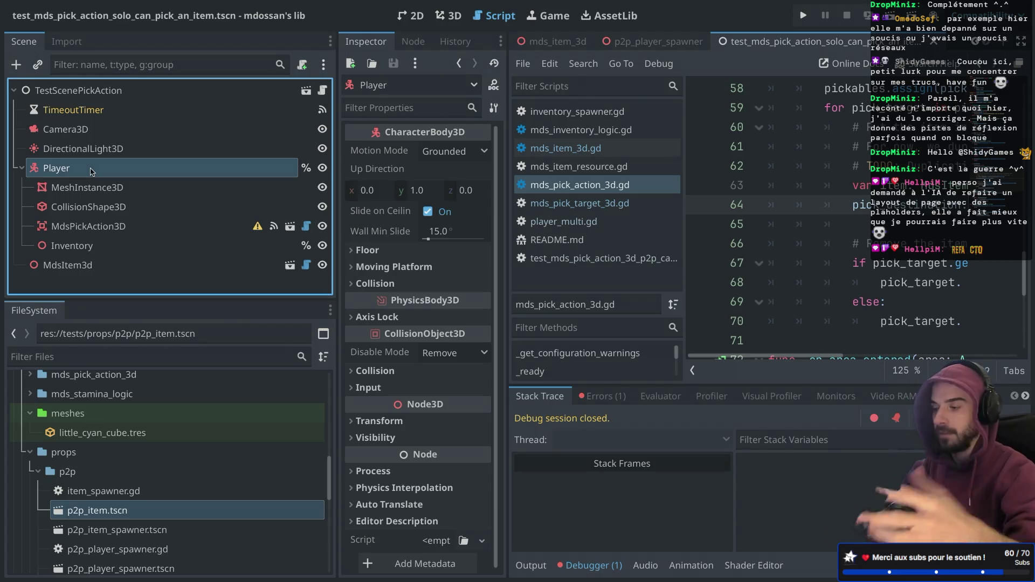
# Step: Instance mds_inventory_logic.tscn under Player and save the scene
pyautogui.hotkey('ctrl', 'shift', 'o')
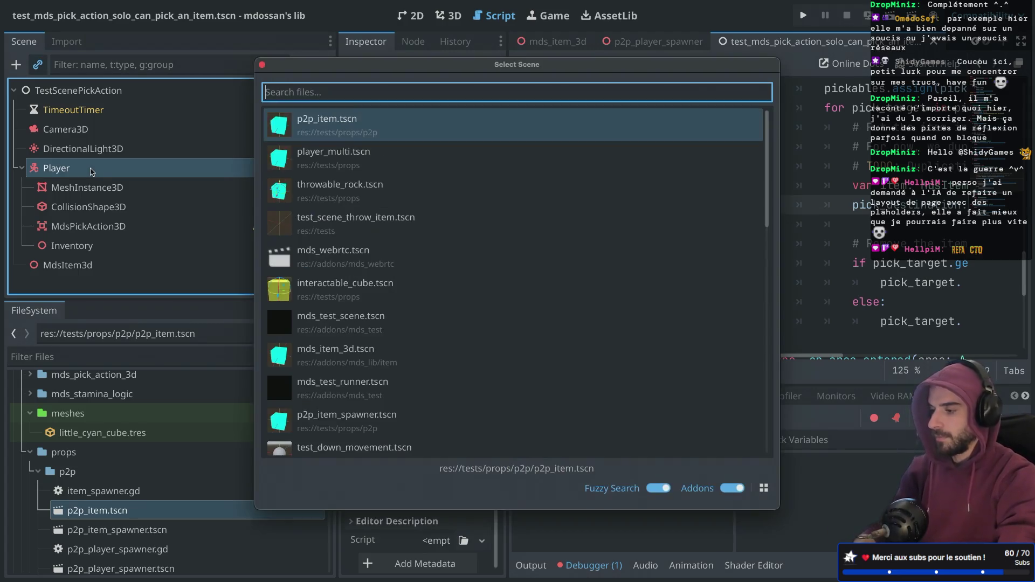
pyautogui.write('mds_inv')
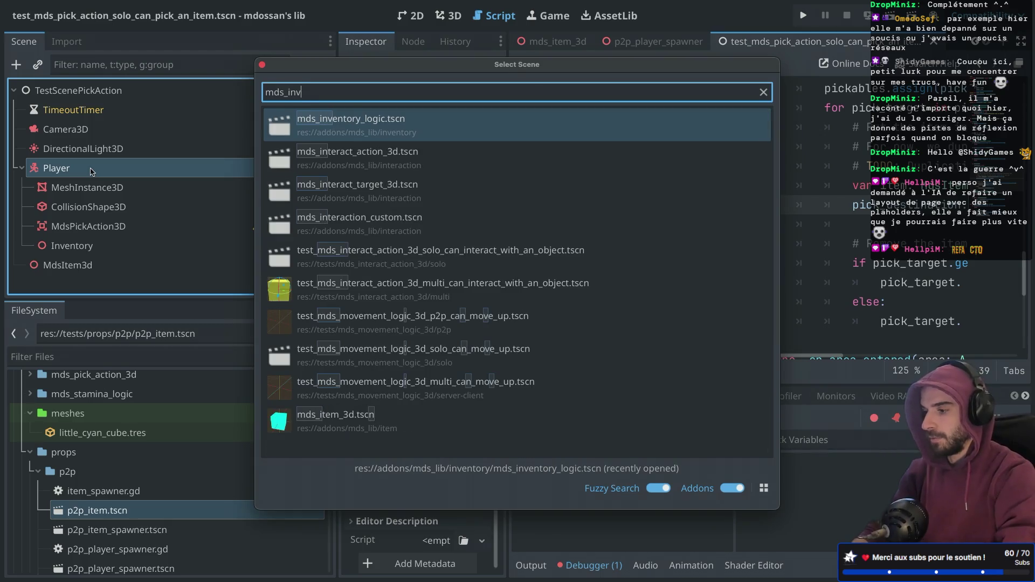
pyautogui.press('Return')
pyautogui.hotkey('ctrl', 's')
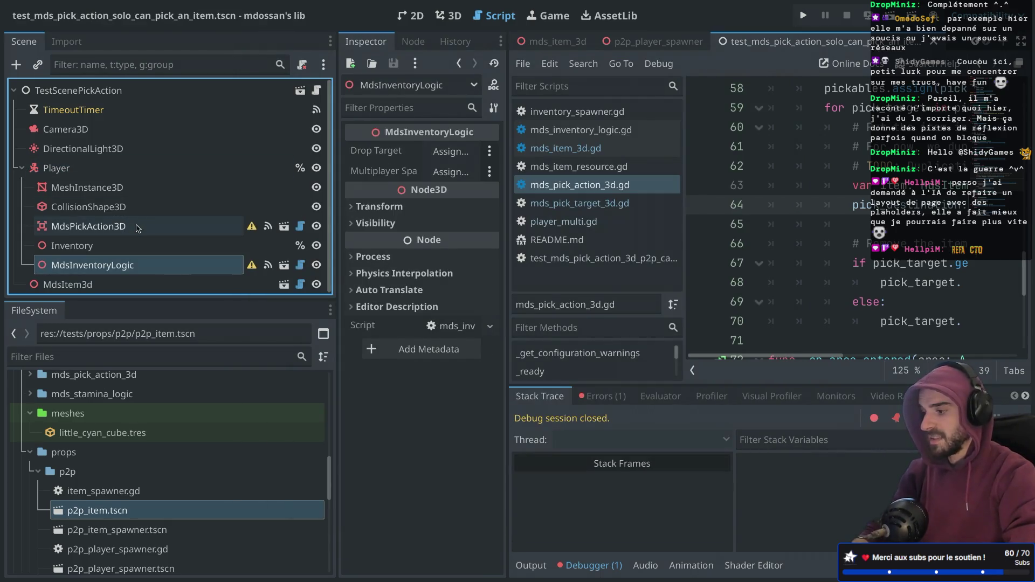
# Step: Delete the old Inventory node from Player
pyautogui.click(102, 244)
pyautogui.rightClick(103, 245)
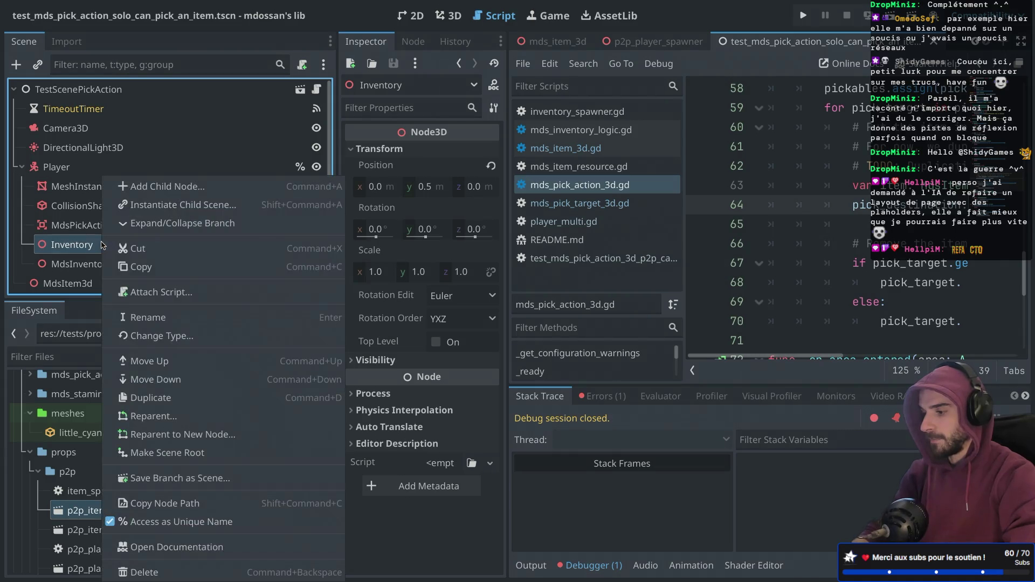
pyautogui.click(141, 569)
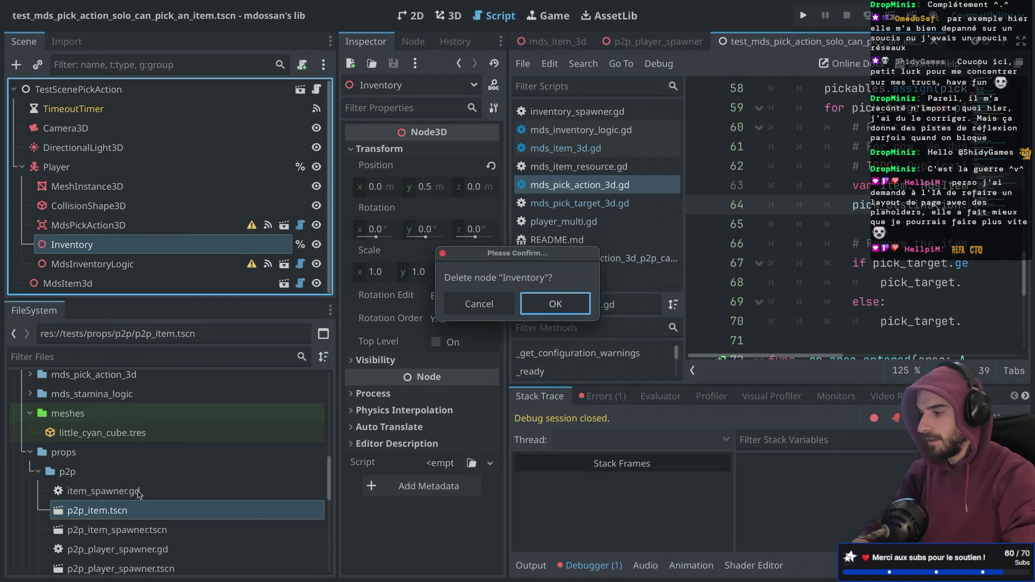
pyautogui.click(543, 310)
# Step: Set MdsPickAction3D's Pick Destination to MdsInventoryLogic and save the scene
pyautogui.click(208, 227)
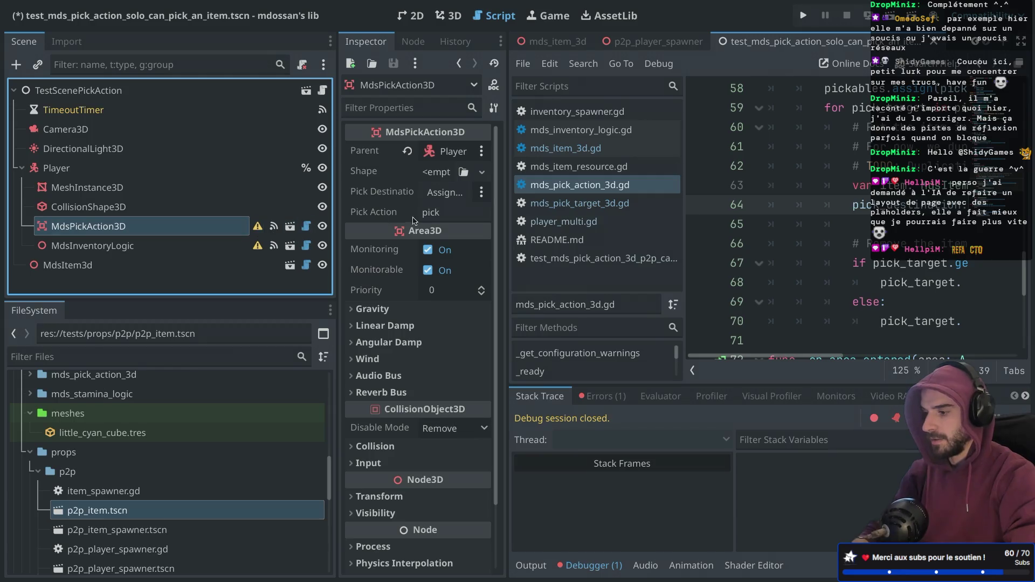
pyautogui.click(443, 193)
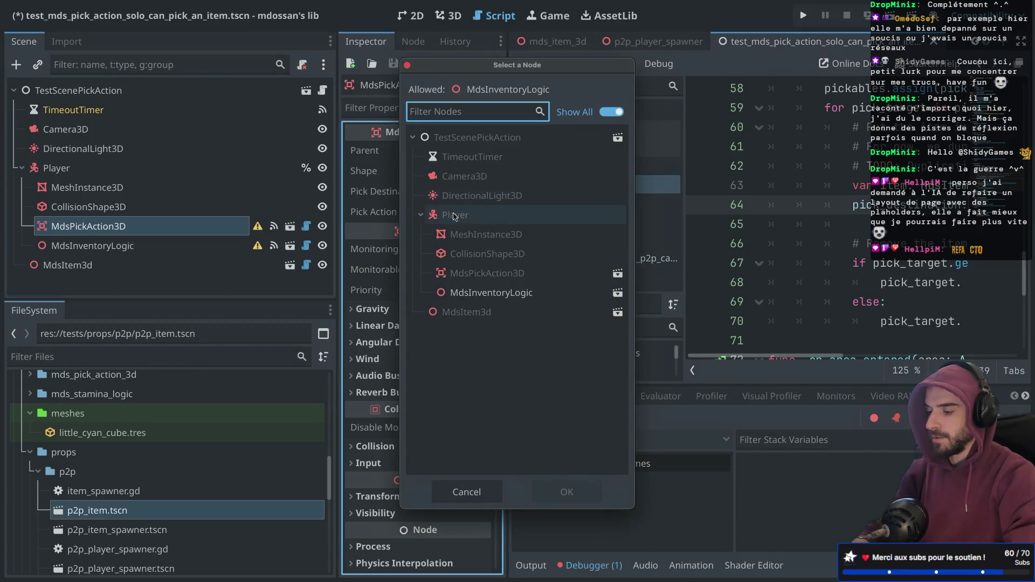
pyautogui.click(491, 292)
pyautogui.click(559, 491)
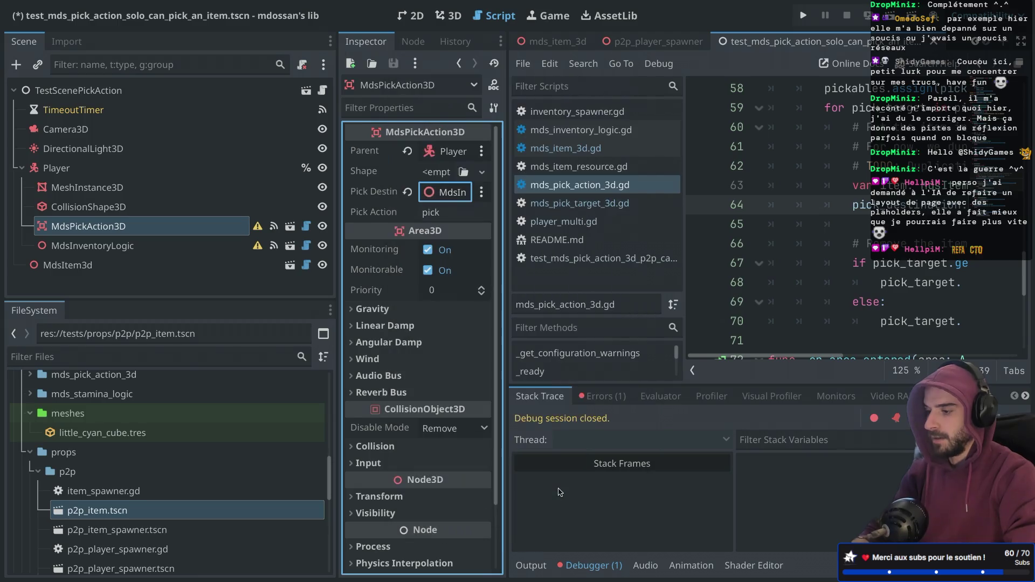
pyautogui.hotkey('ctrl', 's')
# Step: Browse MdsInventoryLogic's Drop Target options, leave it unassigned, and run the scene
pyautogui.click(170, 245)
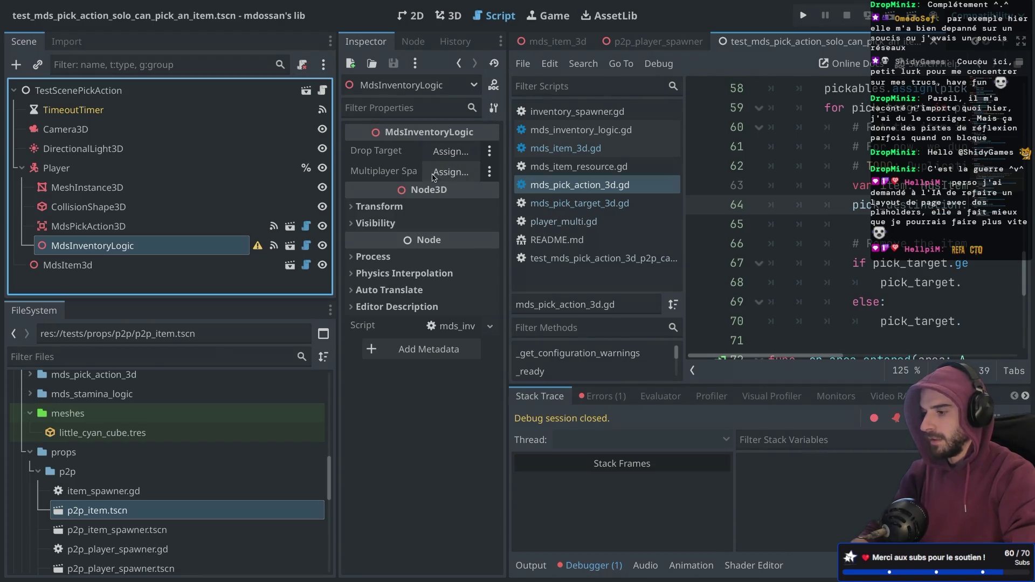
pyautogui.click(447, 154)
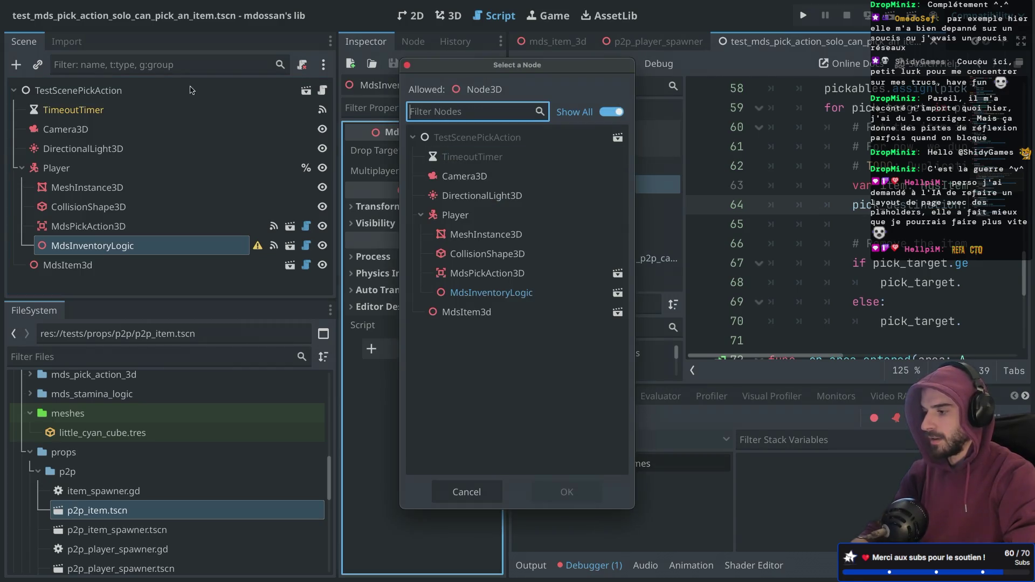
pyautogui.click(489, 139)
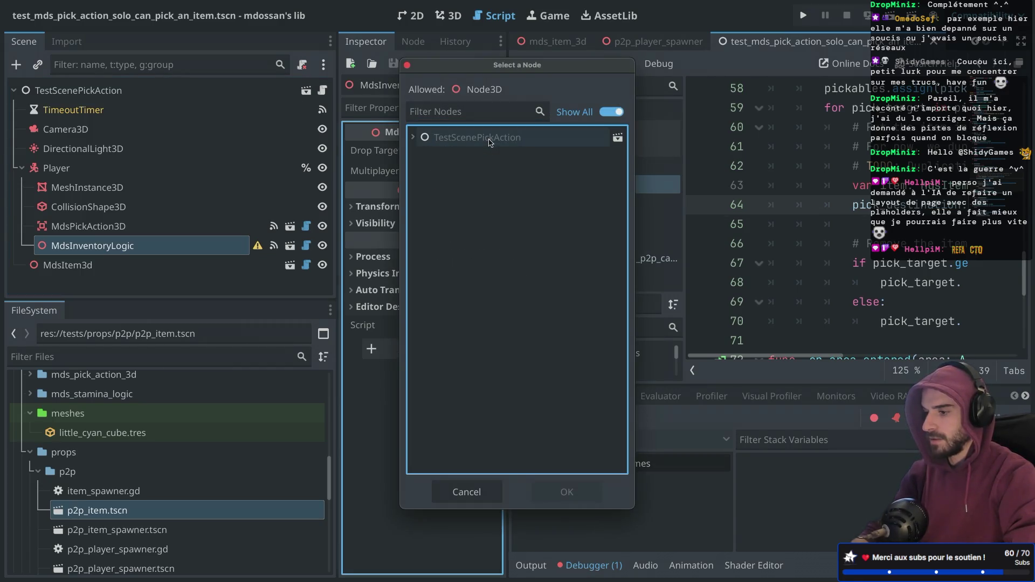
pyautogui.click(414, 138)
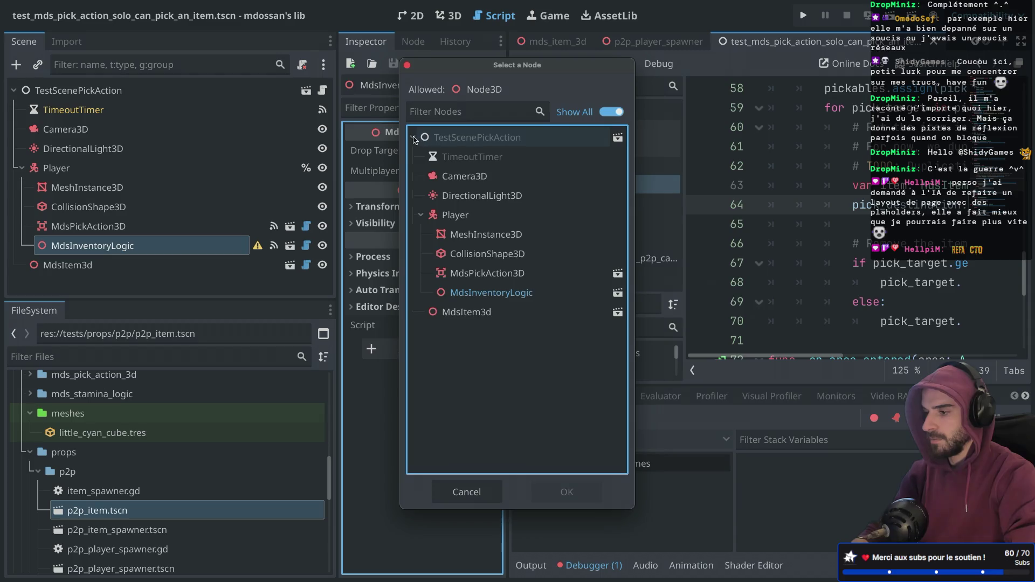
pyautogui.click(419, 216)
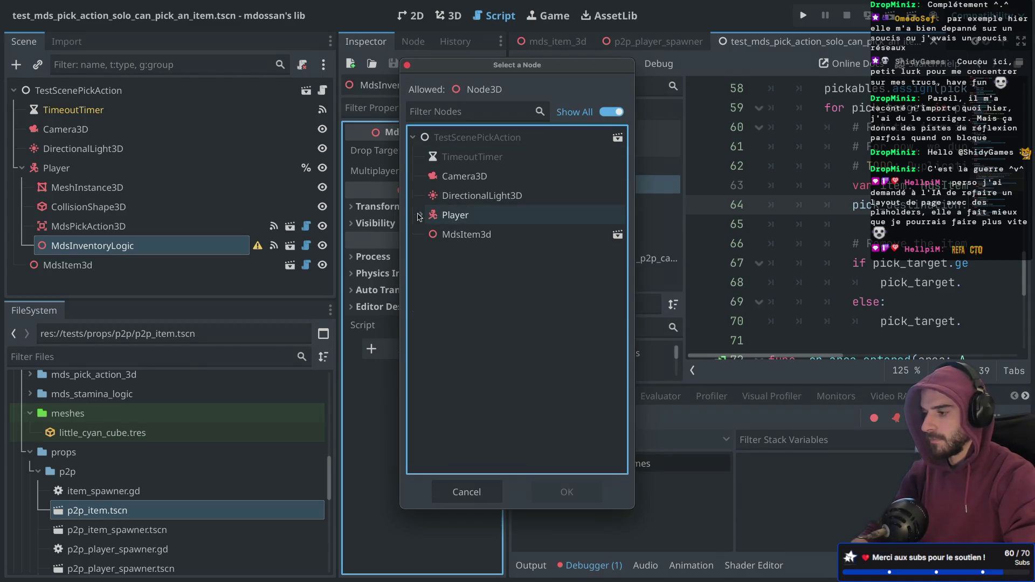
pyautogui.click(466, 492)
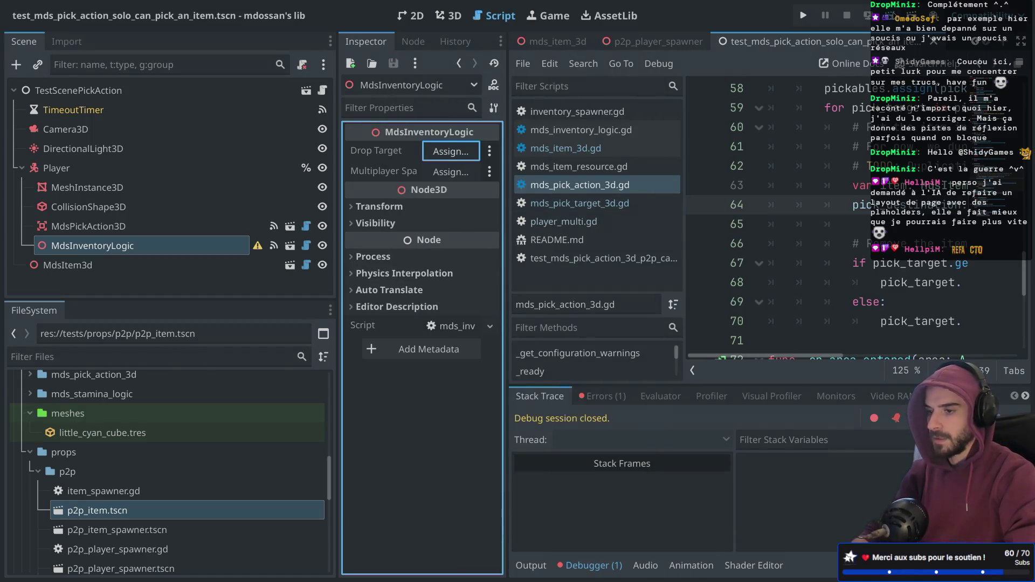
pyautogui.click(892, 16)
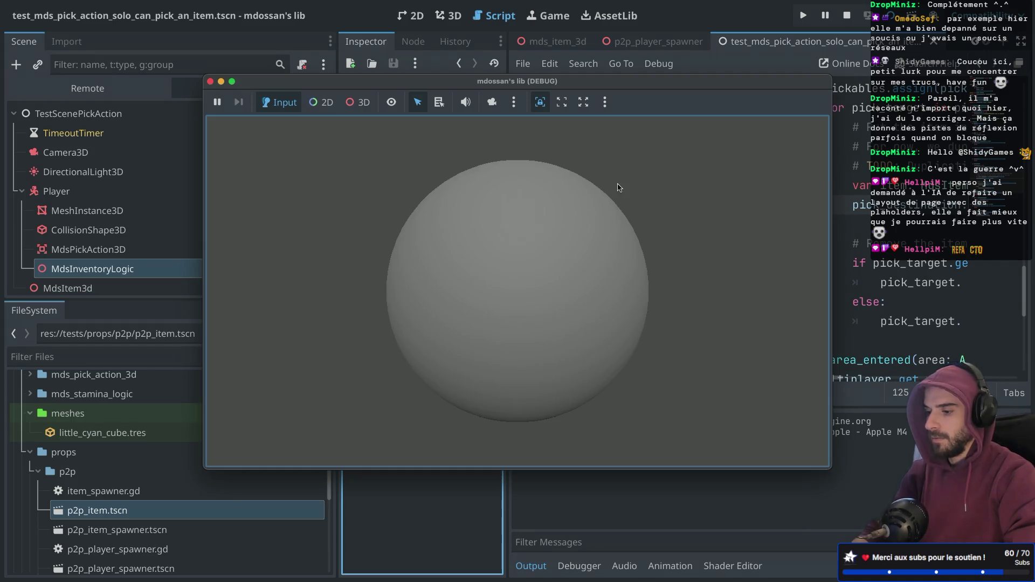
# Step: Stop the game, return to the test_mds_pick_action_solo tab in 3D, and select Camera3D
pyautogui.click(209, 81)
pyautogui.click(641, 42)
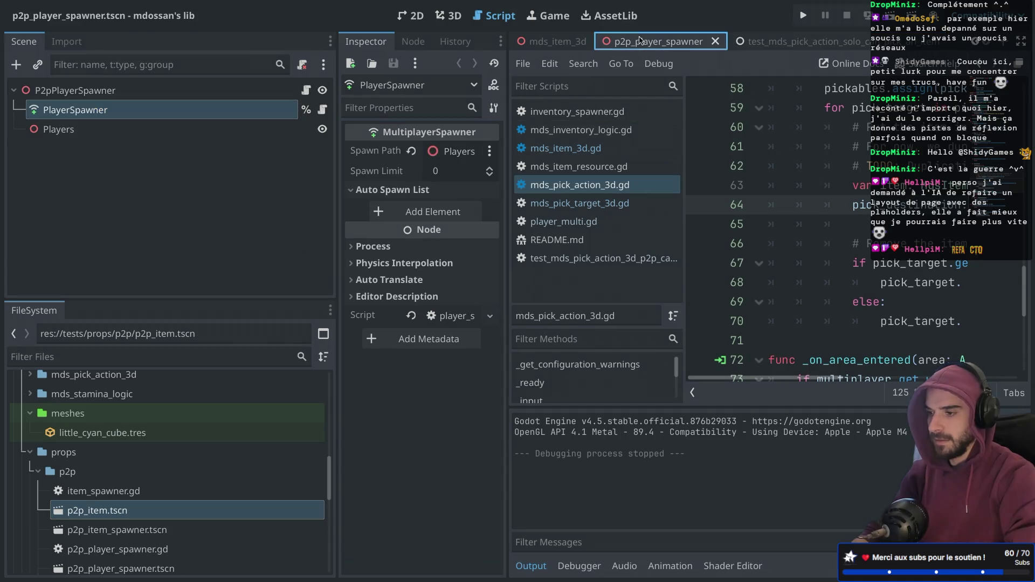
pyautogui.click(760, 47)
pyautogui.click(448, 16)
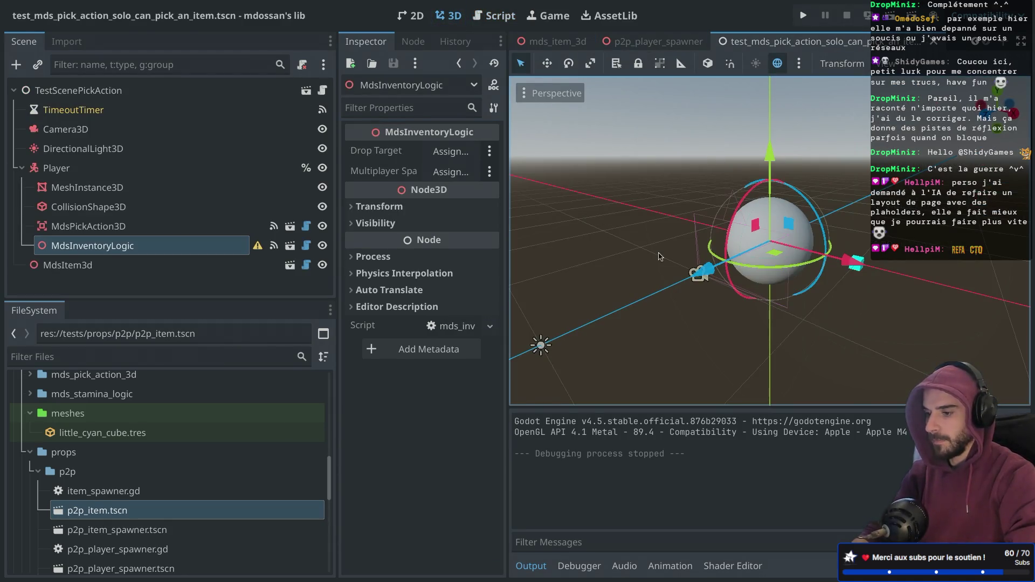
pyautogui.click(707, 241)
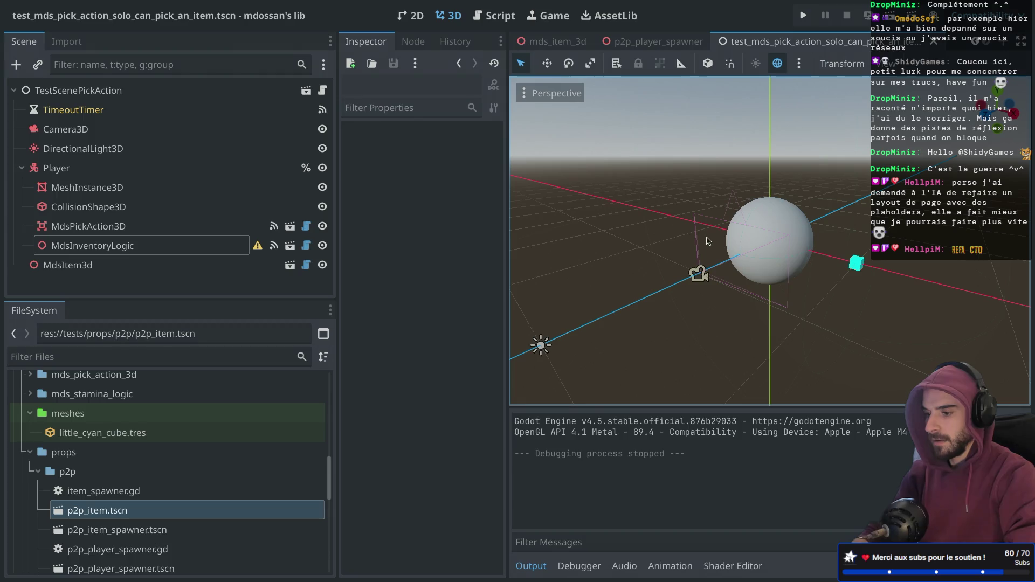
pyautogui.click(699, 273)
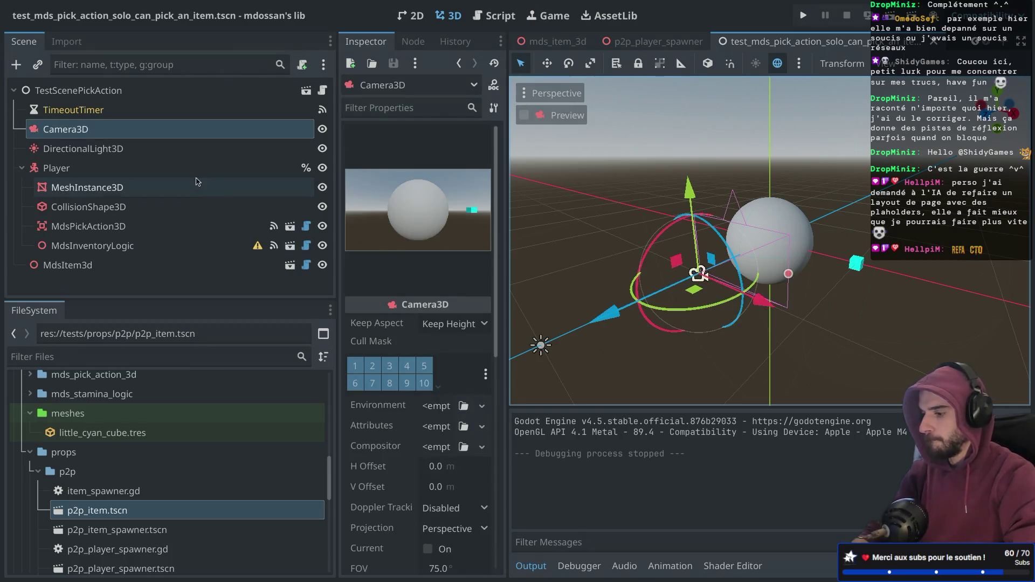
# Step: Set Camera3D's Transform Position z to 3.0 and rerun the scene to check the view
pyautogui.scroll(-10, 355, 229)
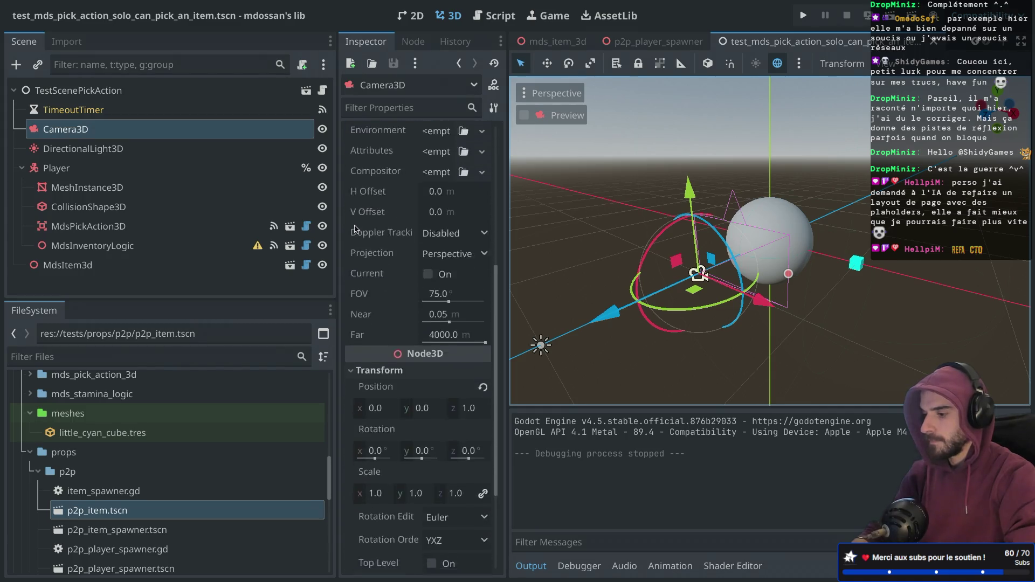
pyautogui.click(470, 276)
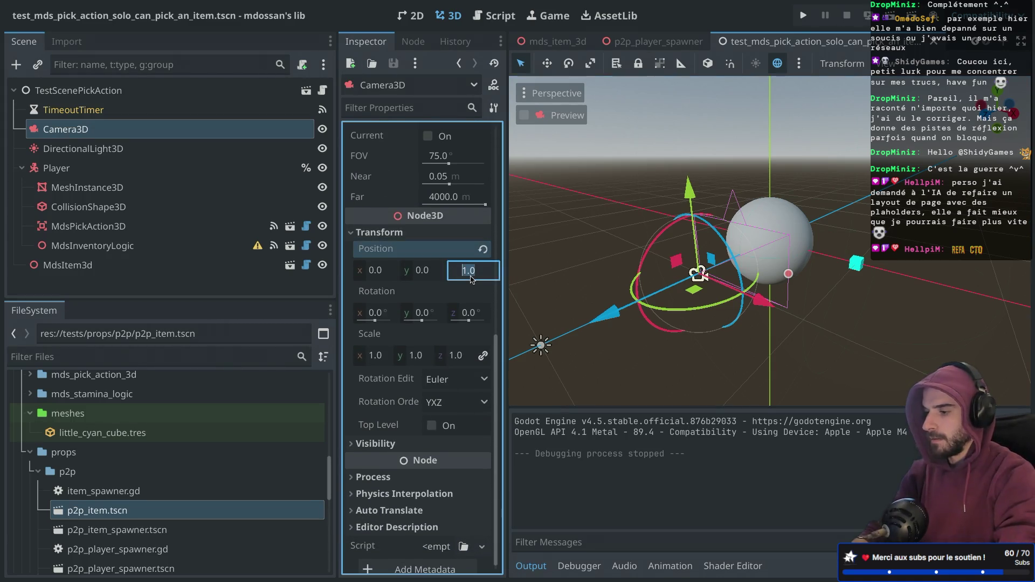
pyautogui.write('0')
pyautogui.press('Return')
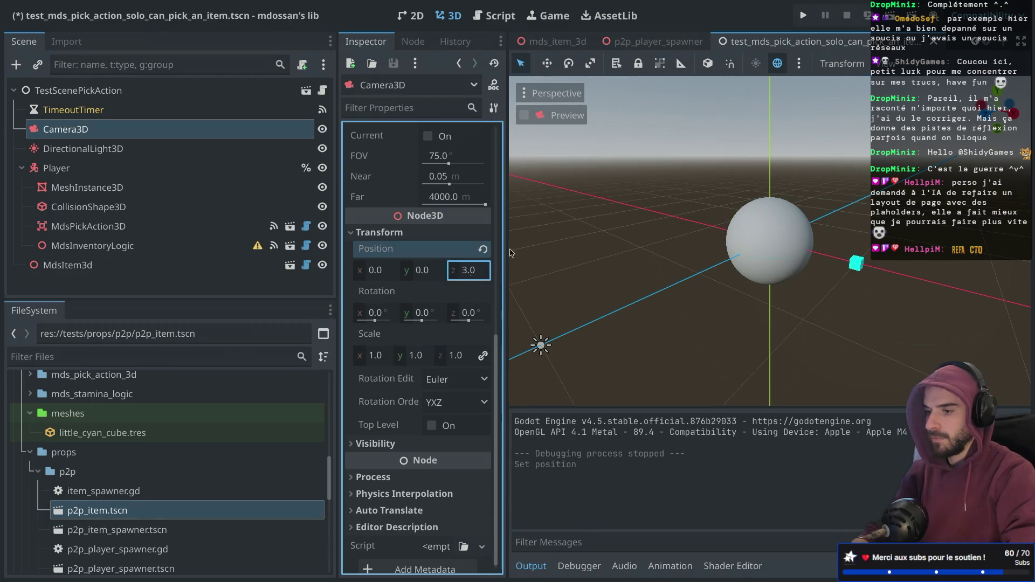
pyautogui.hotkey('ctrl', 's')
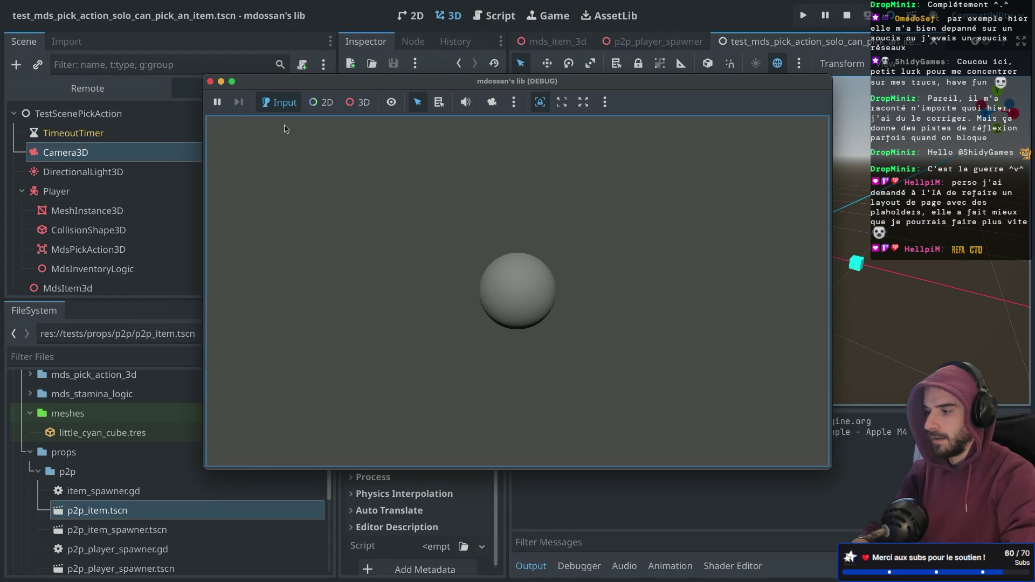
# Step: Verify in the Remote tree that PickableItem sits under Player > MdsInventoryLogic, then close the game
pyautogui.click(118, 88)
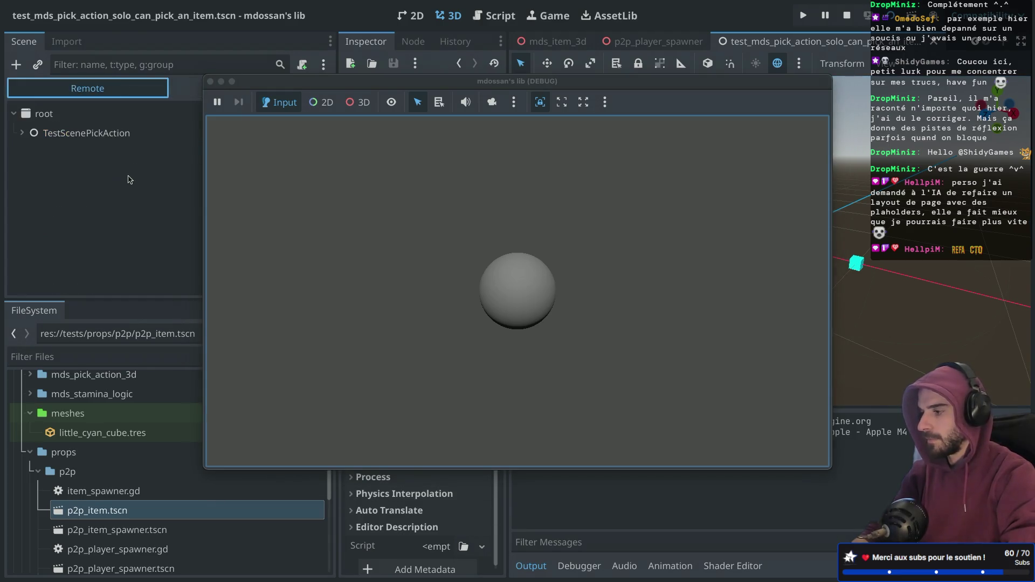
pyautogui.moveTo(416, 82); pyautogui.dragTo(556, 104)
pyautogui.click(22, 133)
pyautogui.click(30, 205)
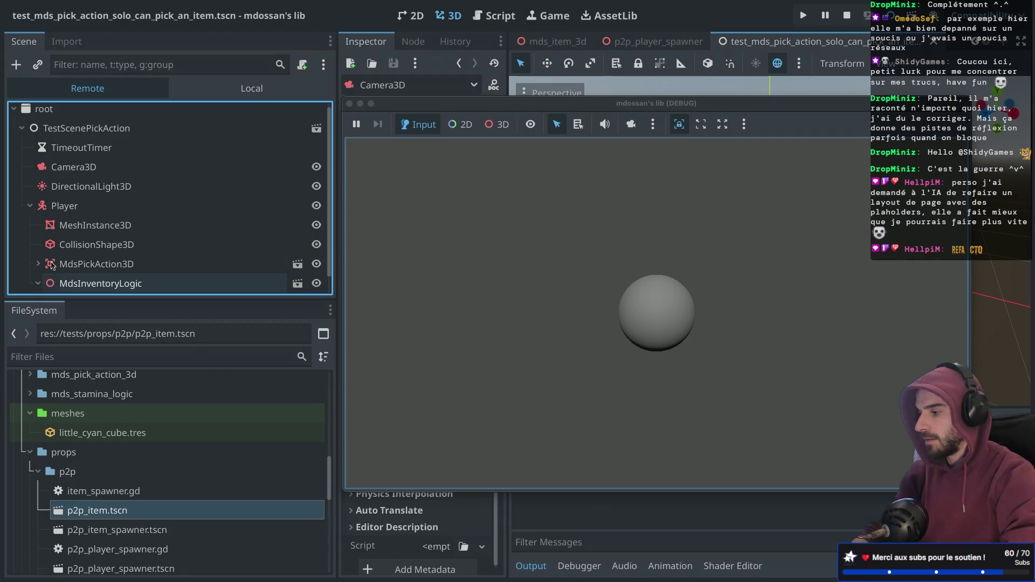
pyautogui.click(37, 283)
pyautogui.click(108, 283)
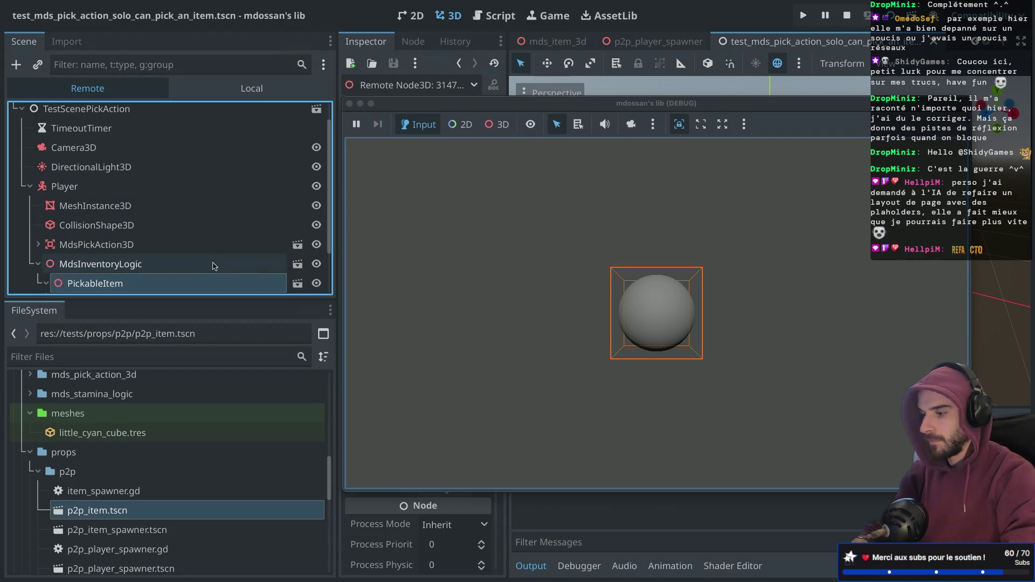
pyautogui.click(130, 270)
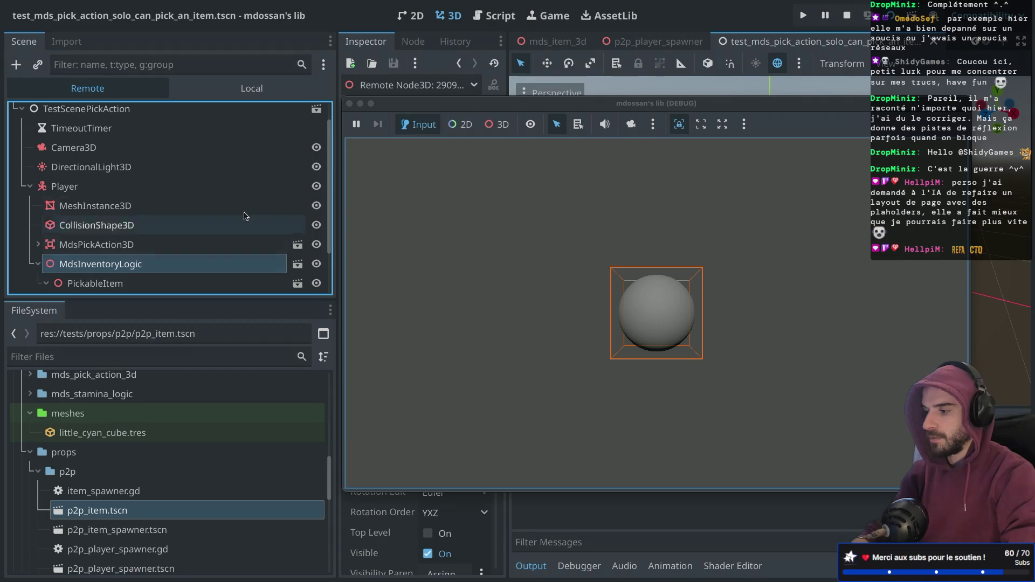
pyautogui.click(349, 104)
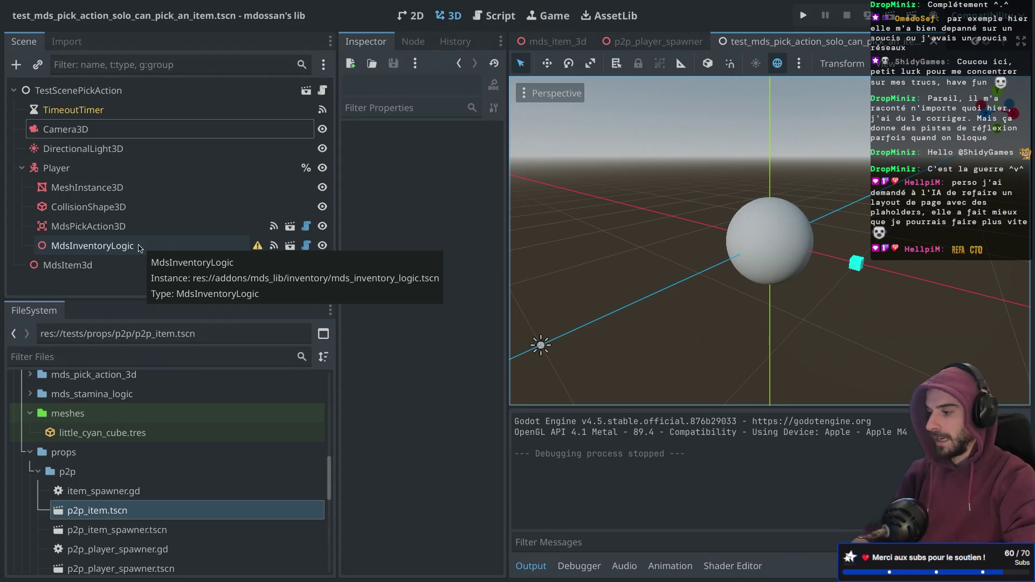
pyautogui.click(138, 247)
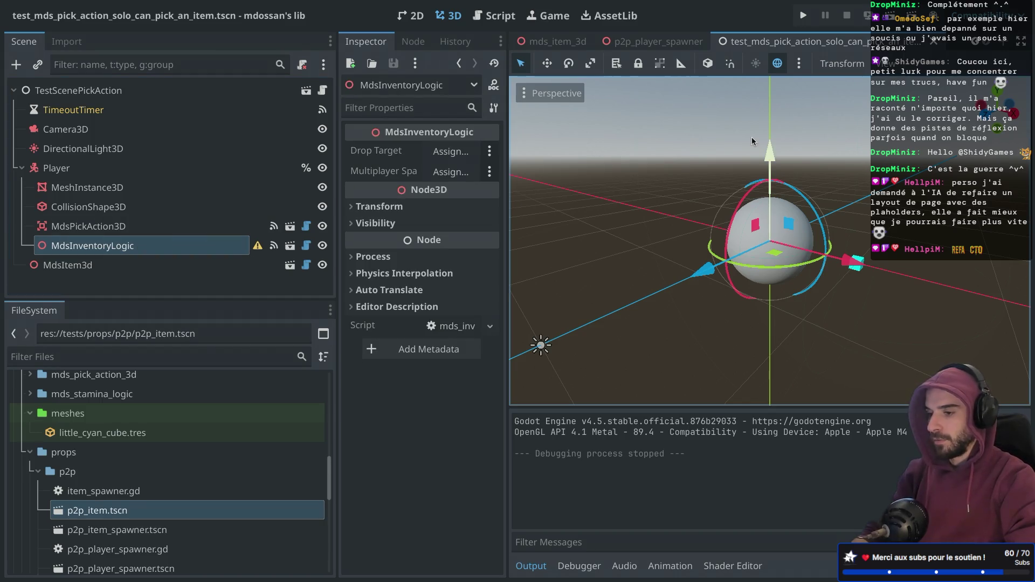
# Step: Set MdsInventoryLogic's Position y to 1.0 and save the scene
pyautogui.click(352, 208)
pyautogui.click(438, 253)
pyautogui.write('1')
pyautogui.press('Return')
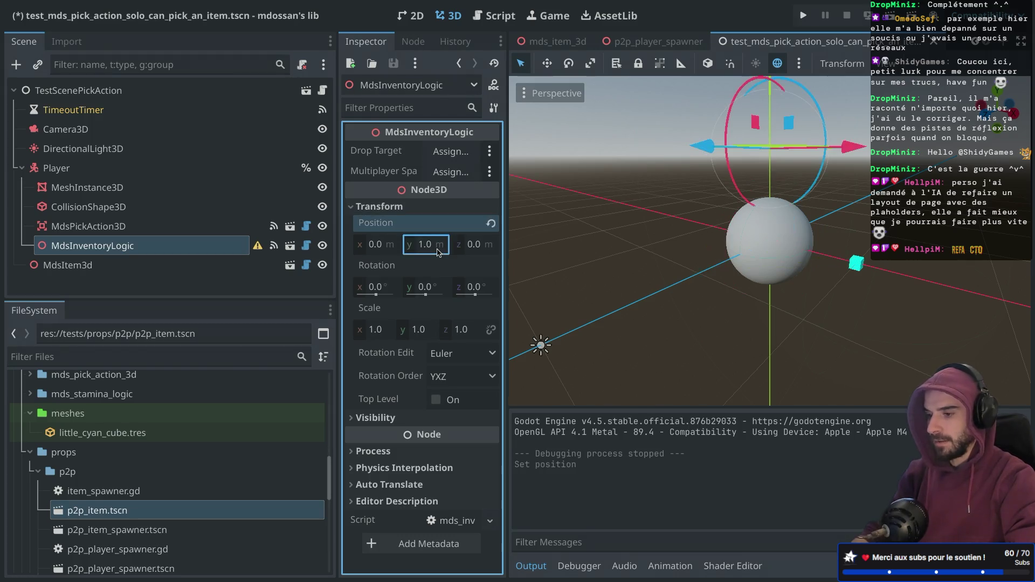
pyautogui.hotkey('ctrl', 's')
# Step: Test-run the scene, stop it, and close the pick-action test scene tab
pyautogui.press('super+r')
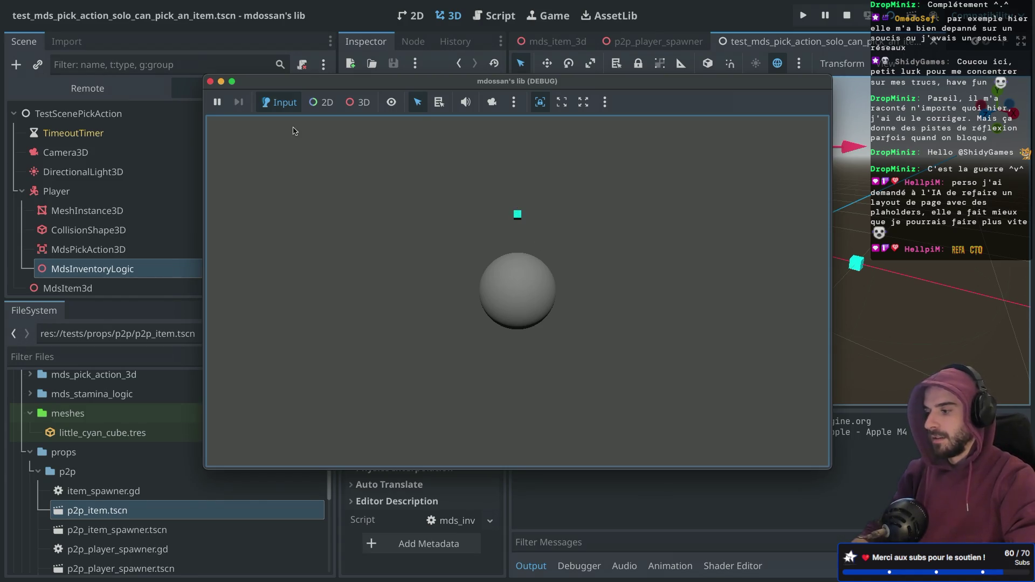
pyautogui.click(210, 81)
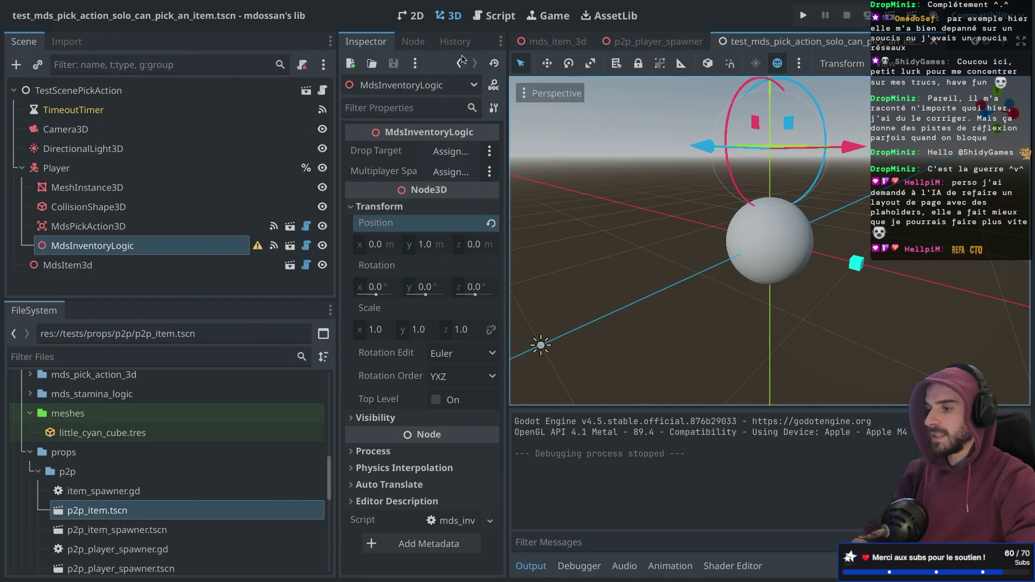
pyautogui.moveTo(662, 36)
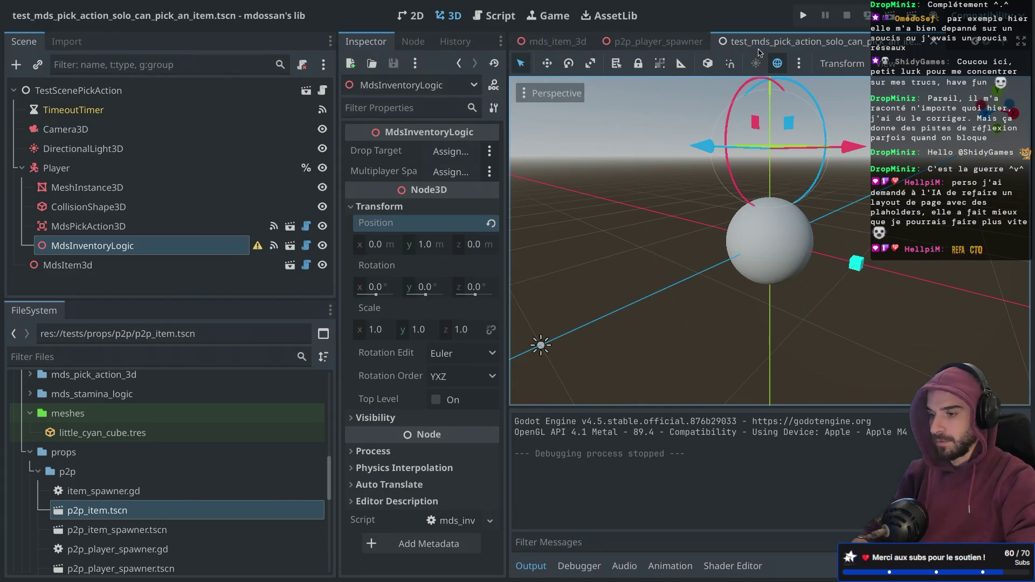
pyautogui.middleClick(773, 43)
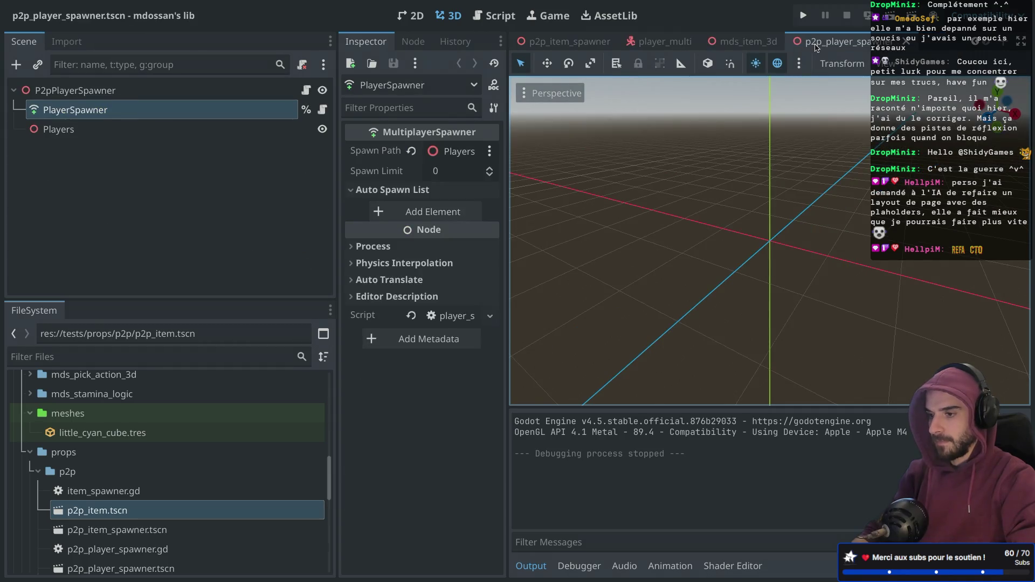
# Step: Close the player spawner and other scene tabs, leaving mds_test_runner, and run it
pyautogui.click(816, 42)
pyautogui.hotkey('ctrl', 'w')
pyautogui.hotkey('ctrl', 'w')
pyautogui.hotkey('ctrl', 'w')
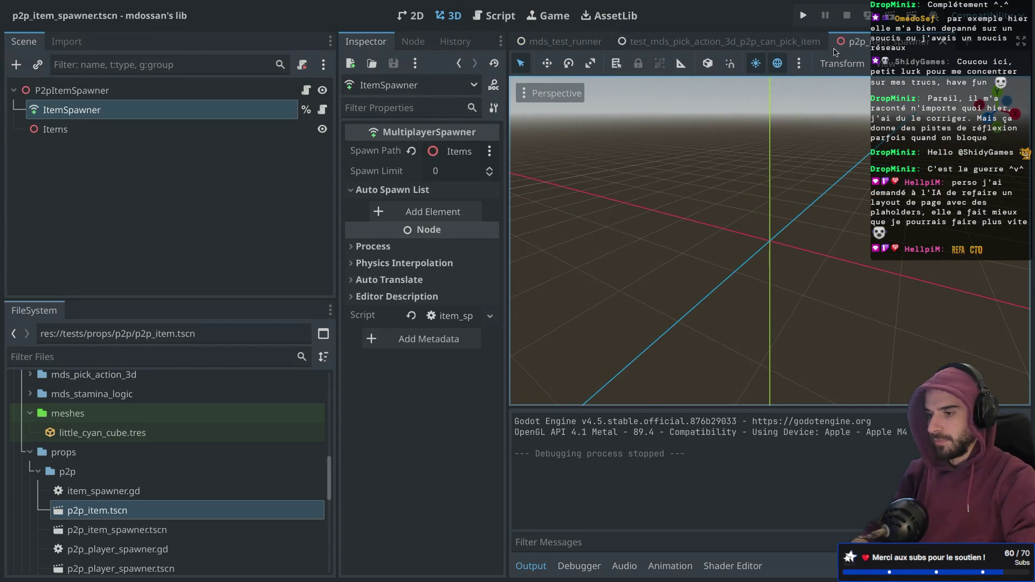
pyautogui.hotkey('ctrl', 'w')
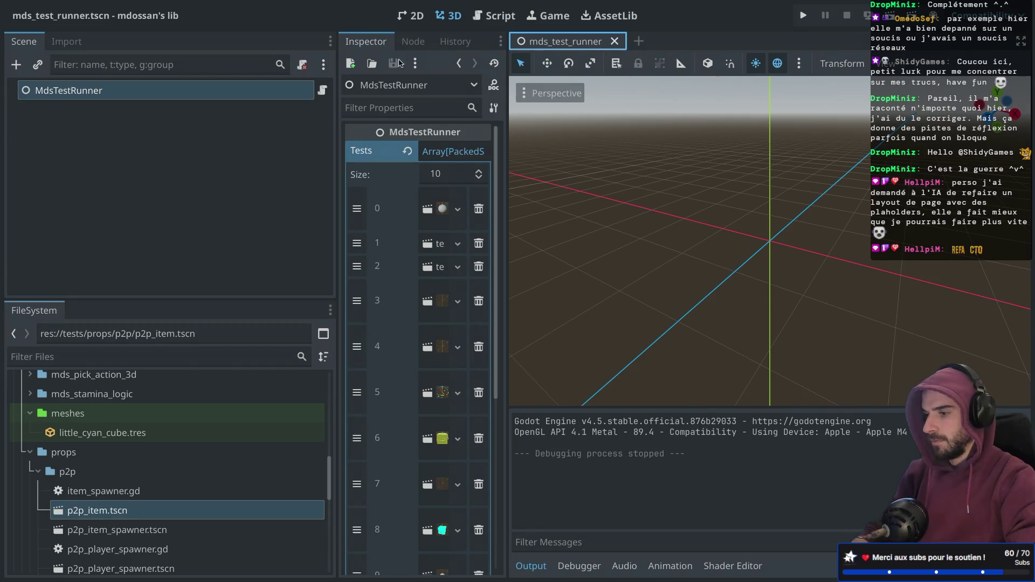
pyautogui.click(885, 21)
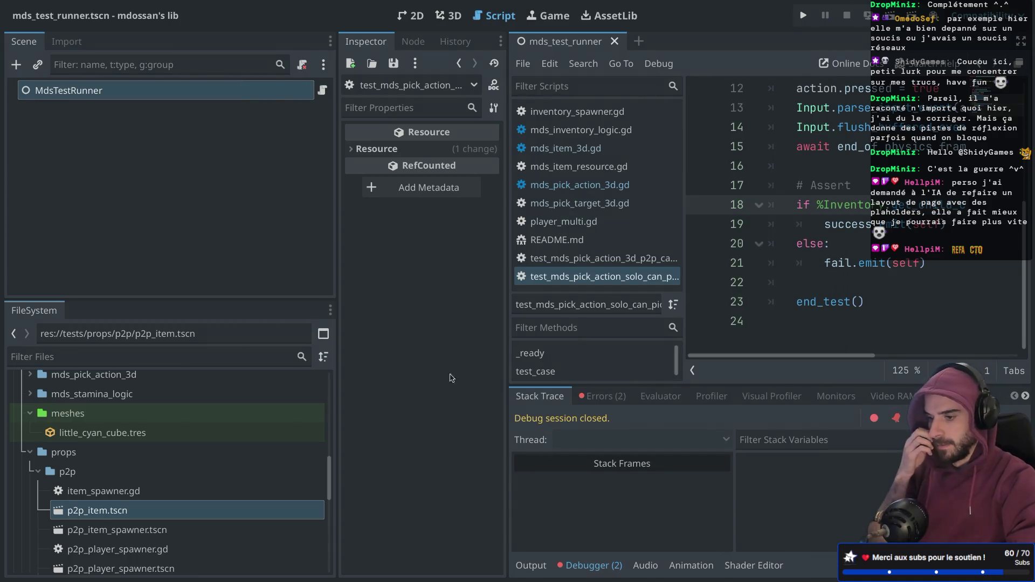
# Step: Review the Output log and the failing pick test script
pyautogui.click(531, 566)
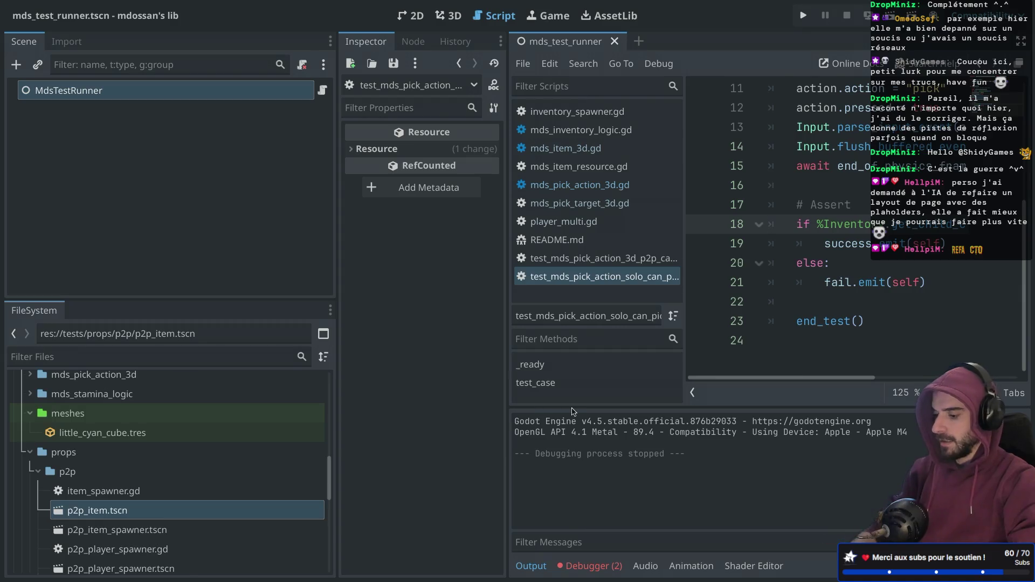
pyautogui.press('ctrl+super+d')
pyautogui.scroll(1, 362, 210)
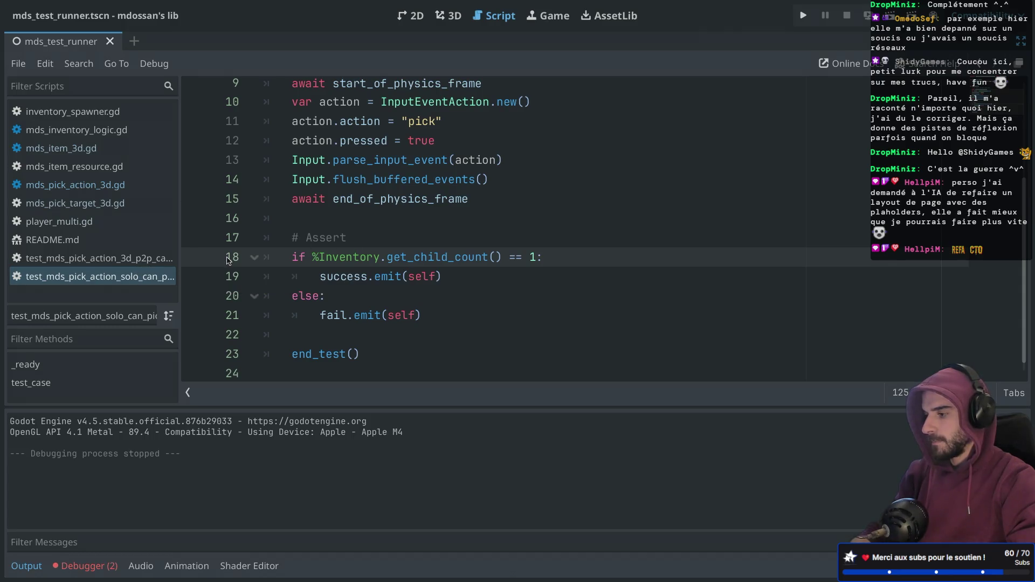
pyautogui.press('ctrl+super+d')
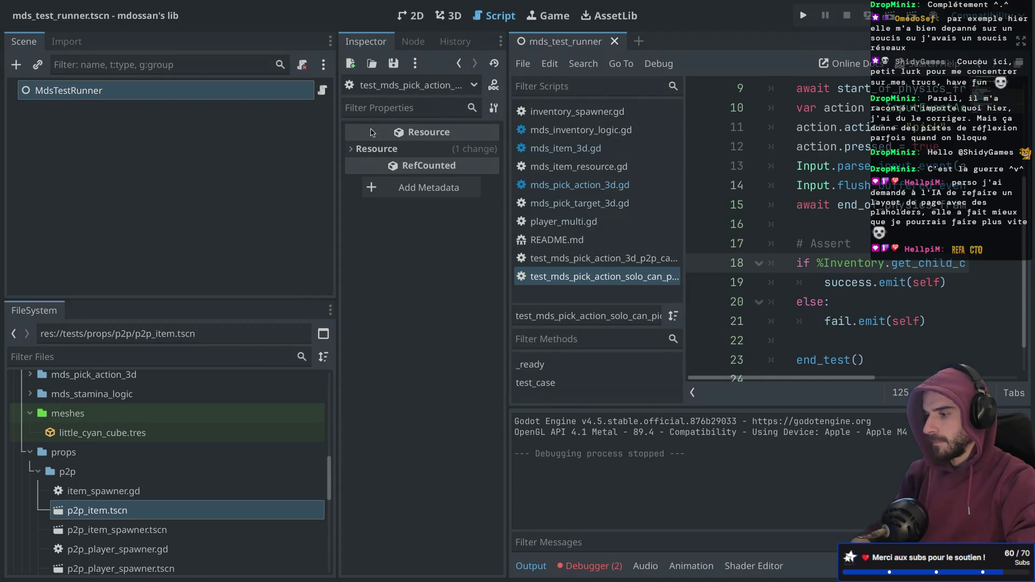
pyautogui.click(372, 149)
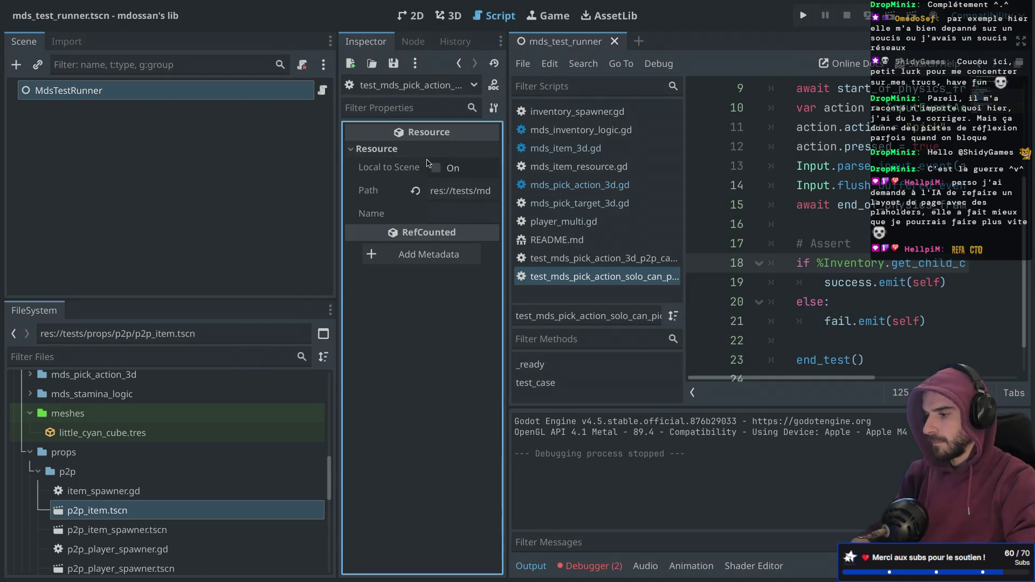
pyautogui.click(399, 150)
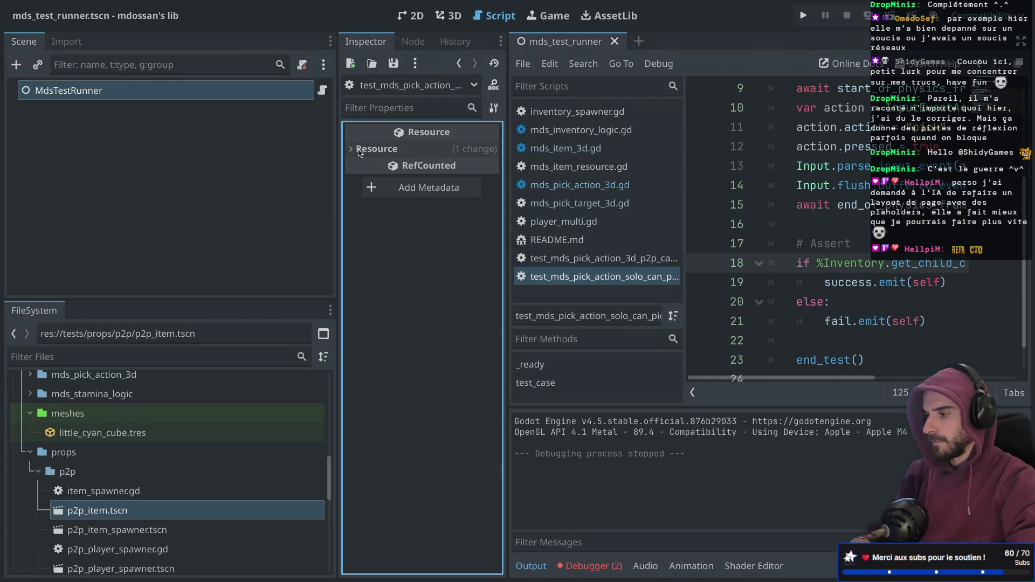
# Step: Open the first test's scene from MdsTestRunner's Tests list
pyautogui.doubleClick(250, 96)
pyautogui.press('Escape')
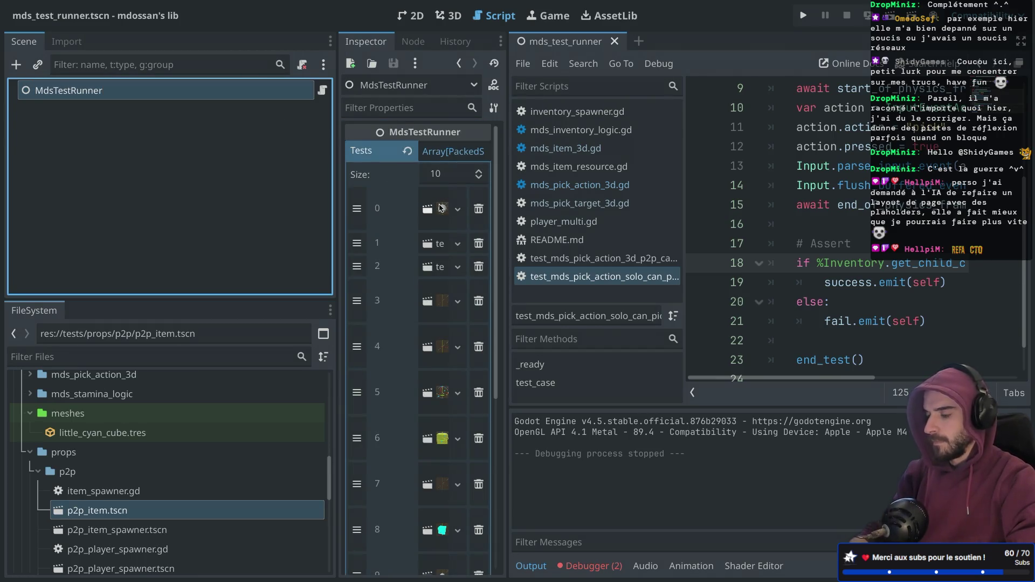
pyautogui.click(457, 209)
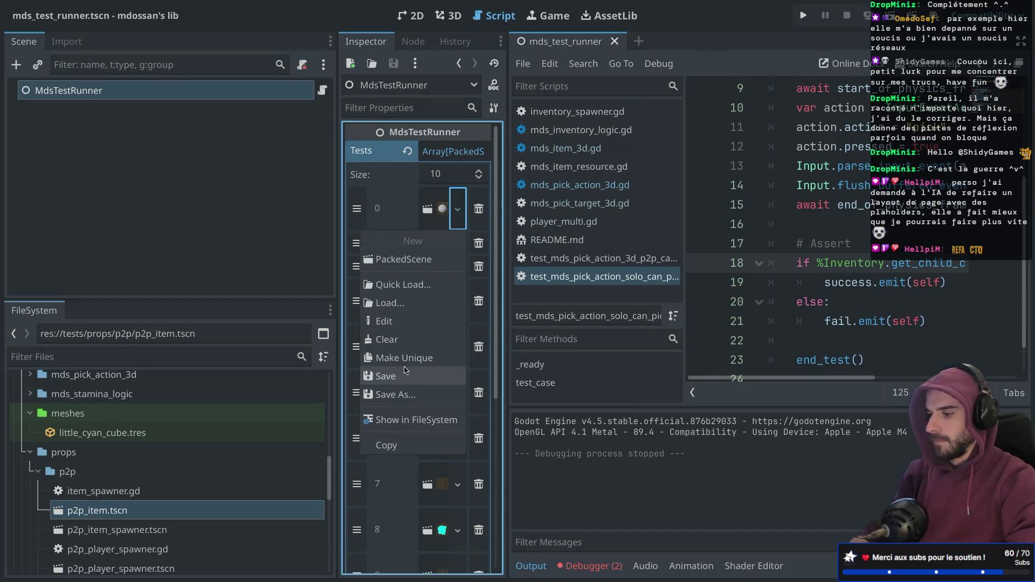
pyautogui.press('Escape')
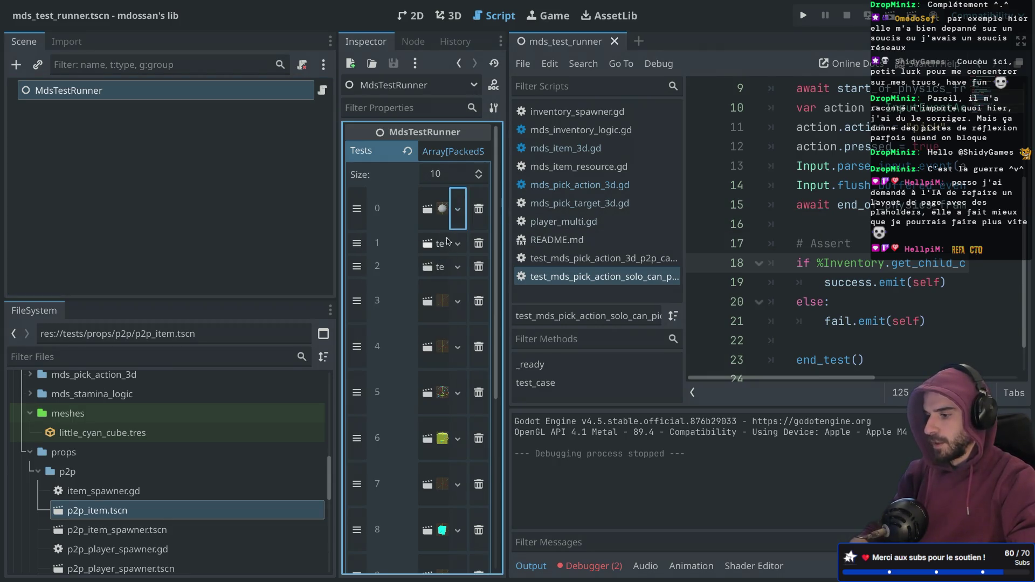
pyautogui.click(428, 209)
pyautogui.click(434, 244)
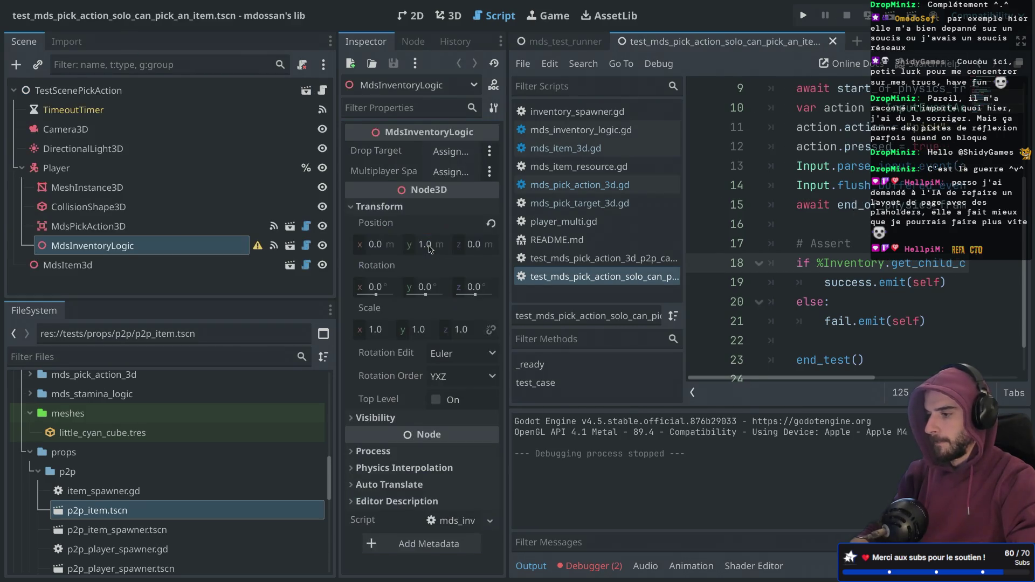
# Step: Make MdsInventoryLogic accessible as a scene-unique name
pyautogui.click(141, 246)
pyautogui.click(140, 247)
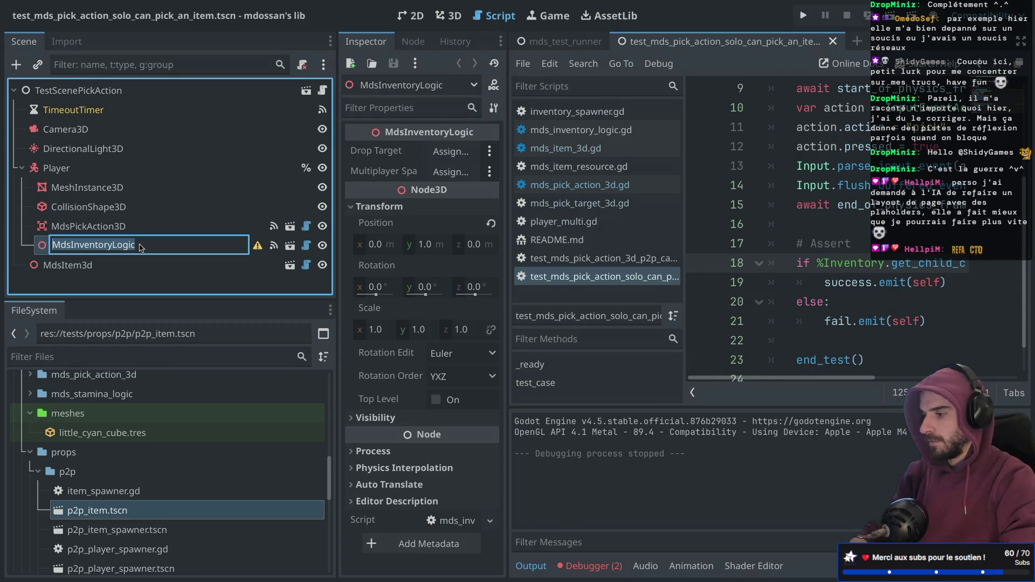
pyautogui.press('Escape')
pyautogui.rightClick(141, 246)
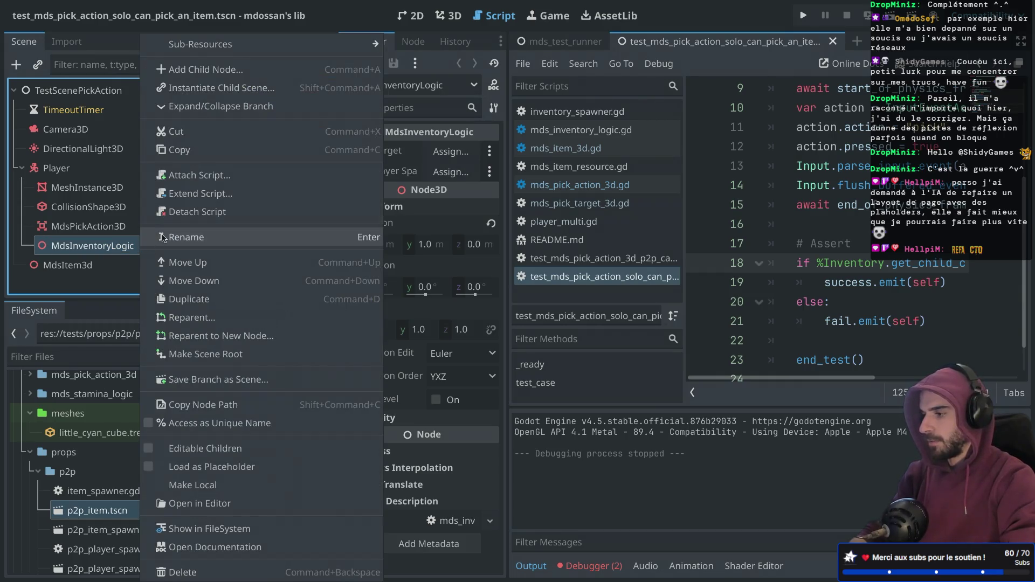
pyautogui.click(219, 423)
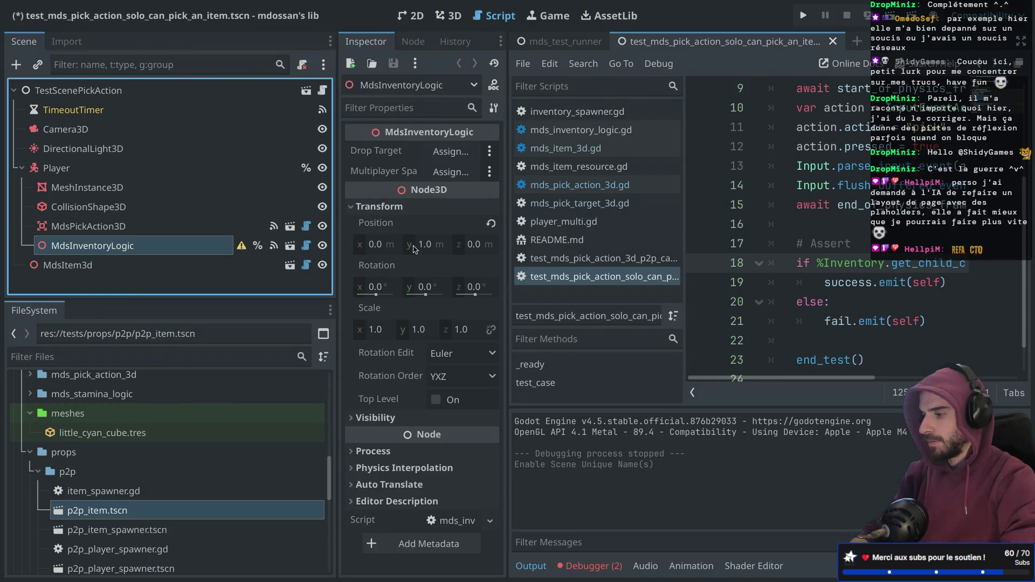
# Step: Change line 18 to use %MdsInventoryLogic, save the script, and rerun mds_test_runner
pyautogui.press('ctrl+super+d')
pyautogui.doubleClick(365, 262)
pyautogui.write('MdsI')
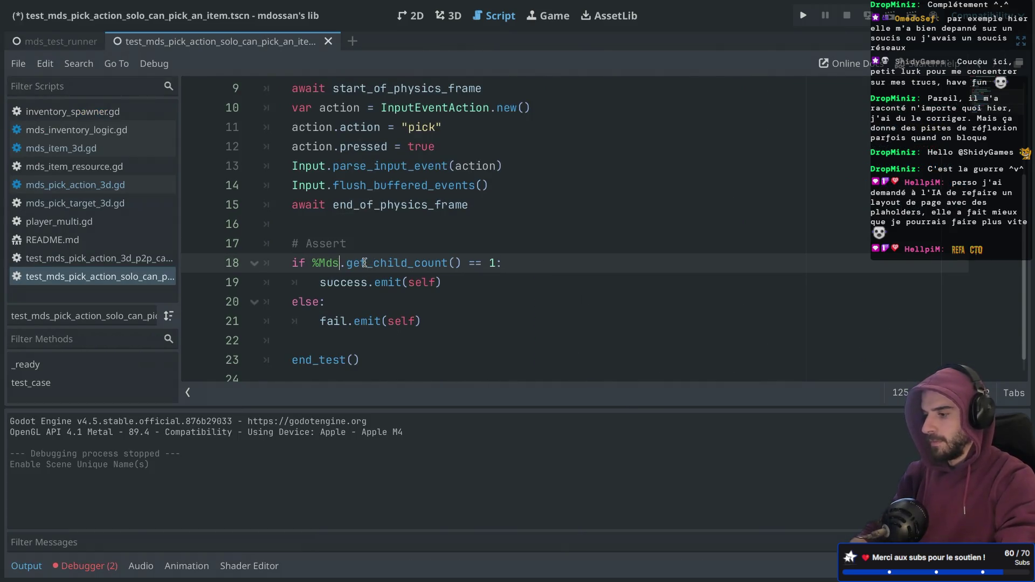
pyautogui.write('nventoryLogic')
pyautogui.press('Return')
pyautogui.hotkey('ctrl', 's')
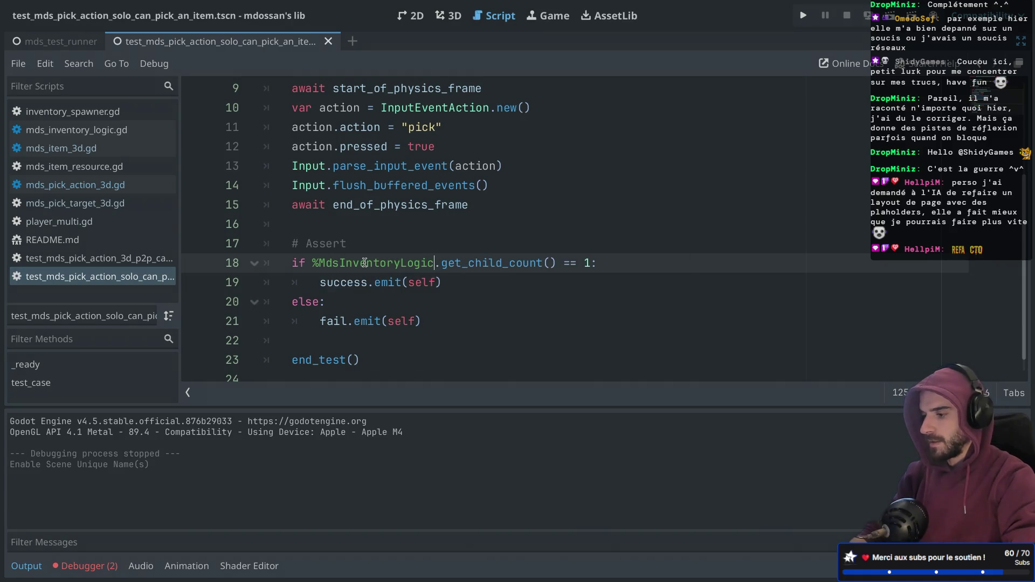
pyautogui.click(65, 46)
pyautogui.click(867, 15)
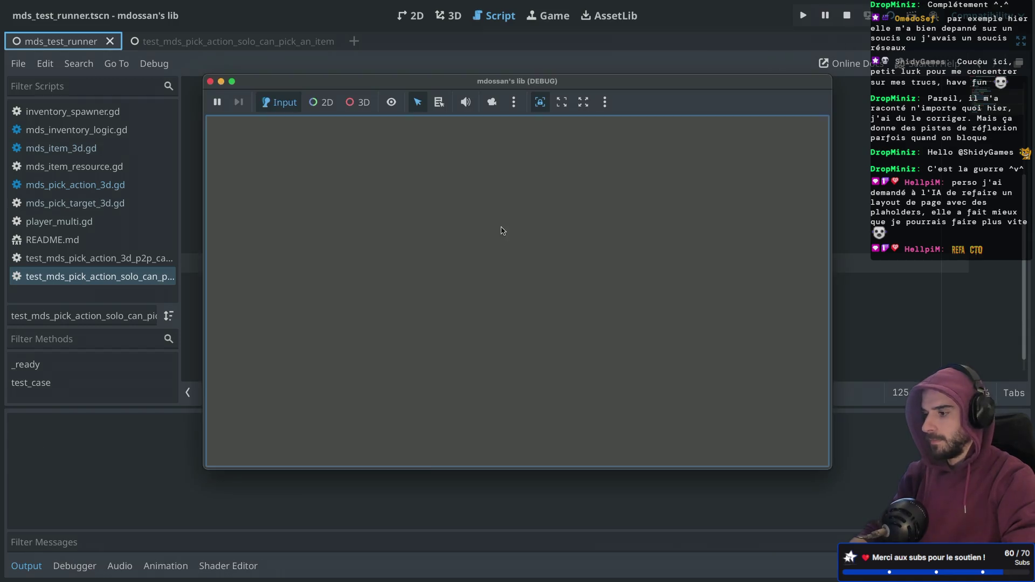
# Step: Stop the run, check the passing test log, and open test_scene_throw_item.tscn from Tests[3]
pyautogui.click(210, 81)
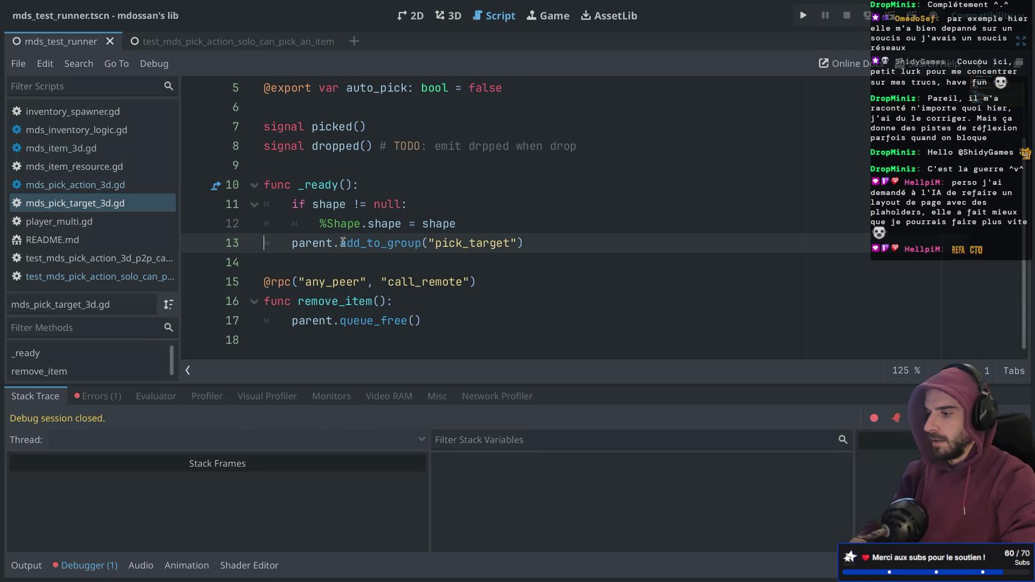
pyautogui.click(27, 565)
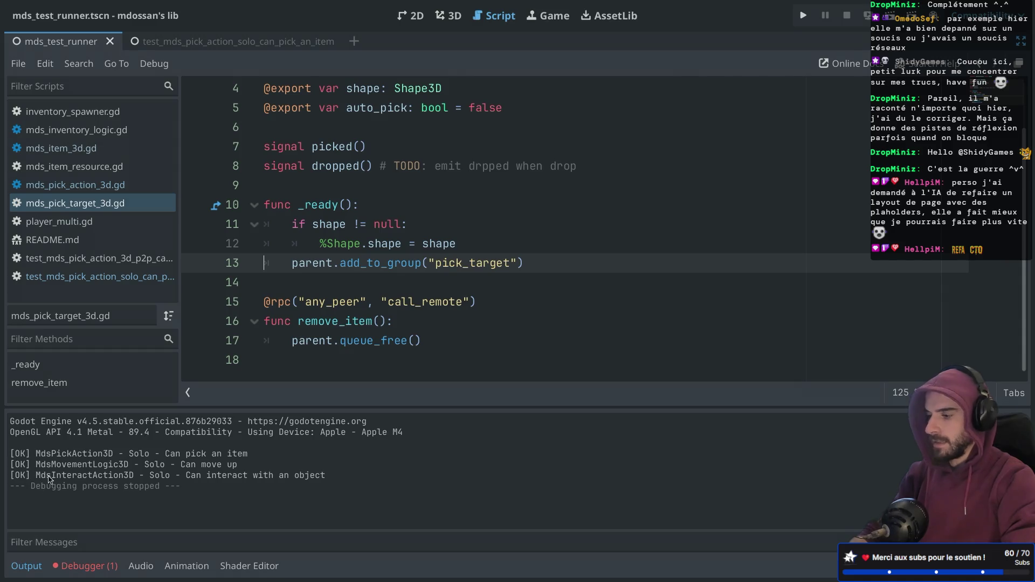
pyautogui.hotkey('ctrl', 'shift', 'F11')
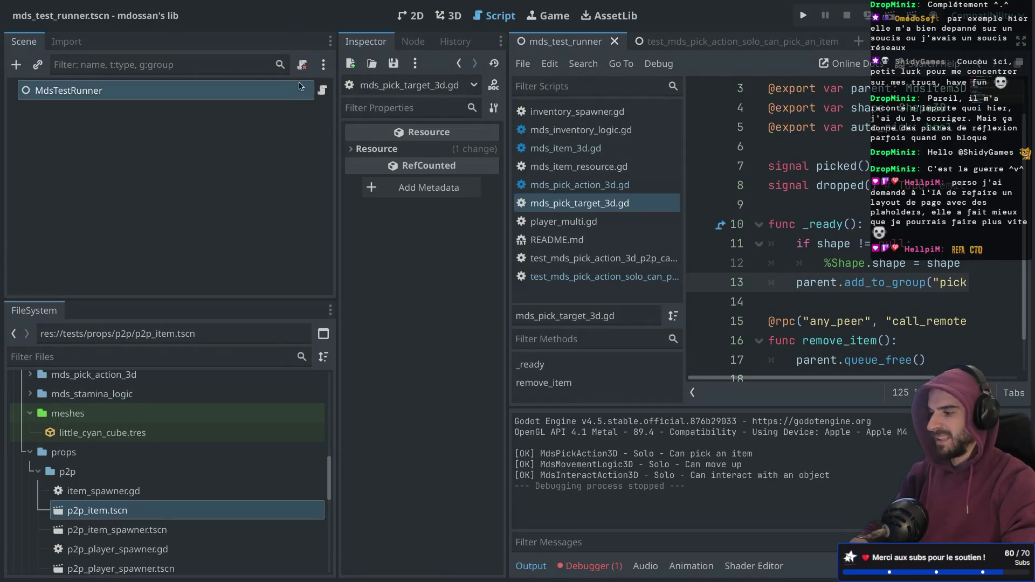
pyautogui.click(244, 94)
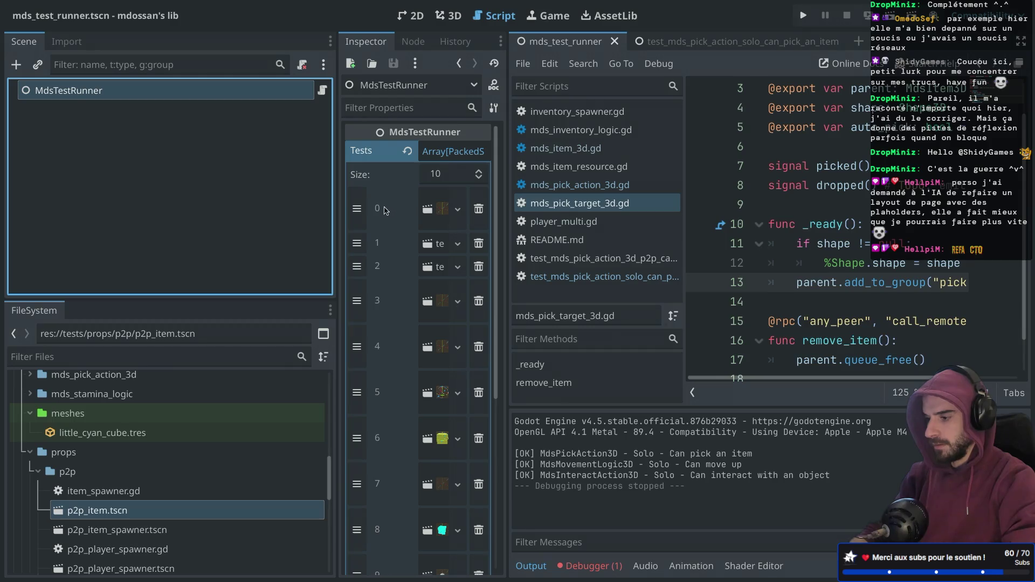
pyautogui.click(436, 302)
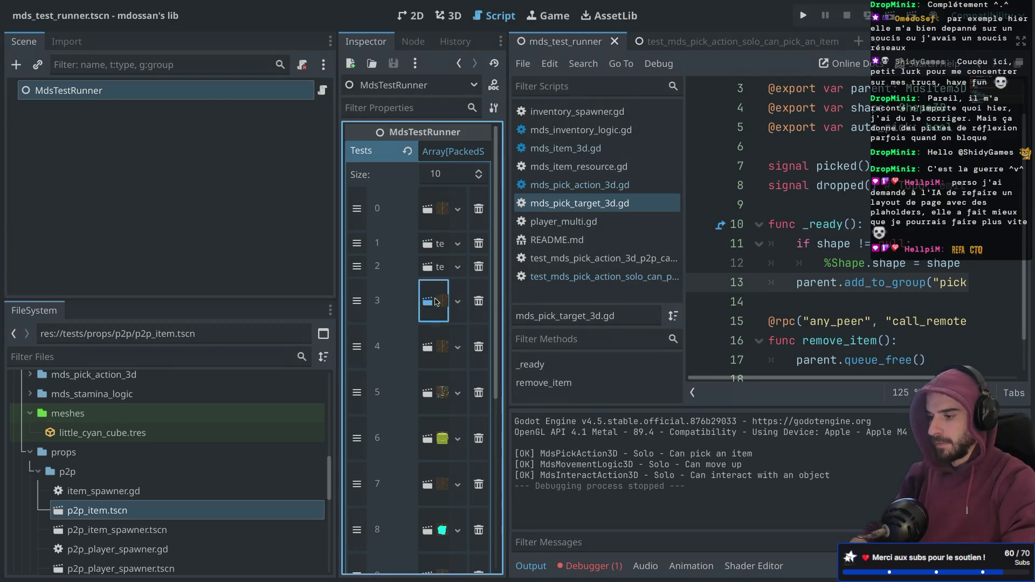
pyautogui.click(436, 302)
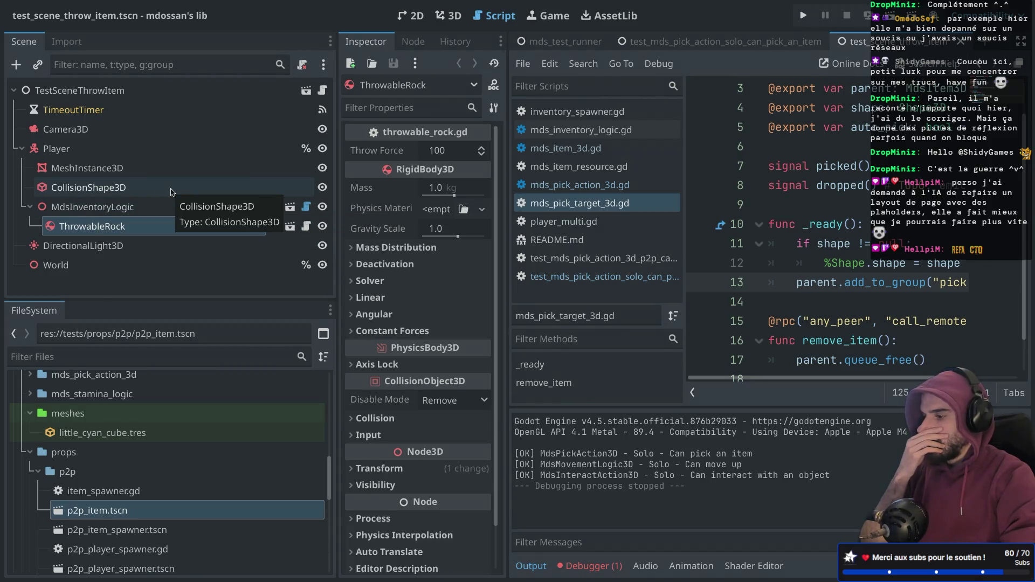
# Step: Open the ThrowableRock scene and inspect its MdsPickTarget3D node
pyautogui.hotkey('ctrl', 'shift', 'F11')
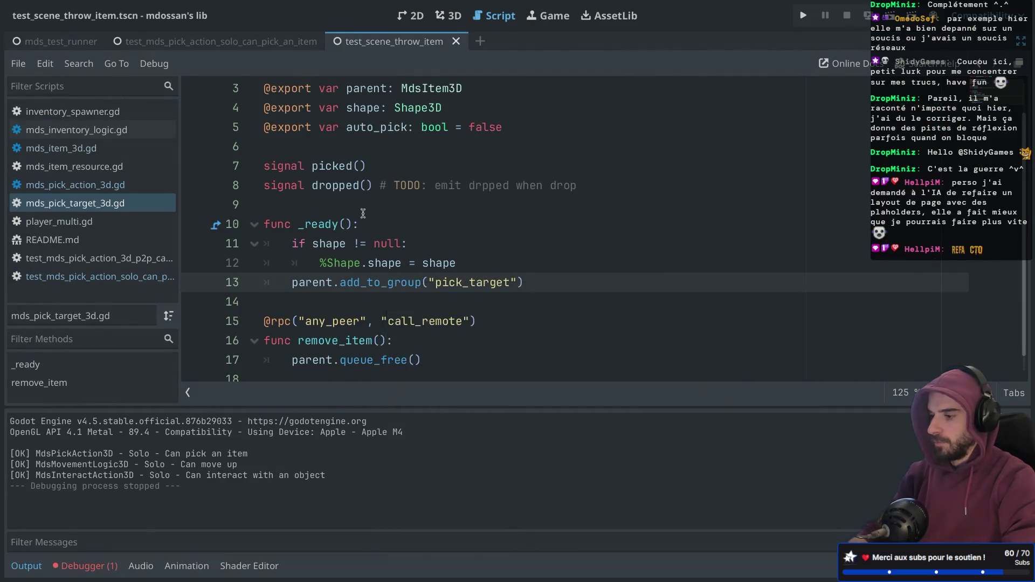
pyautogui.hotkey('ctrl', 'shift', 'F11')
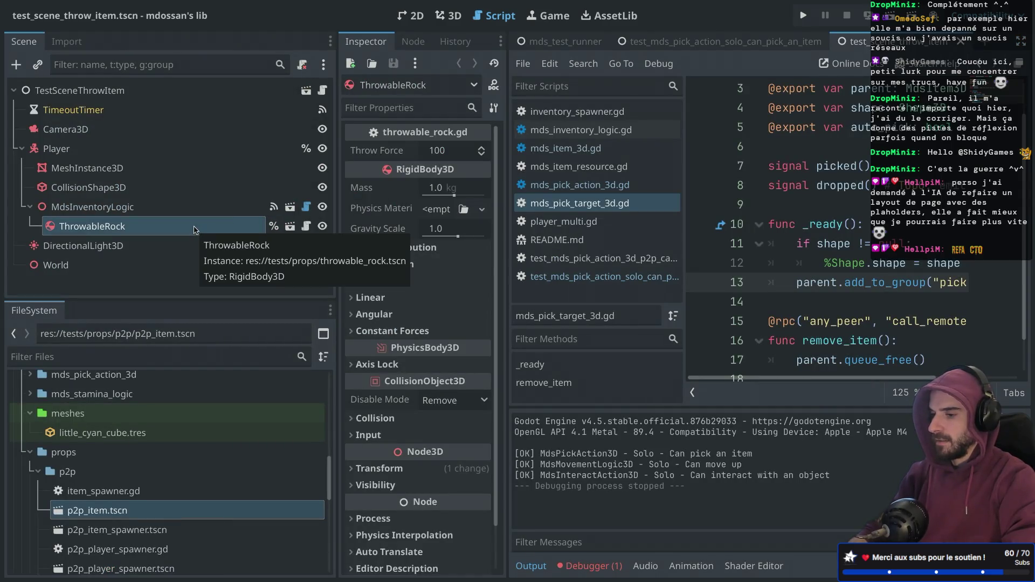
pyautogui.click(291, 227)
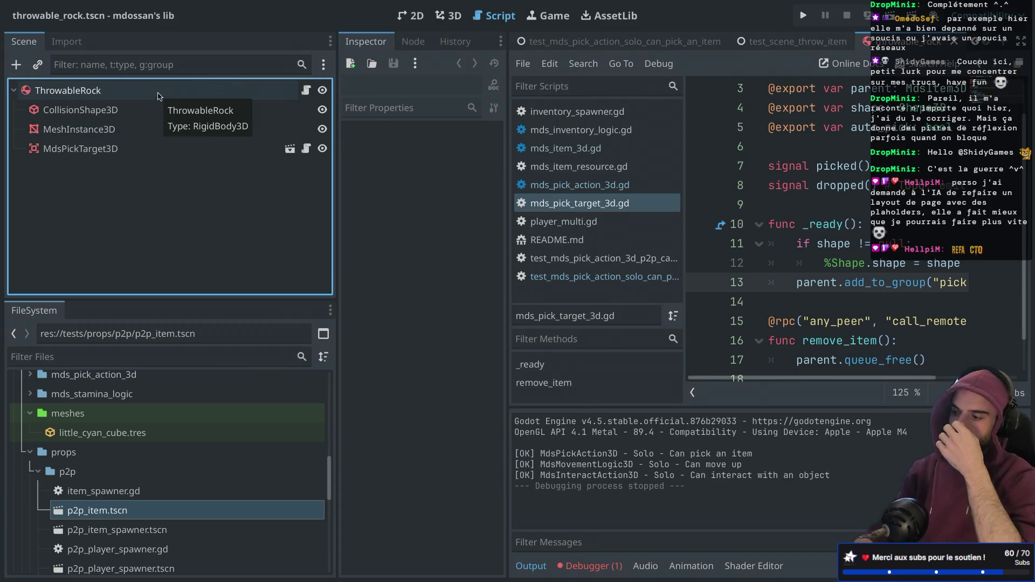
pyautogui.click(154, 149)
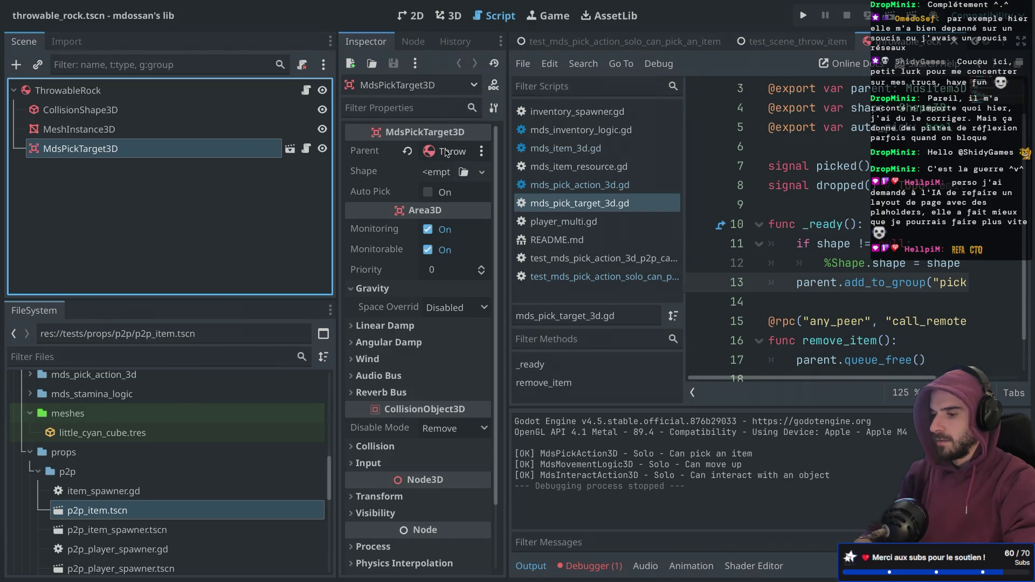
# Step: Read the add_to_group null-value error, then inspect the rock's nodes
pyautogui.hotkey('ctrl', 'shift', 'F11')
pyautogui.click(95, 568)
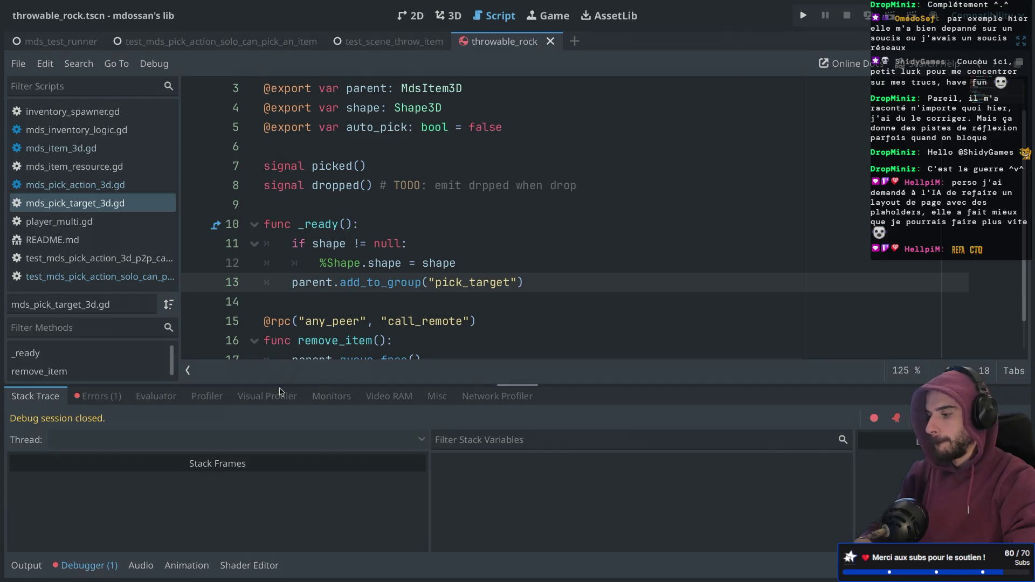
pyautogui.click(116, 397)
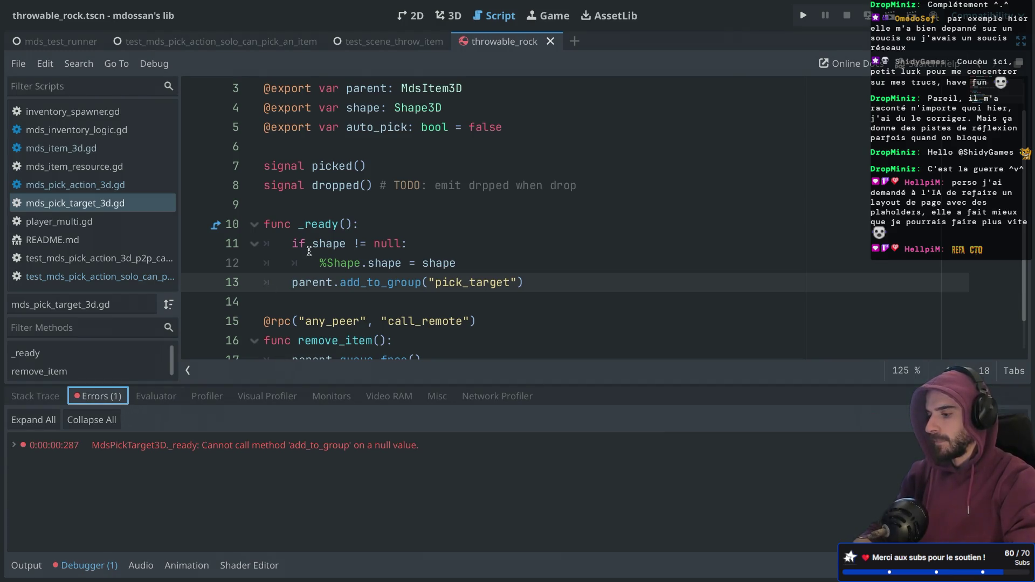
pyautogui.hotkey('ctrl', 'shift', 'F11')
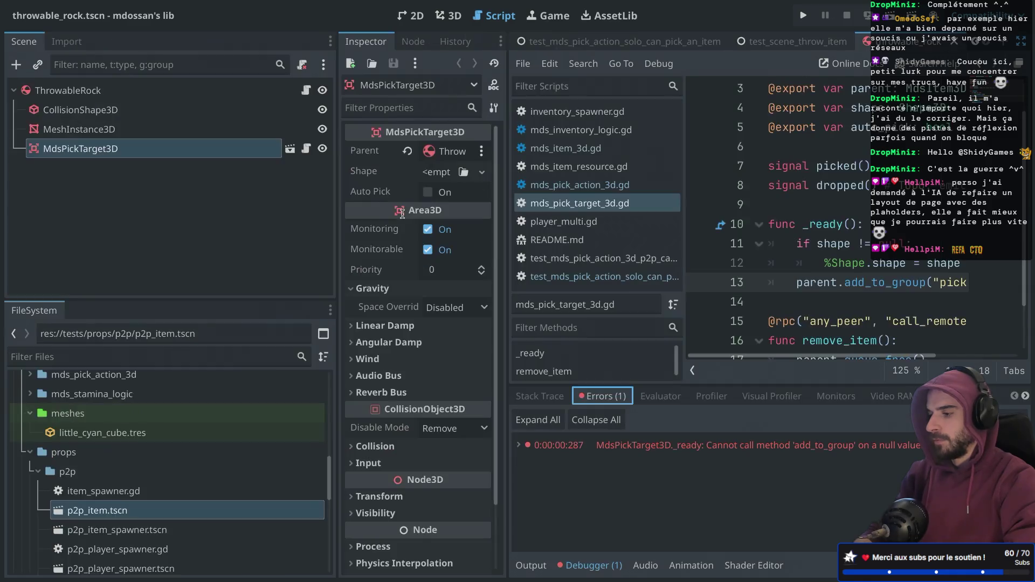
pyautogui.click(210, 94)
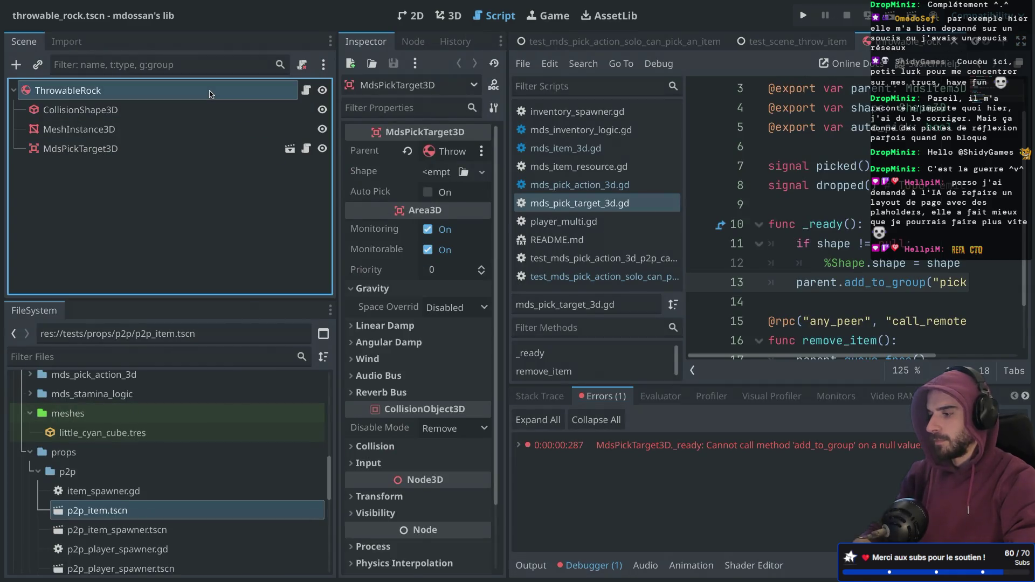
pyautogui.click(178, 107)
pyautogui.click(157, 128)
pyautogui.click(147, 150)
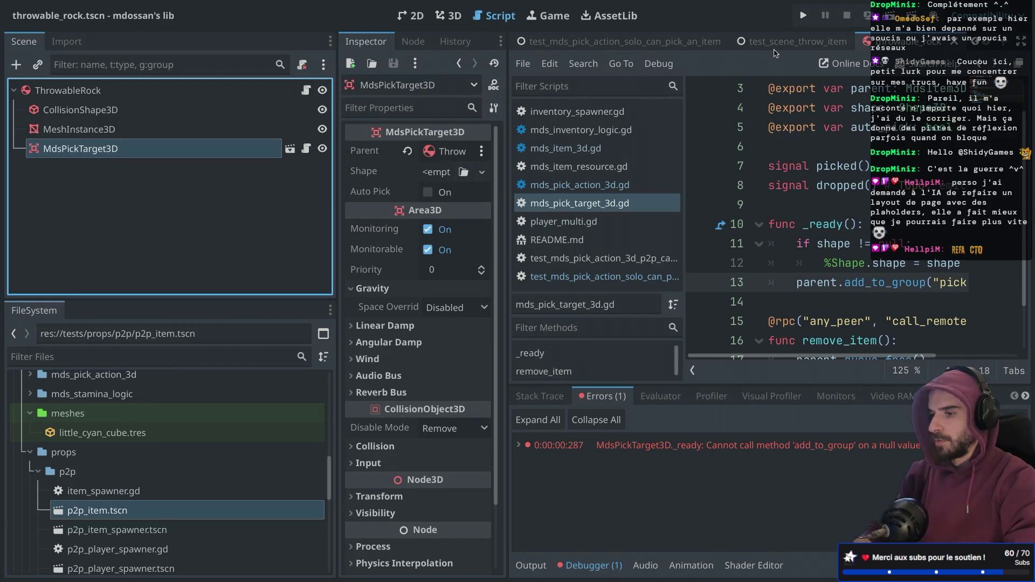
# Step: Run the test_scene_throw_item scene to reproduce the error, then stop it
pyautogui.click(793, 44)
pyautogui.click(887, 16)
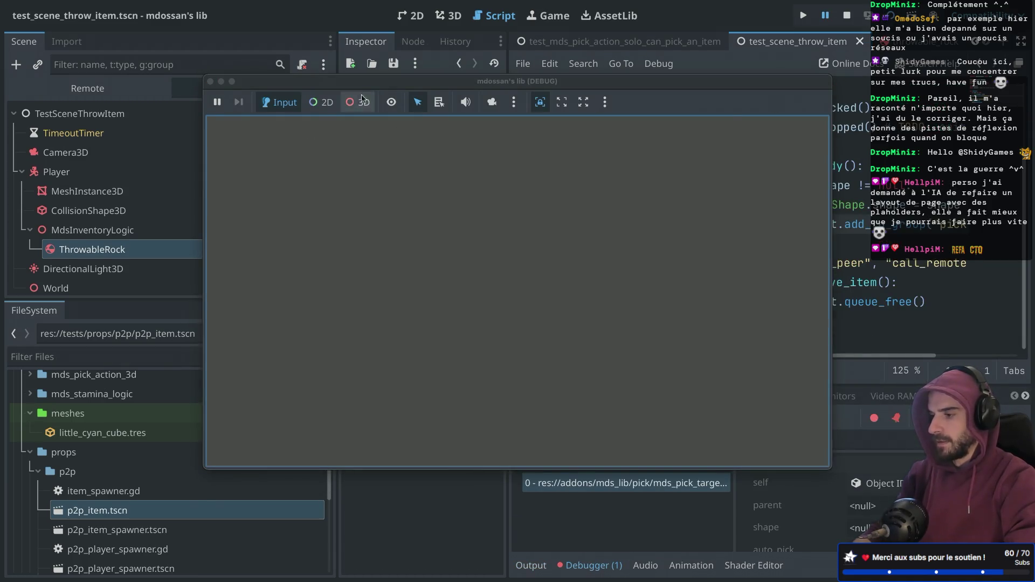
pyautogui.click(210, 82)
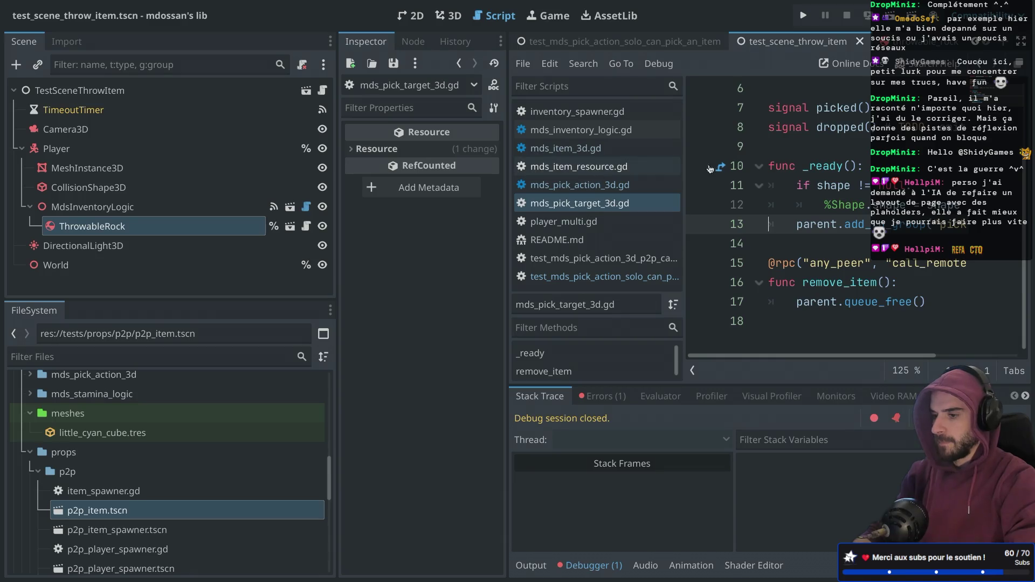
pyautogui.scroll(-3, 798, 185)
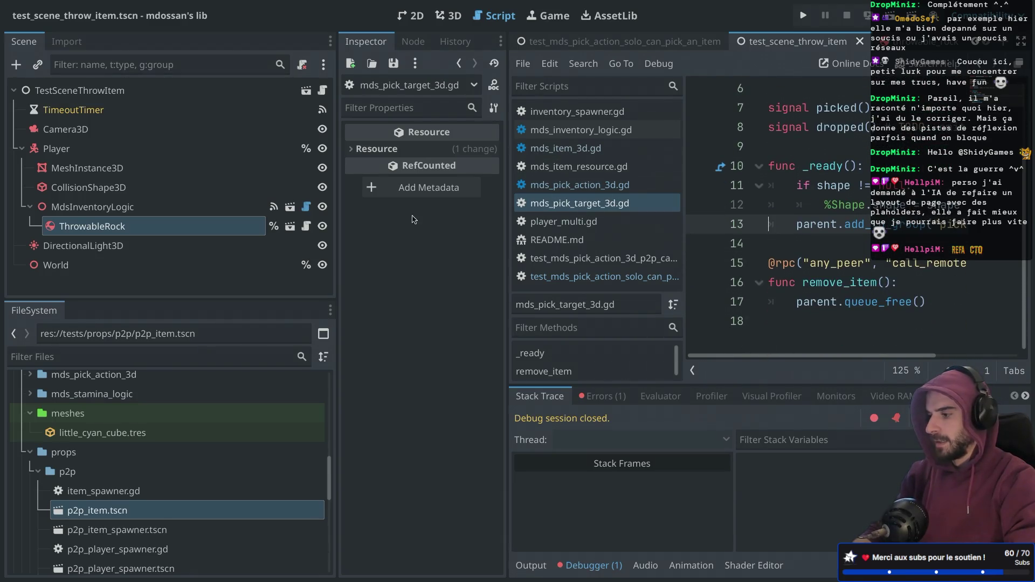
# Step: Reopen throwable_rock.tscn and inspect MdsPickTarget3D's Parent property
pyautogui.click(290, 227)
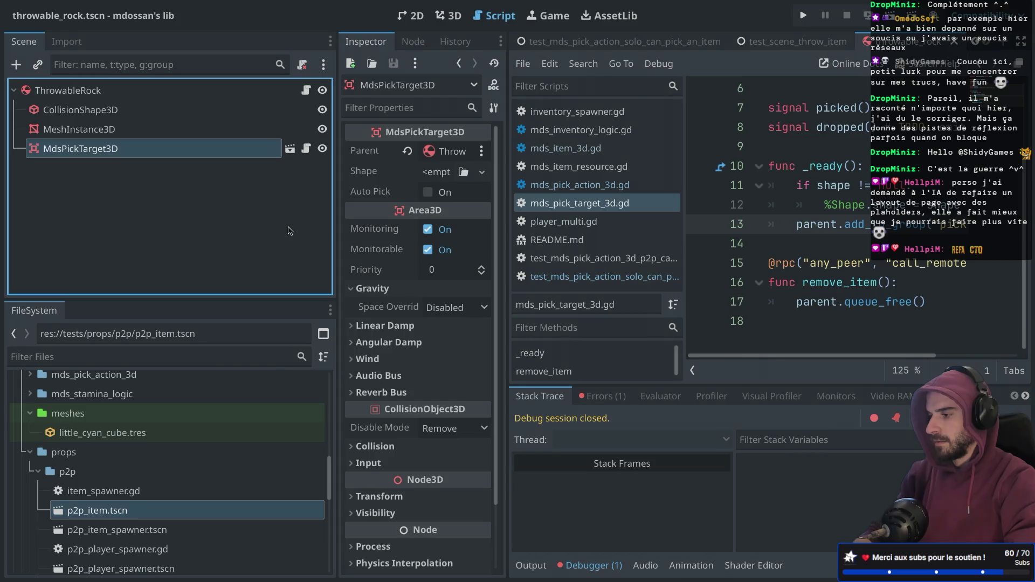
pyautogui.click(134, 157)
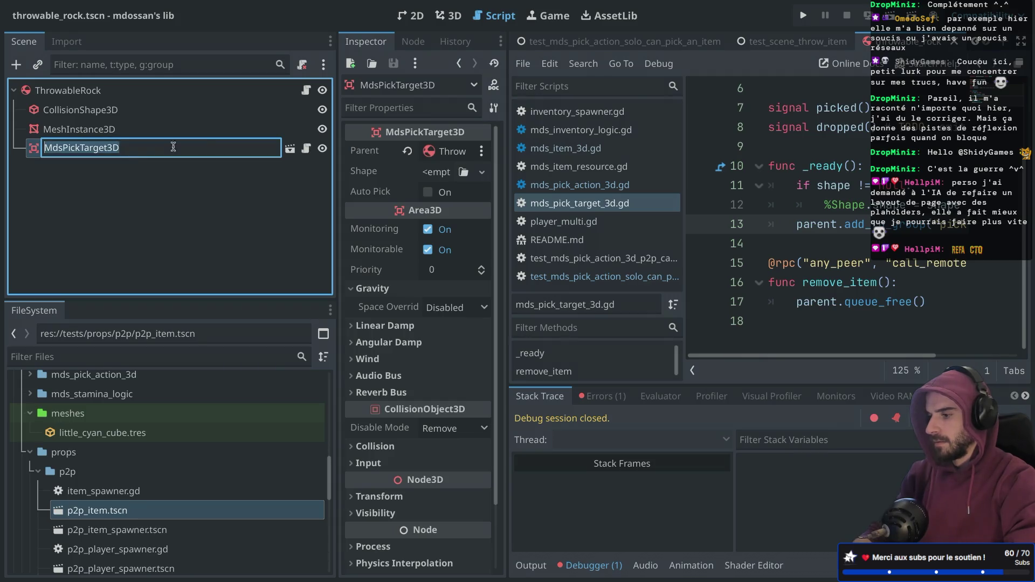
pyautogui.click(407, 151)
# Step: Open the node picker for the Parent property and cancel without assigning
pyautogui.click(427, 153)
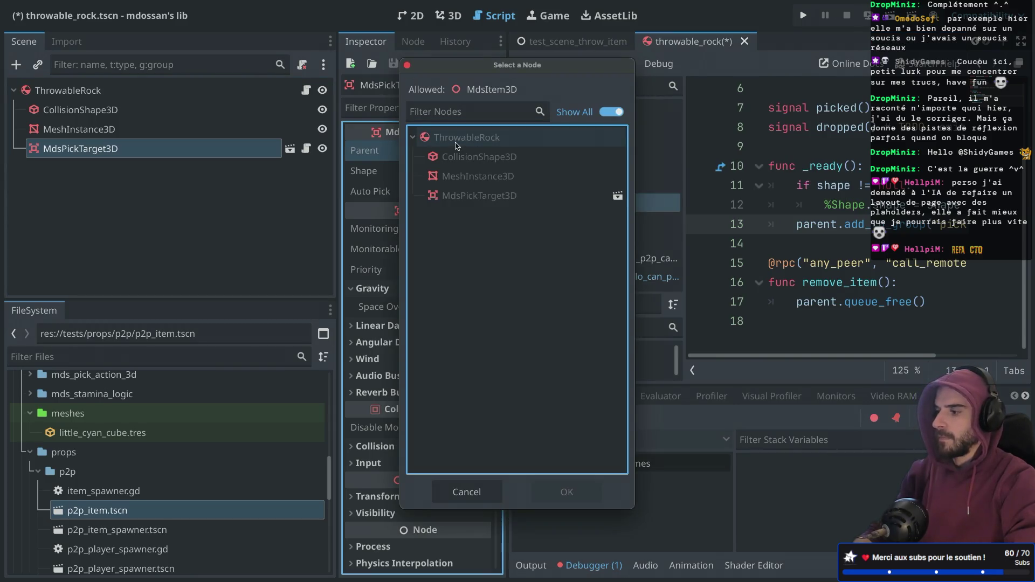
pyautogui.click(297, 240)
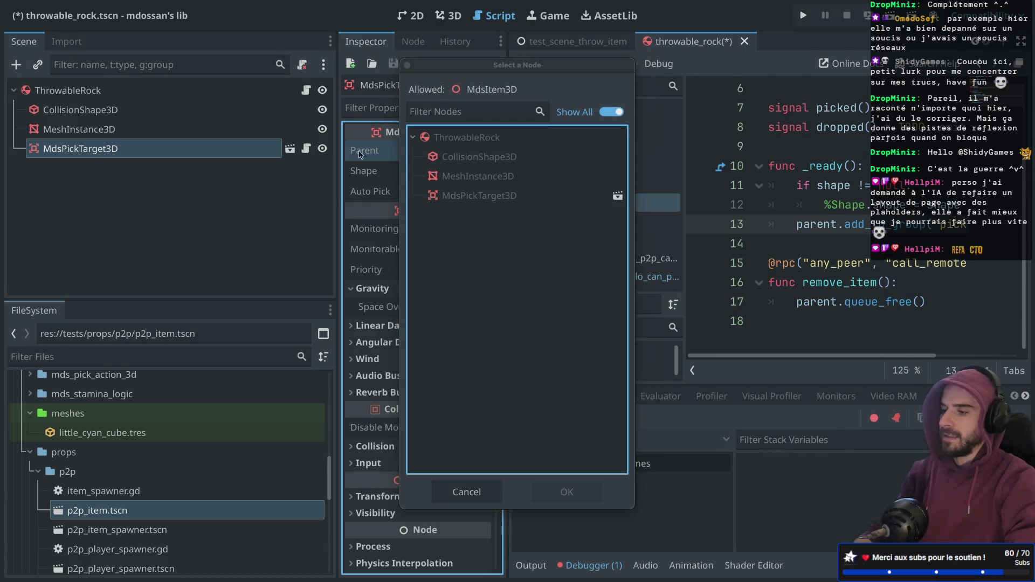
pyautogui.press('Escape')
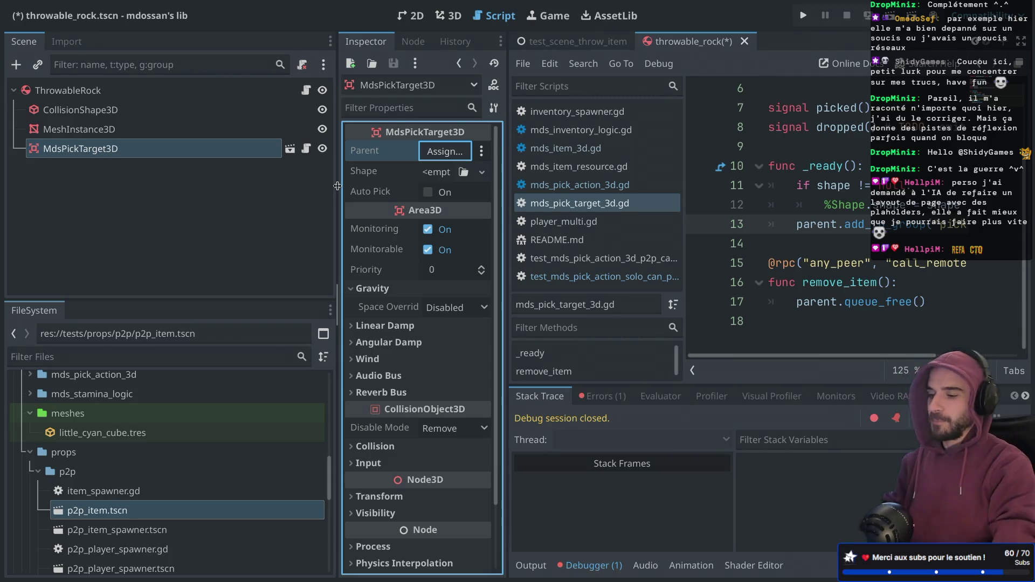
# Step: Widen the code area and open mds_item_3d.gd to inspect the MdsItem3D class declaration
pyautogui.moveTo(337, 171); pyautogui.dragTo(271, 172)
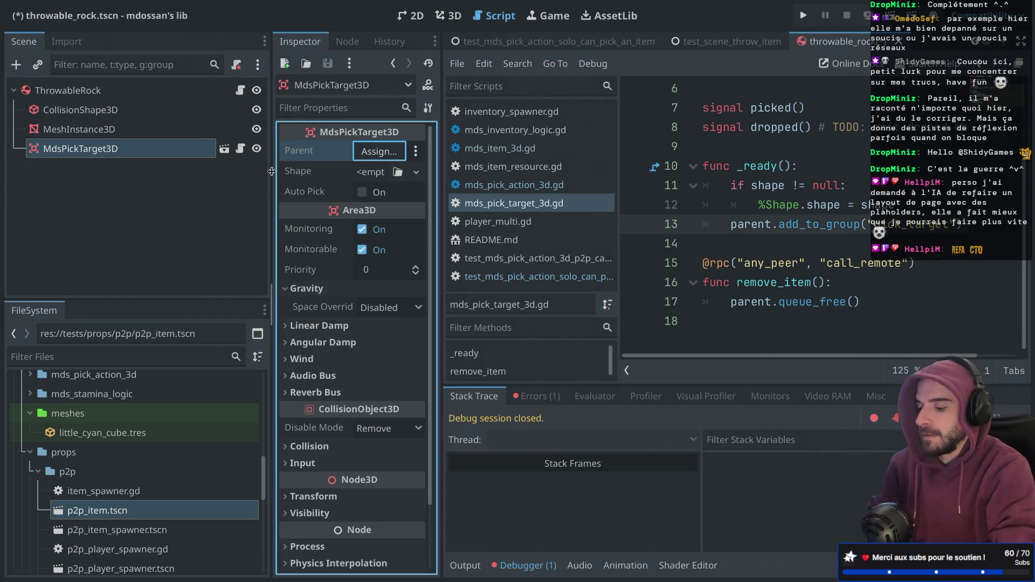
pyautogui.hotkey('ctrl', 'shift', 'F11')
pyautogui.scroll(3, 332, 186)
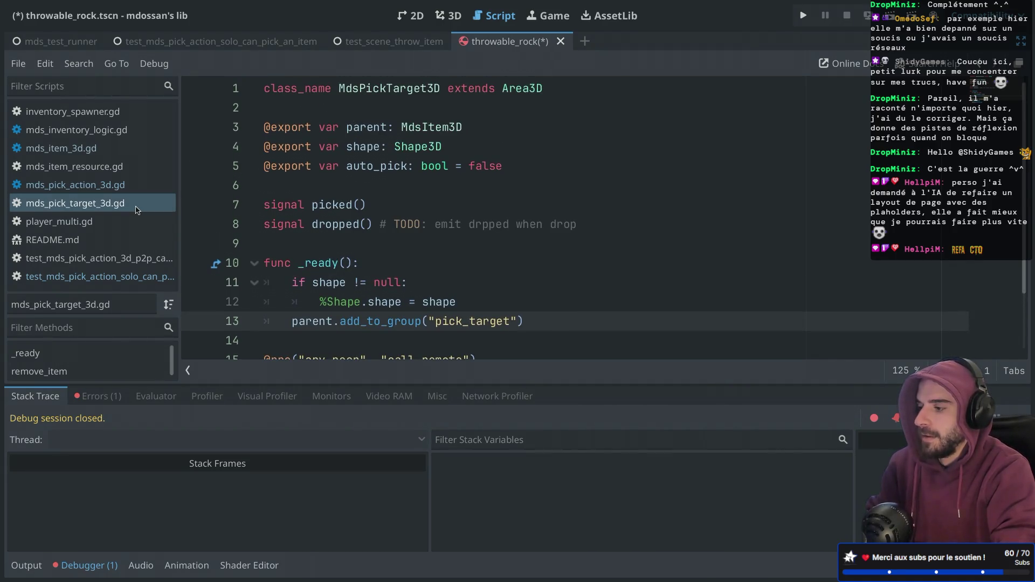
pyautogui.click(97, 151)
pyautogui.scroll(1, 388, 193)
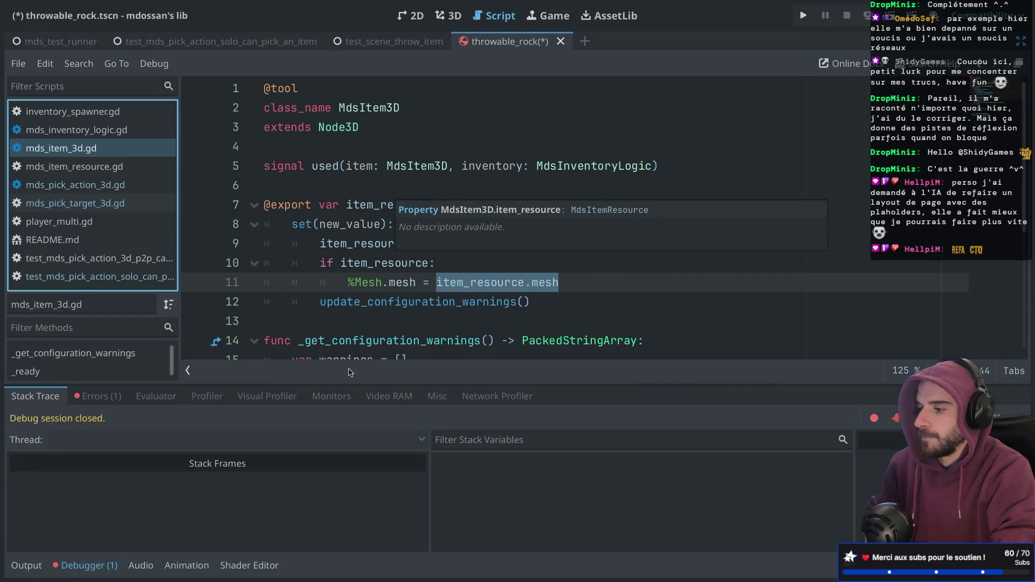
pyautogui.doubleClick(372, 108)
pyautogui.click(336, 129)
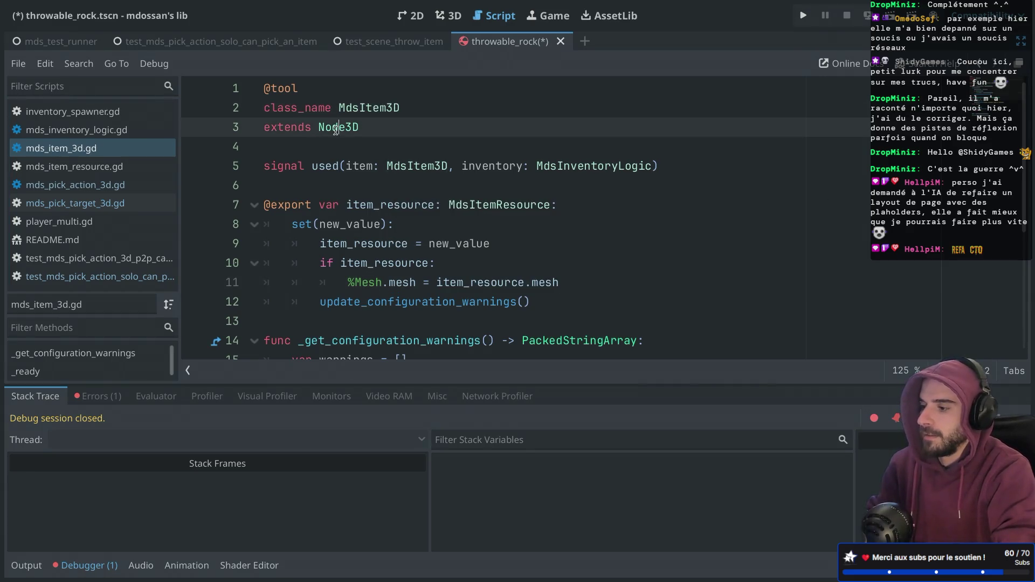
# Step: Check the Node3D docs, then delete blank line 23 in _ready and save
pyautogui.doubleClick(336, 129)
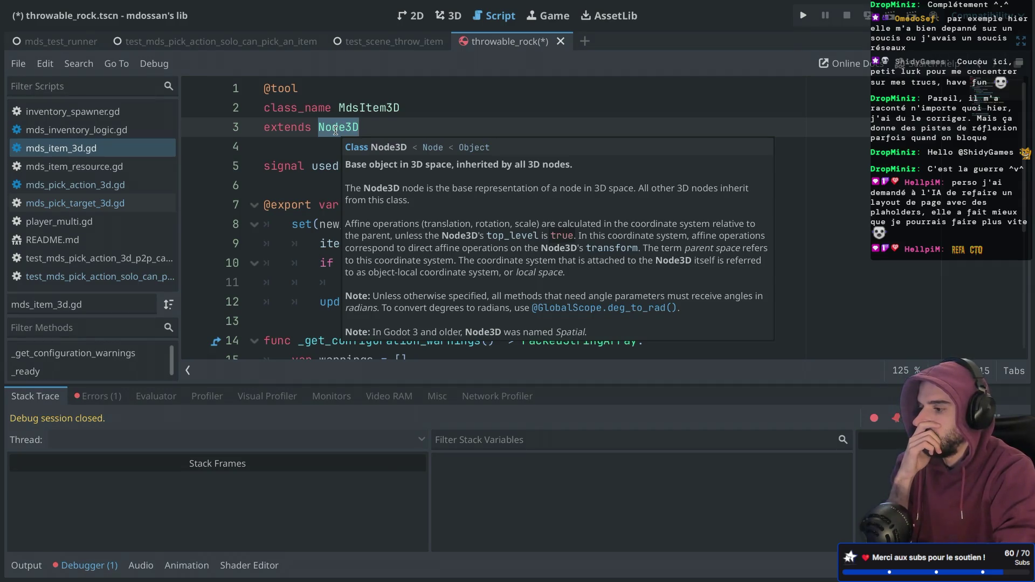
pyautogui.click(381, 123)
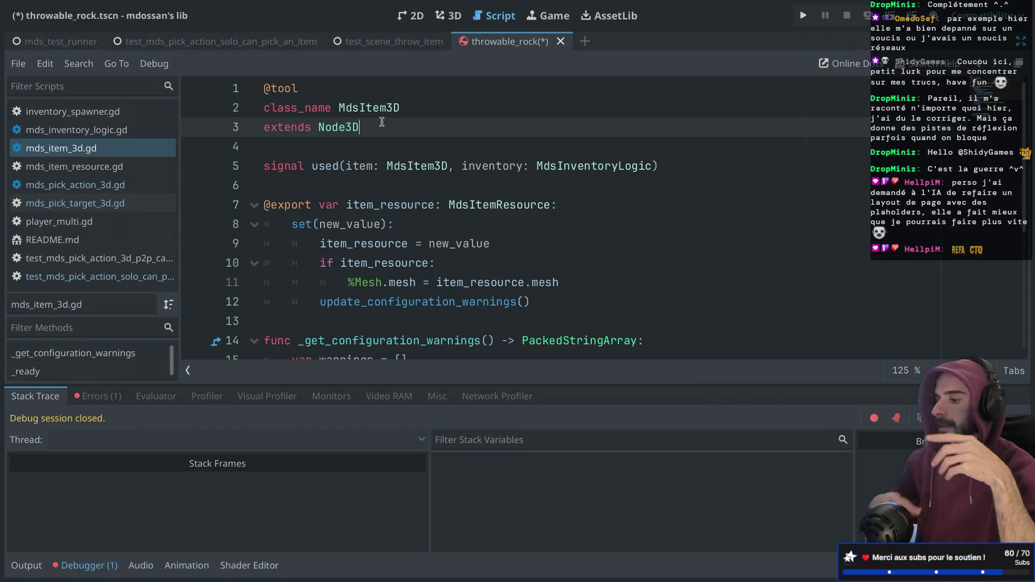
pyautogui.scroll(-3, 381, 122)
pyautogui.scroll(-2, 382, 122)
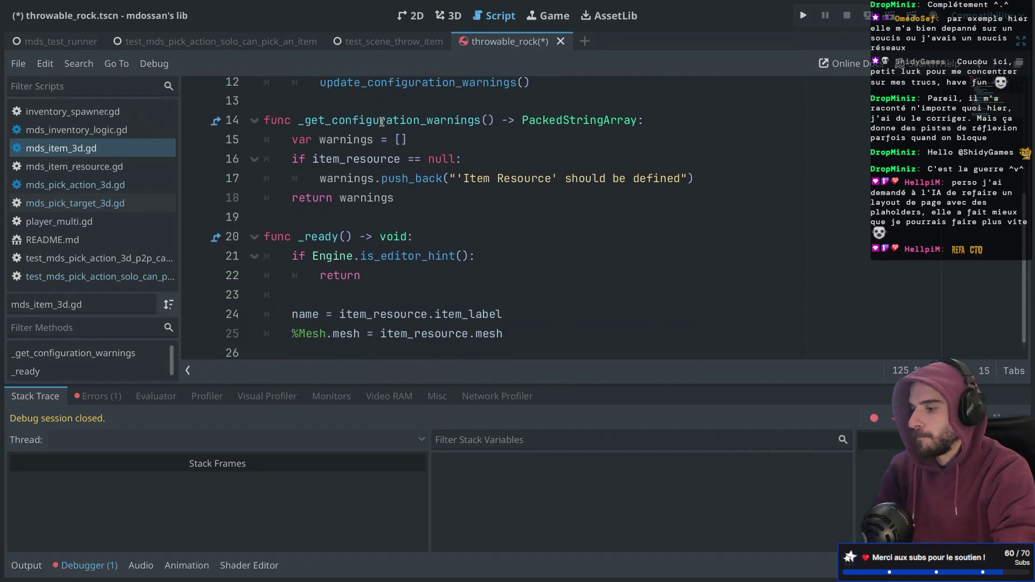
pyautogui.click(307, 282)
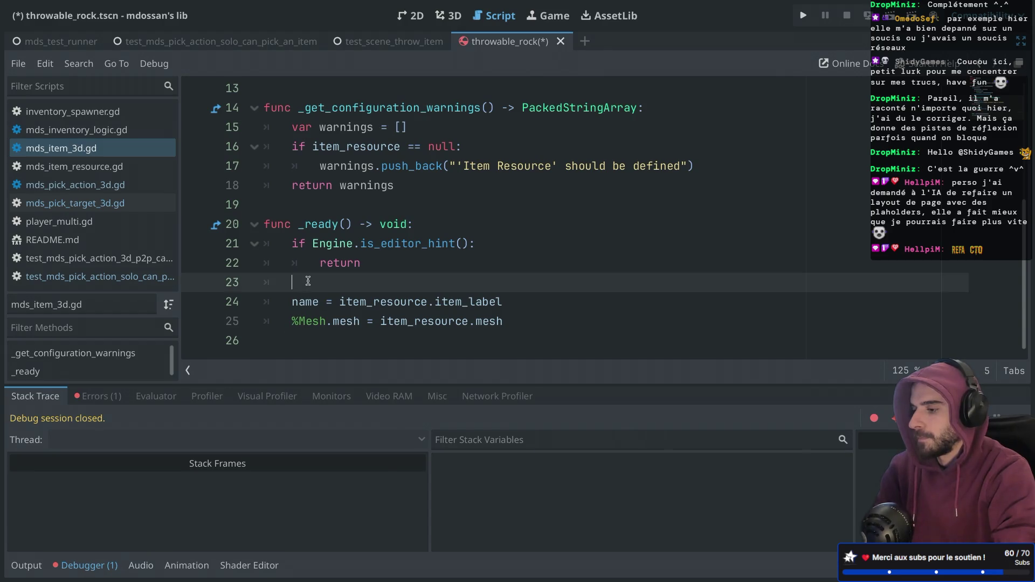
pyautogui.press('BackSpace')
pyautogui.press('BackSpace')
pyautogui.hotkey('ctrl', 's')
# Step: Collapse the debugger panel and highlight the uses of item_resource
pyautogui.scroll(4, 338, 212)
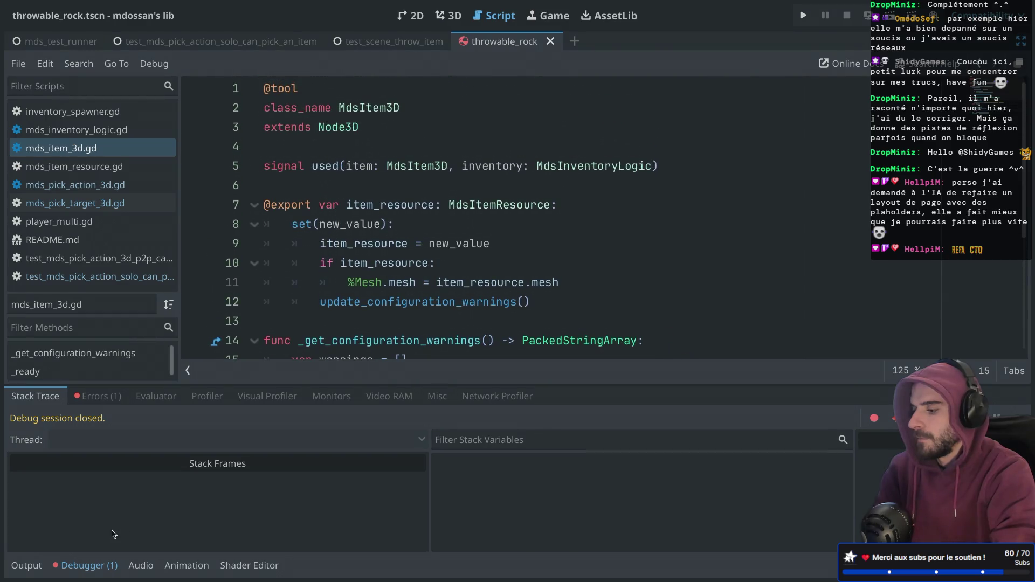
pyautogui.click(86, 565)
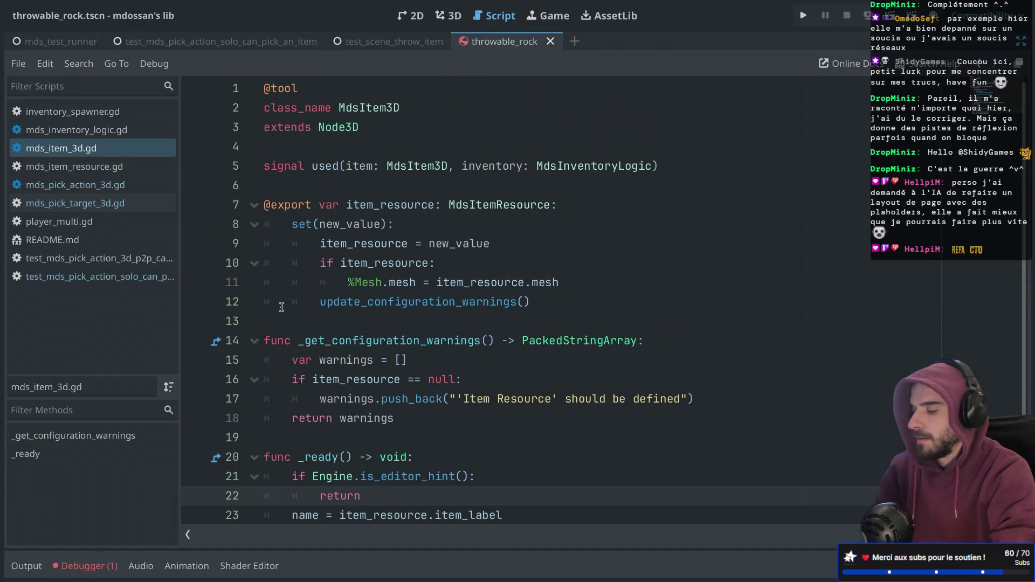
pyautogui.doubleClick(371, 202)
pyautogui.click(345, 266)
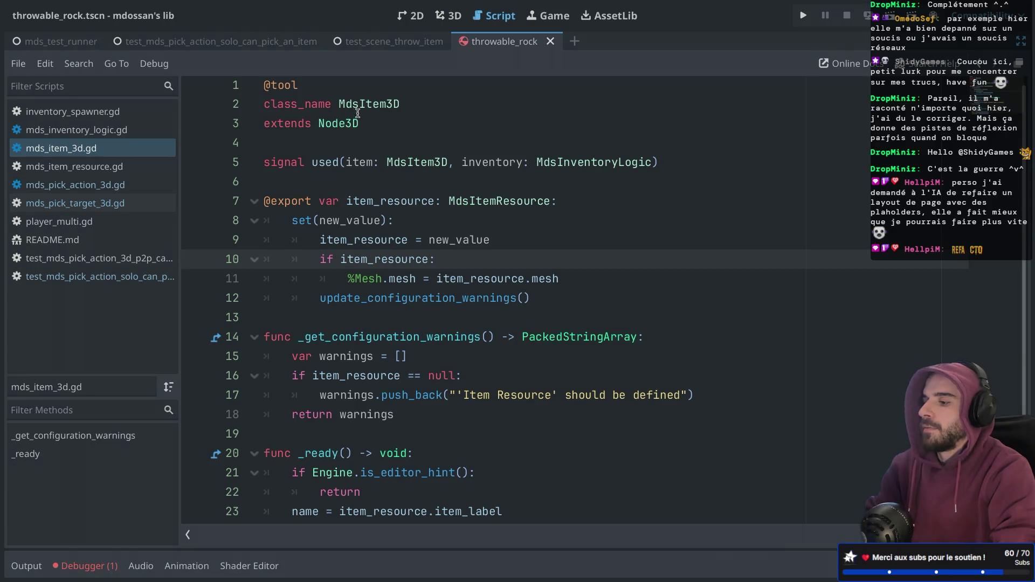
pyautogui.moveTo(339, 103); pyautogui.dragTo(365, 103)
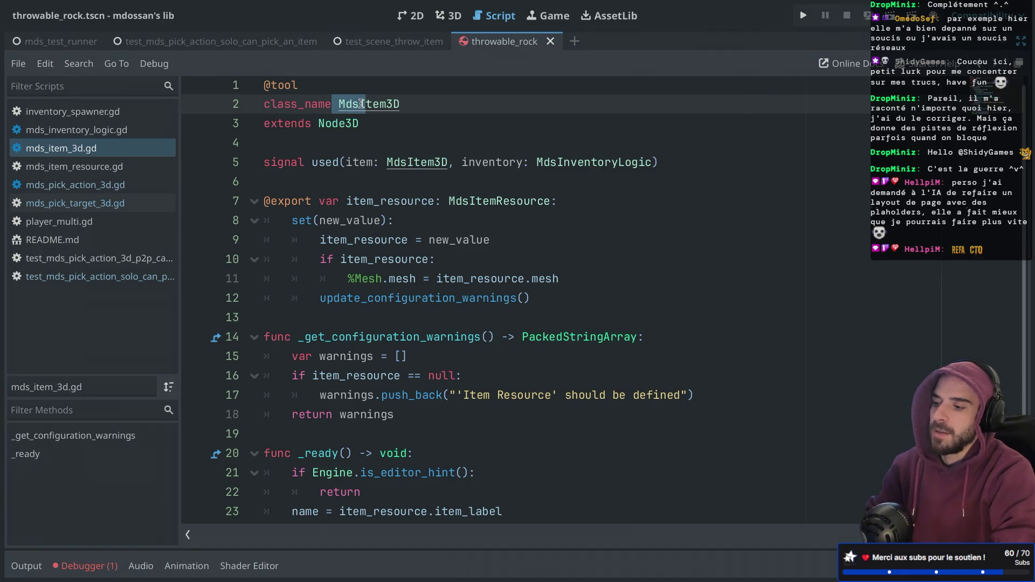
pyautogui.hotkey('ctrl', 'shift', 'F11')
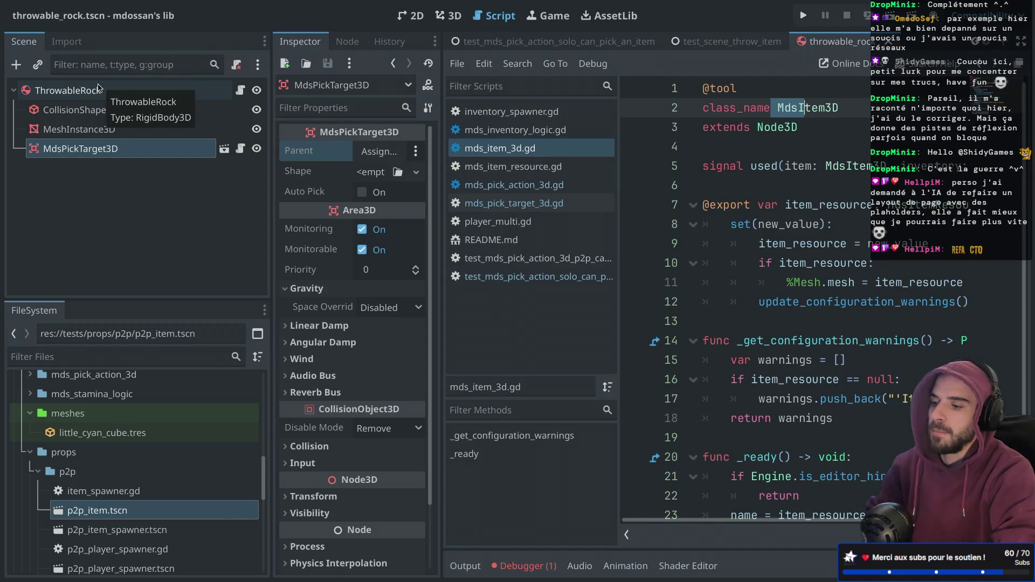
pyautogui.hotkey('ctrl', 'shift', 'F11')
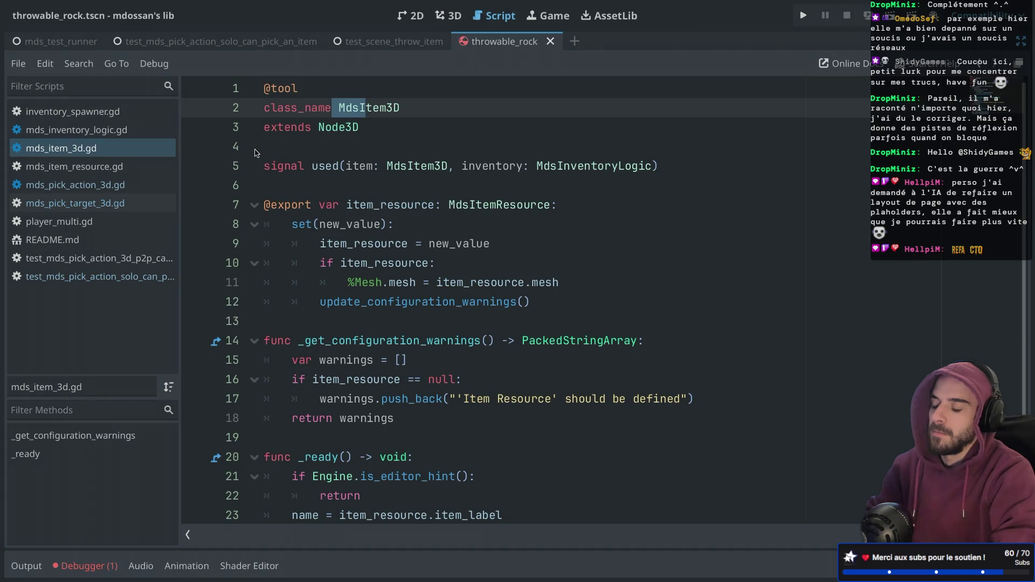
pyautogui.scroll(-1, 304, 196)
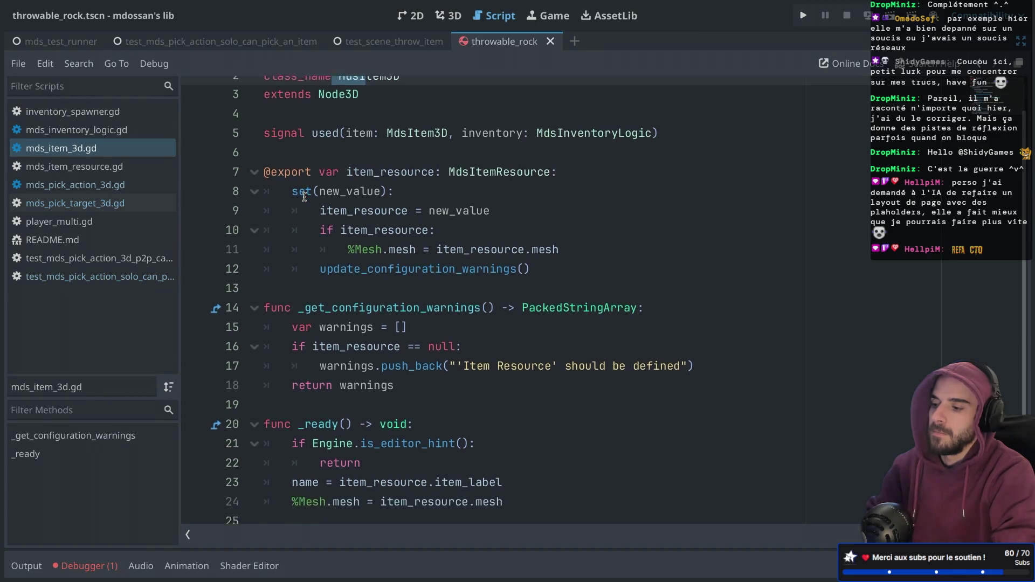
pyautogui.click(367, 166)
pyautogui.scroll(1, 368, 162)
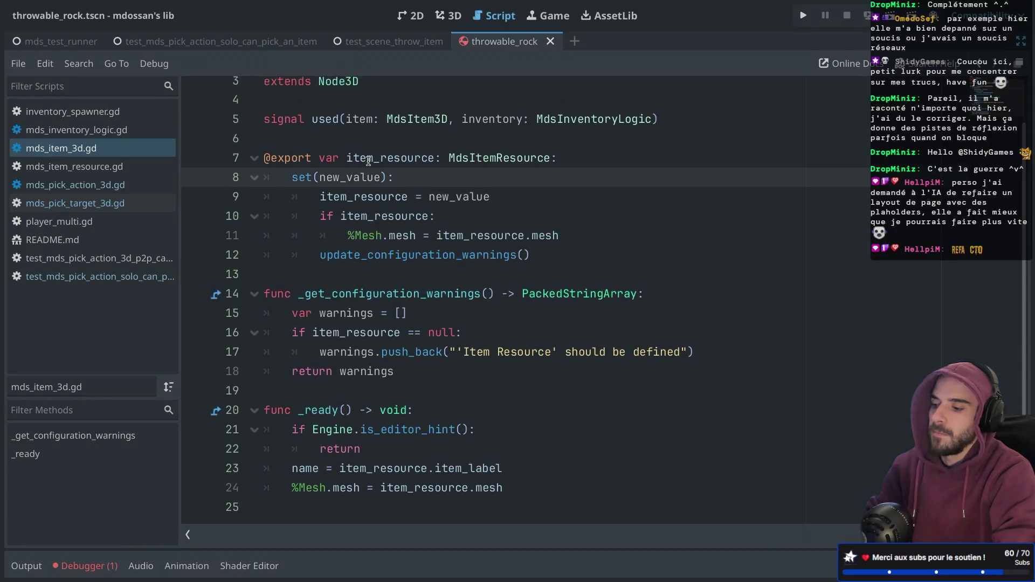
pyautogui.click(371, 123)
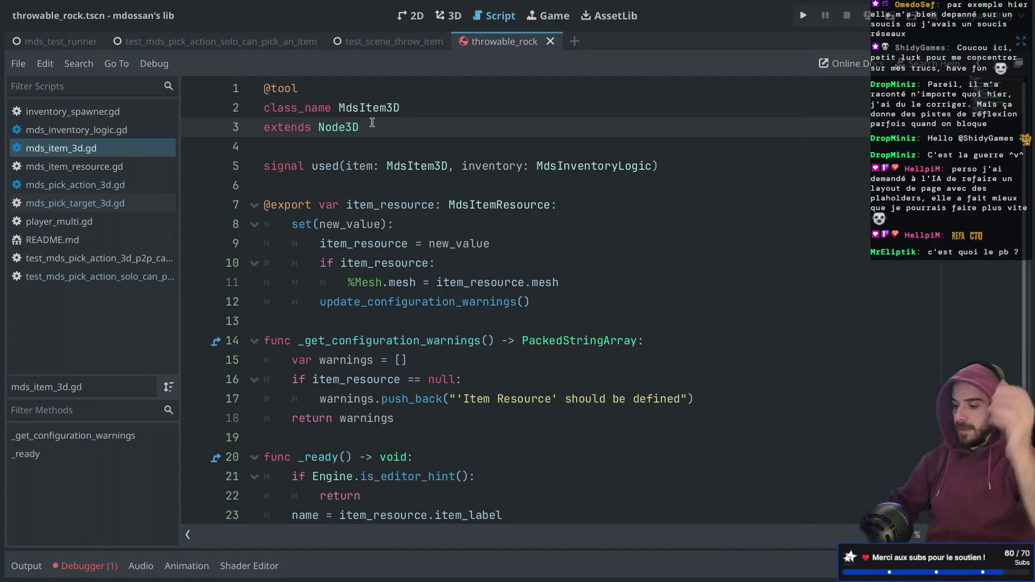
pyautogui.hotkey('ctrl', 'shift', 'F11')
pyautogui.click(241, 90)
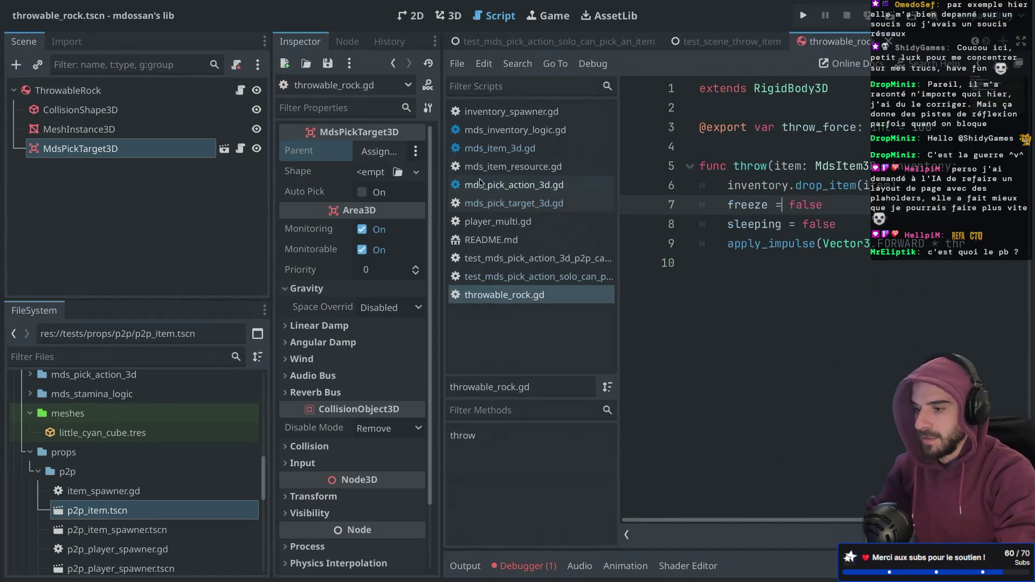
pyautogui.hotkey('ctrl', 'shift', 'F11')
pyautogui.click(300, 169)
pyautogui.doubleClick(315, 166)
pyautogui.moveTo(300, 184); pyautogui.dragTo(447, 186)
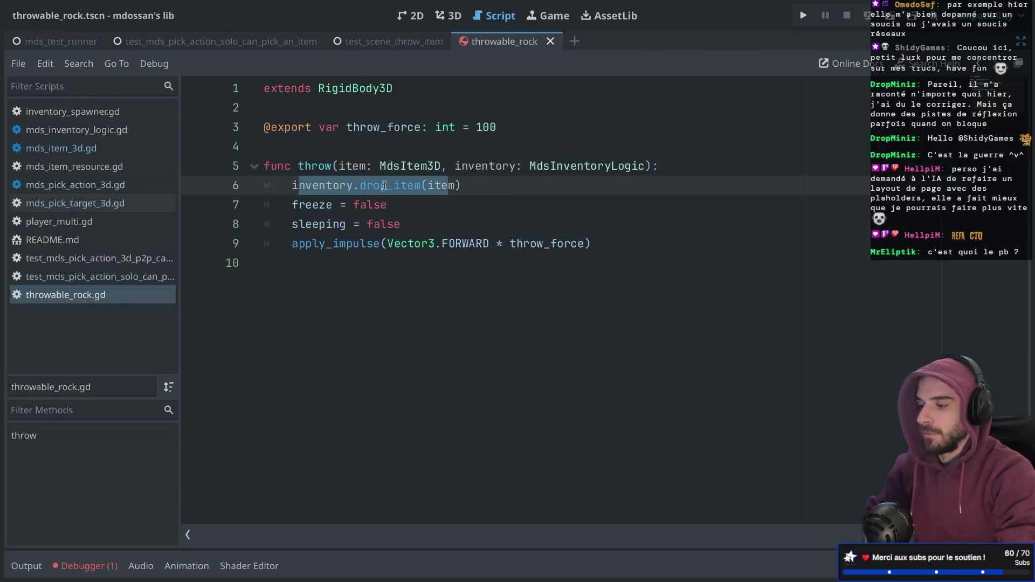
pyautogui.click(299, 185)
pyautogui.moveTo(290, 185); pyautogui.dragTo(476, 190)
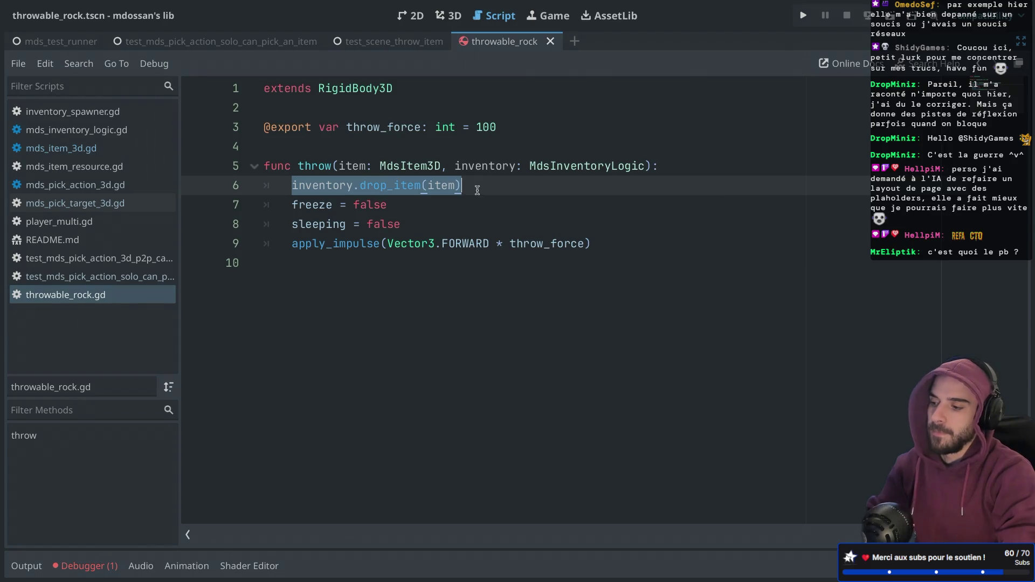
pyautogui.click(392, 205)
pyautogui.moveTo(360, 186); pyautogui.dragTo(465, 187)
pyautogui.click(356, 226)
pyautogui.moveTo(295, 205); pyautogui.dragTo(386, 205)
pyautogui.moveTo(285, 223); pyautogui.dragTo(457, 223)
pyautogui.moveTo(299, 244); pyautogui.dragTo(660, 249)
pyautogui.moveTo(469, 128); pyautogui.dragTo(561, 134)
pyautogui.click(522, 243)
pyautogui.moveTo(524, 240)
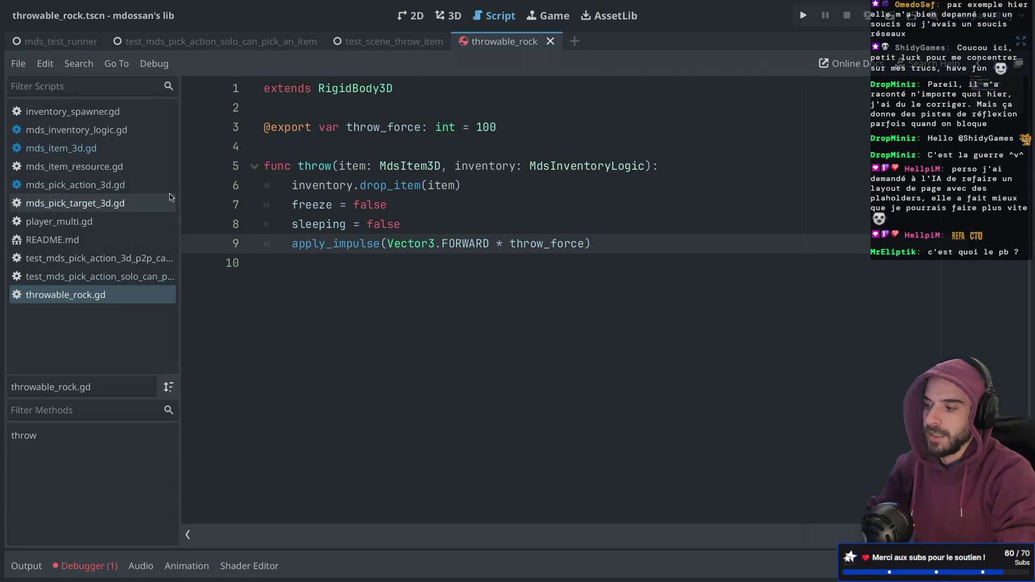
pyautogui.click(75, 148)
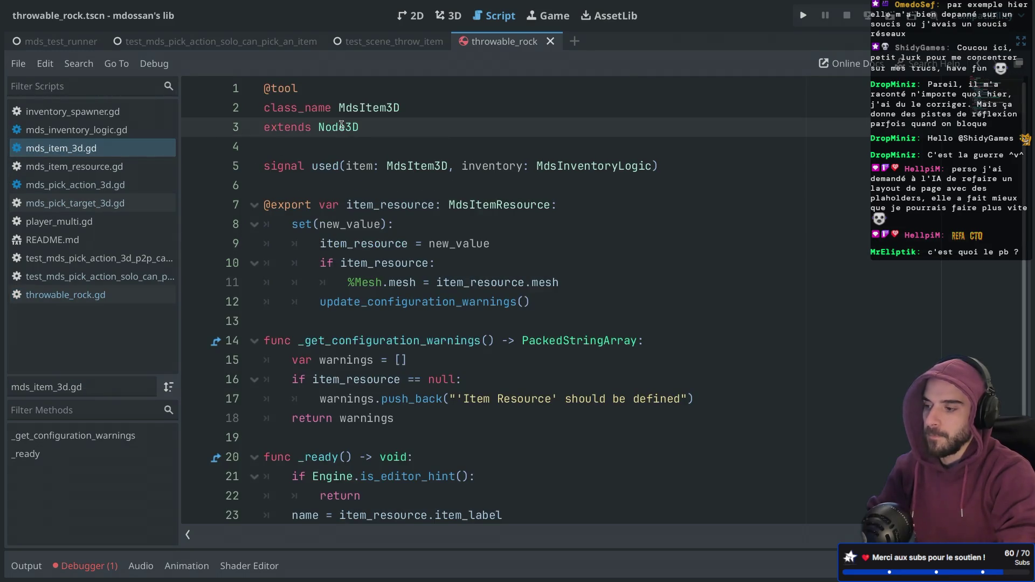
# Step: Review the item_resource export and the Node3D base type in mds_item_3d.gd
pyautogui.hotkey('ctrl', 'shift', 'F11')
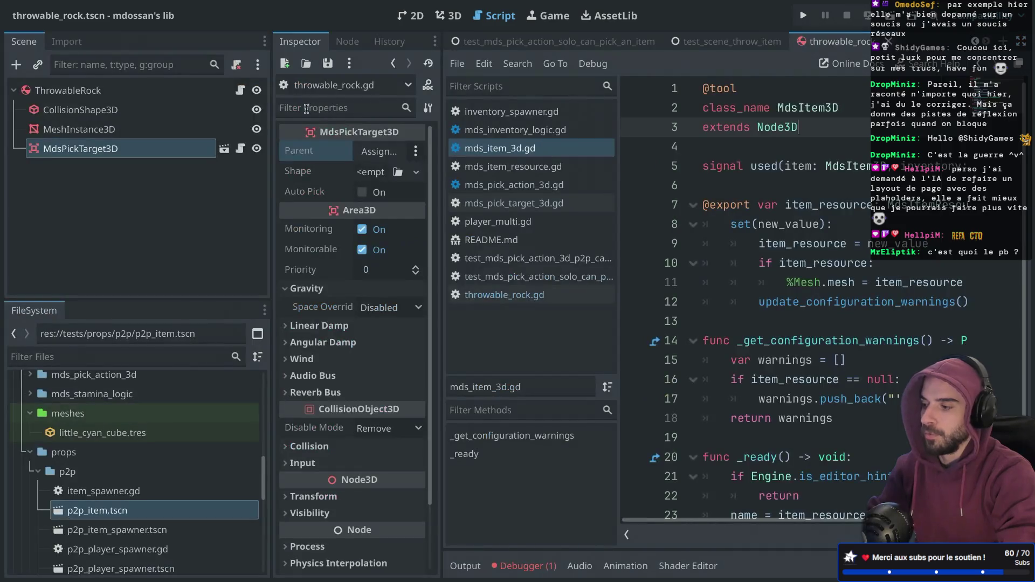
pyautogui.hotkey('ctrl', 'shift', 'F11')
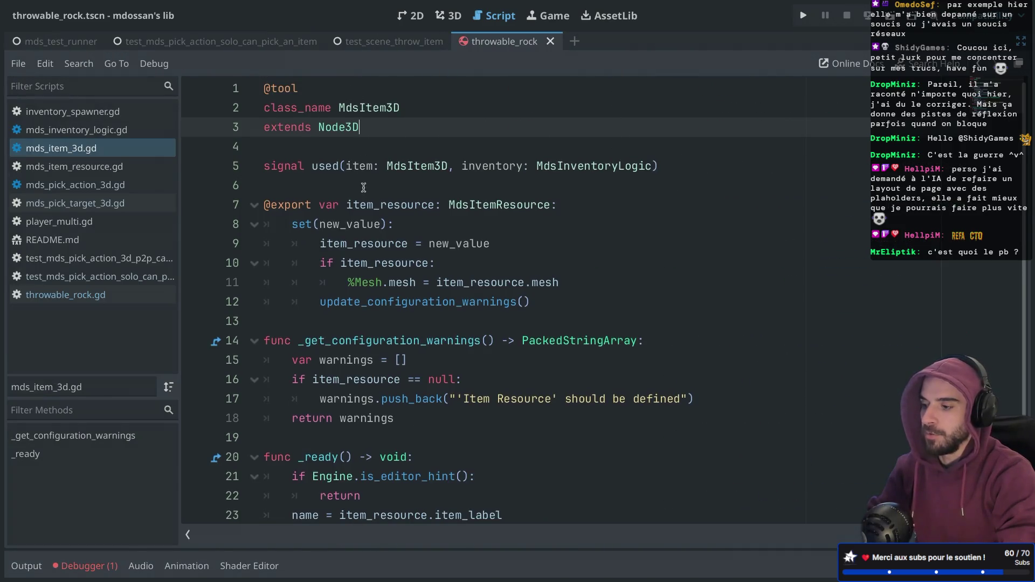
pyautogui.scroll(-3, 363, 187)
pyautogui.scroll(2, 331, 302)
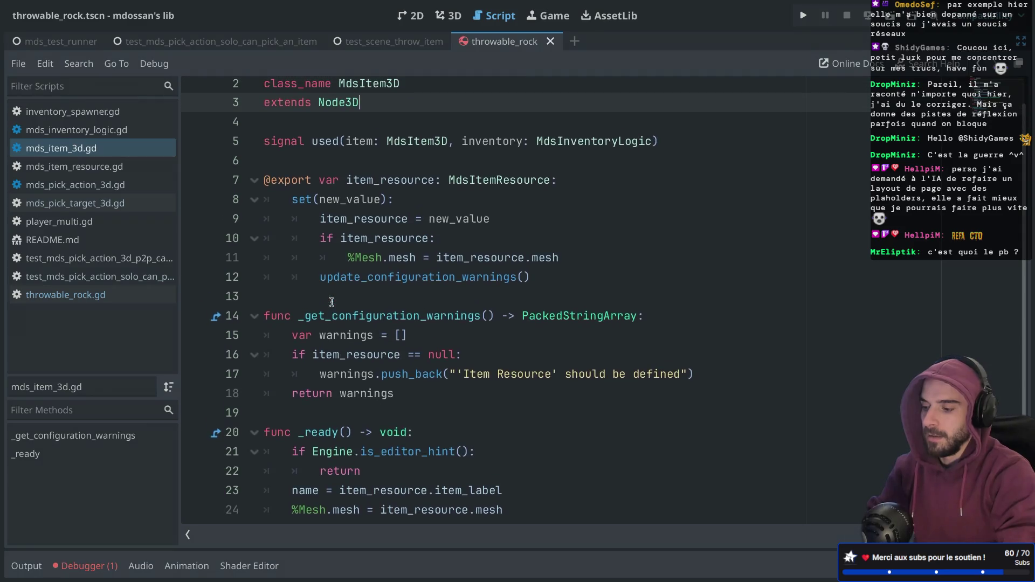
pyautogui.scroll(1, 358, 271)
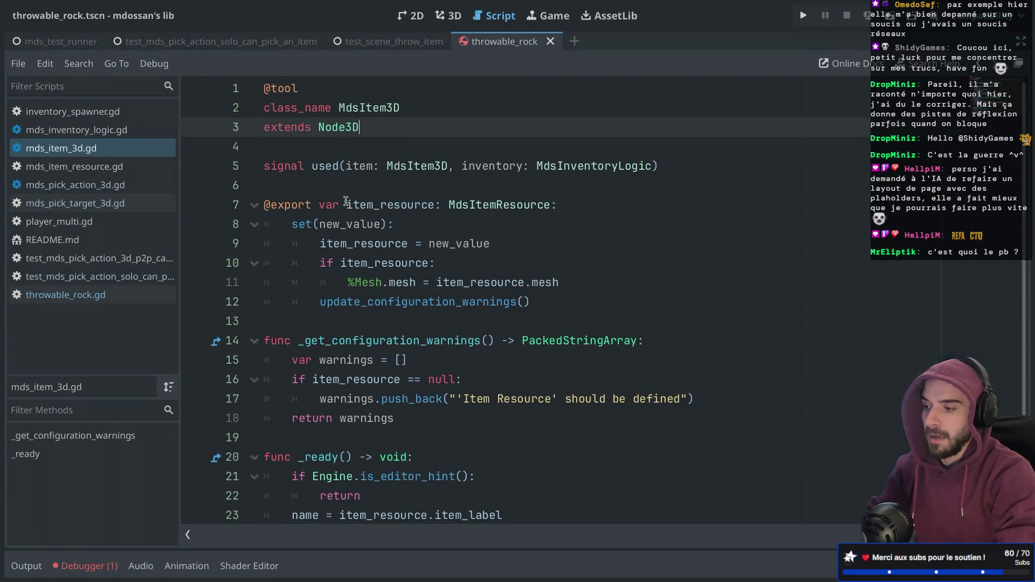
pyautogui.moveTo(347, 205); pyautogui.dragTo(555, 205)
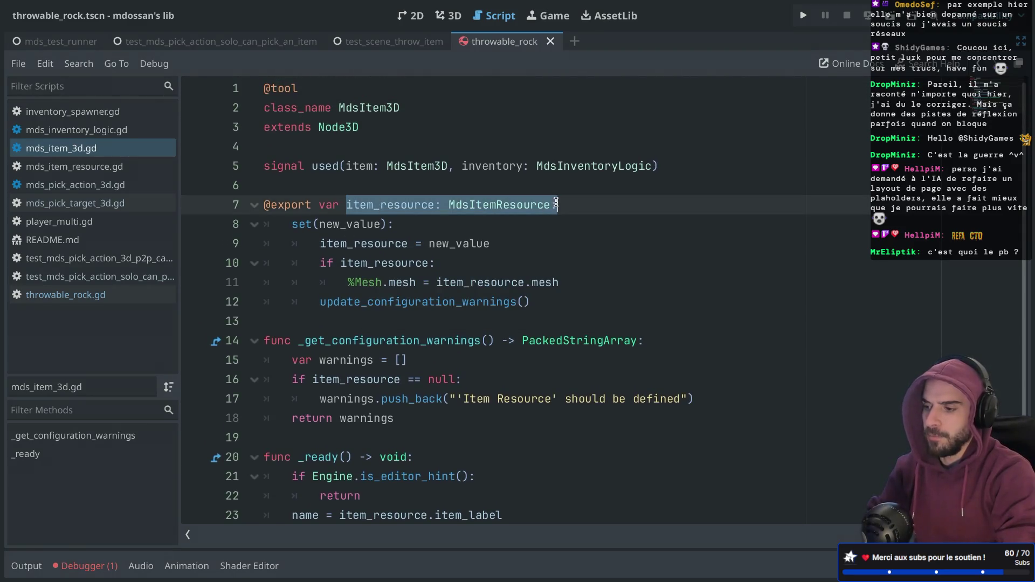
pyautogui.doubleClick(343, 129)
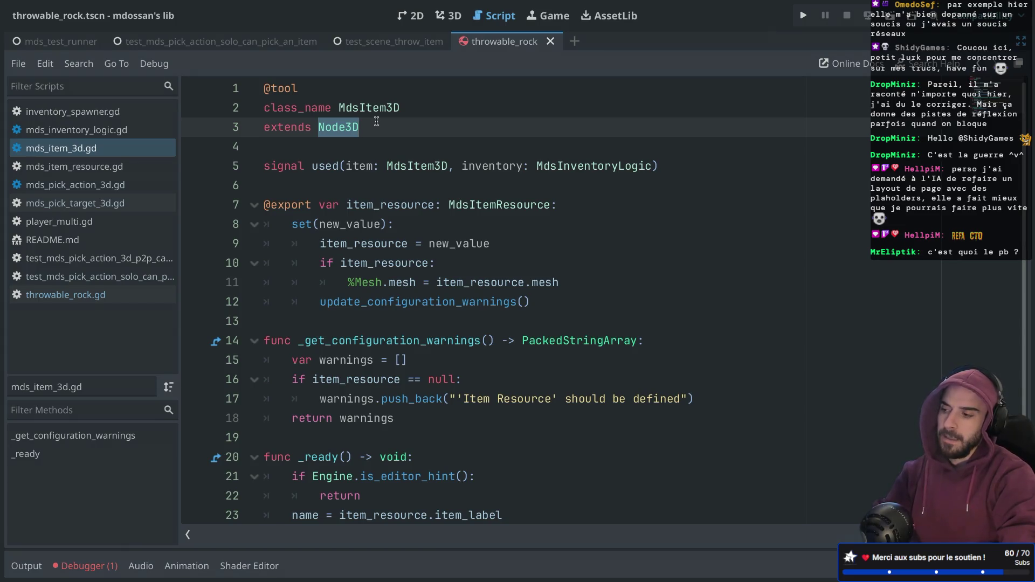
# Step: Inspect the ThrowableRock root node, leaving its name unchanged
pyautogui.hotkey('ctrl', 'shift', 'F11')
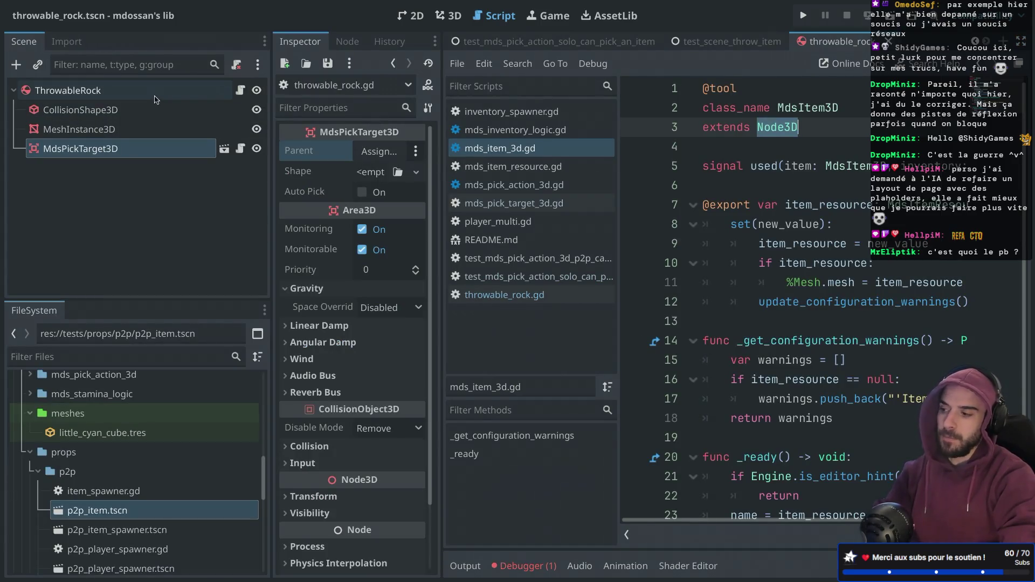
pyautogui.click(112, 96)
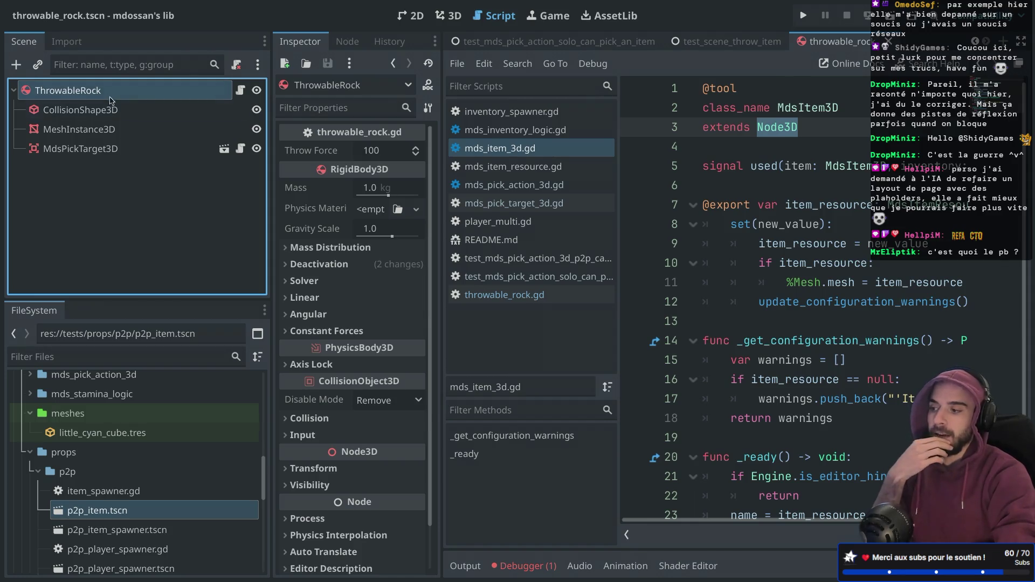
pyautogui.doubleClick(82, 90)
pyautogui.moveTo(82, 90); pyautogui.dragTo(116, 90)
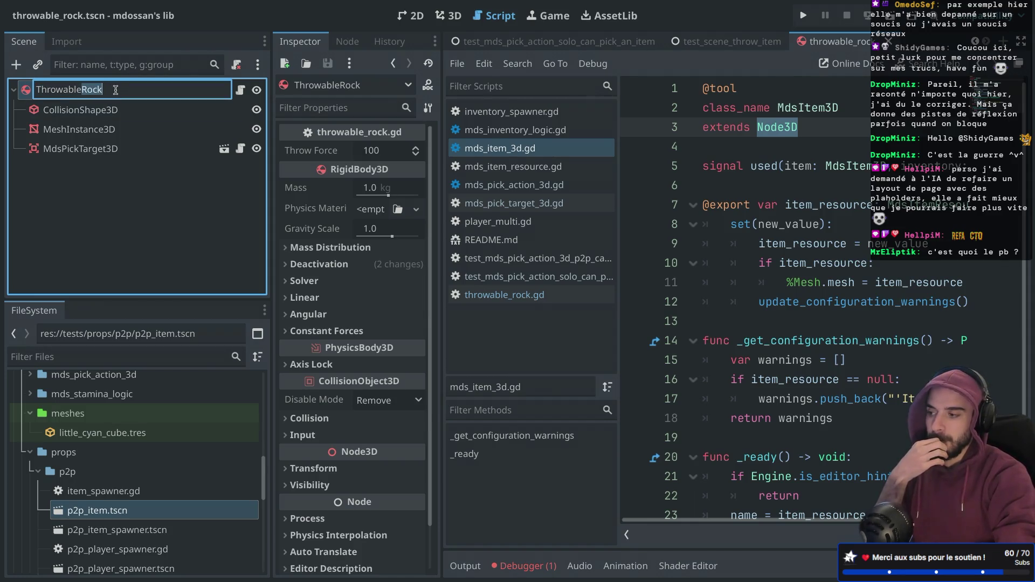
pyautogui.press('Escape')
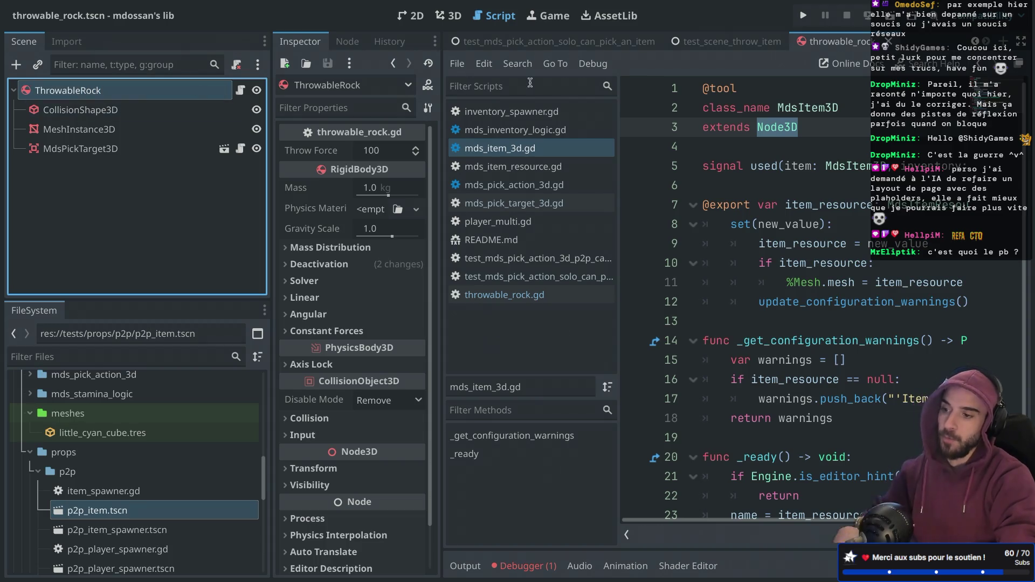
pyautogui.click(56, 91)
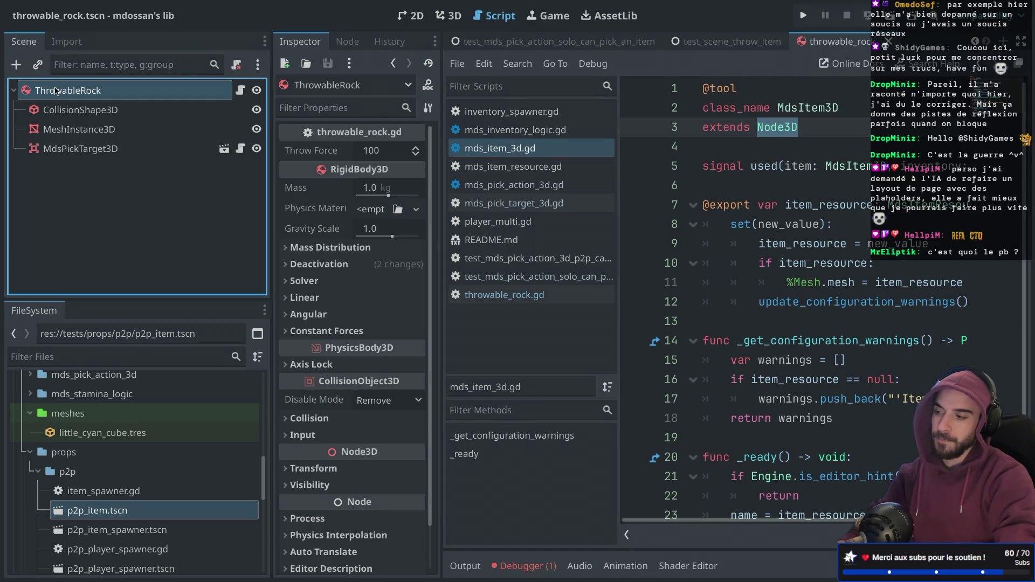
# Step: Select the MdsItem3D class name and move to the end of the class_name line
pyautogui.hotkey('ctrl', 'shift', 'F11')
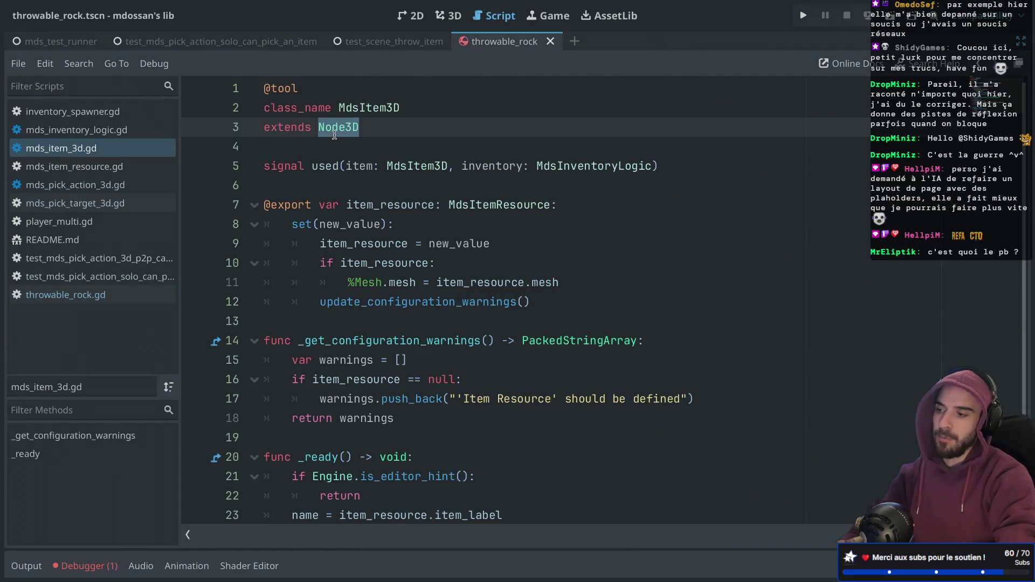
pyautogui.click(339, 108)
pyautogui.doubleClick(339, 107)
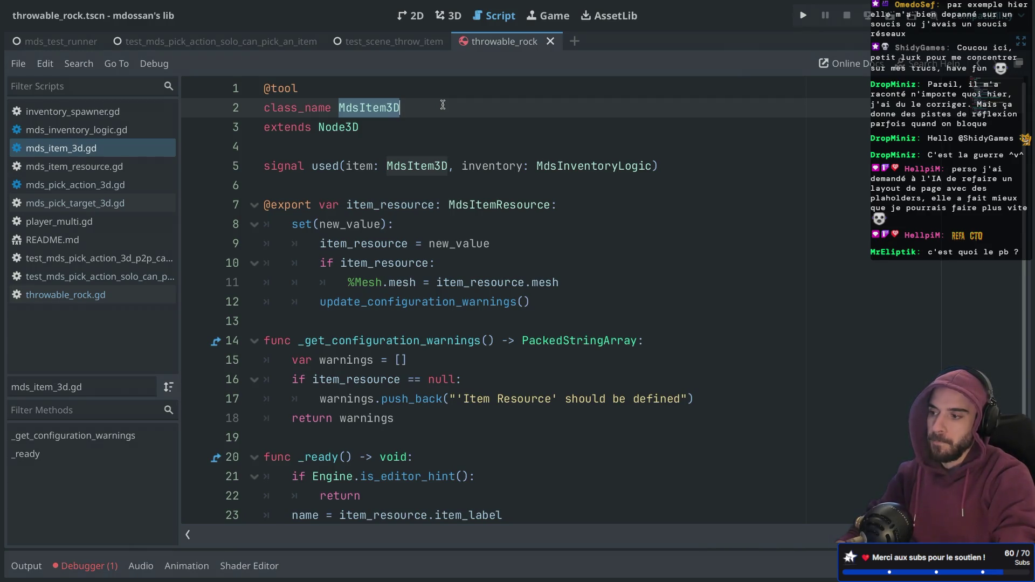
pyautogui.click(405, 106)
pyautogui.press('Return')
pyautogui.write('3')
pyautogui.write('# Mds')
pyautogui.write('ItemRigh')
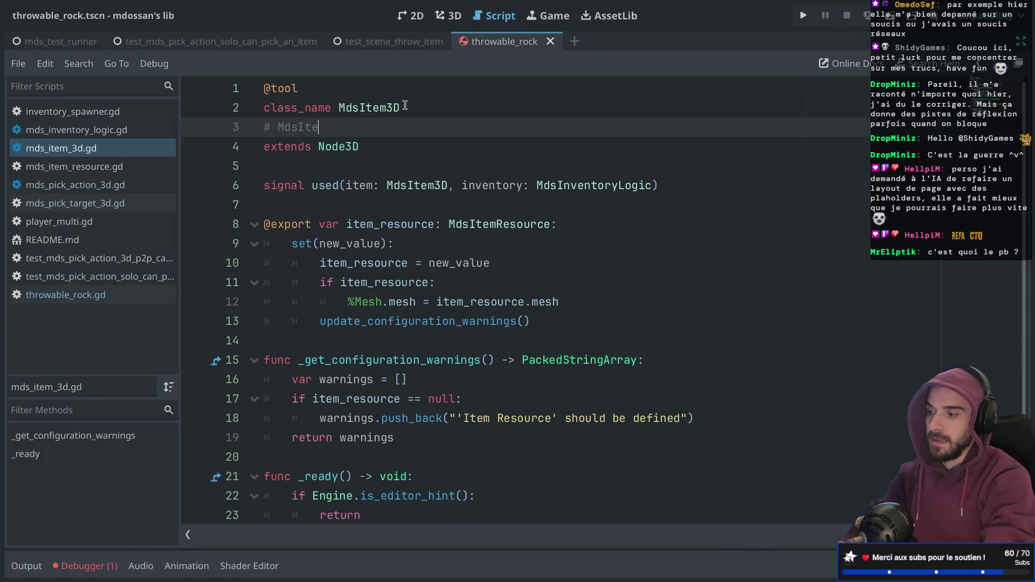
pyautogui.press('BackSpace')
pyautogui.write('igid')
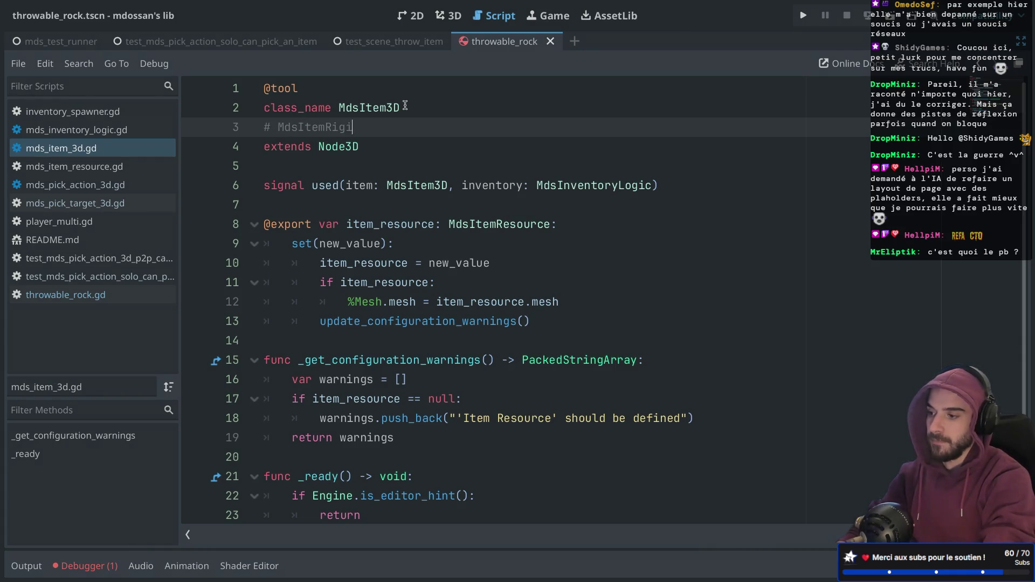
pyautogui.write('Body3D')
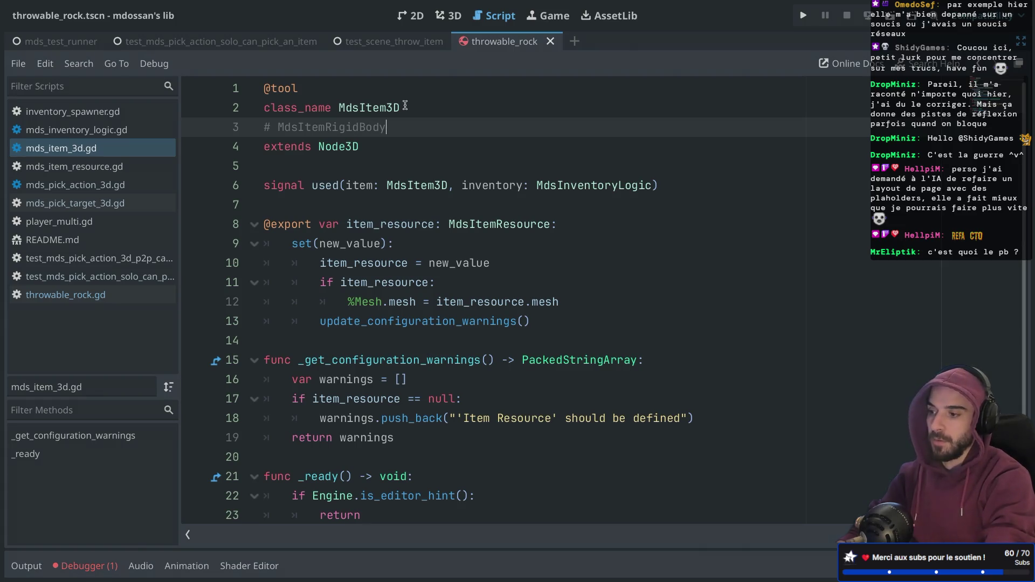
pyautogui.hotkey('ctrl', 's')
pyautogui.scroll(-2, 310, 141)
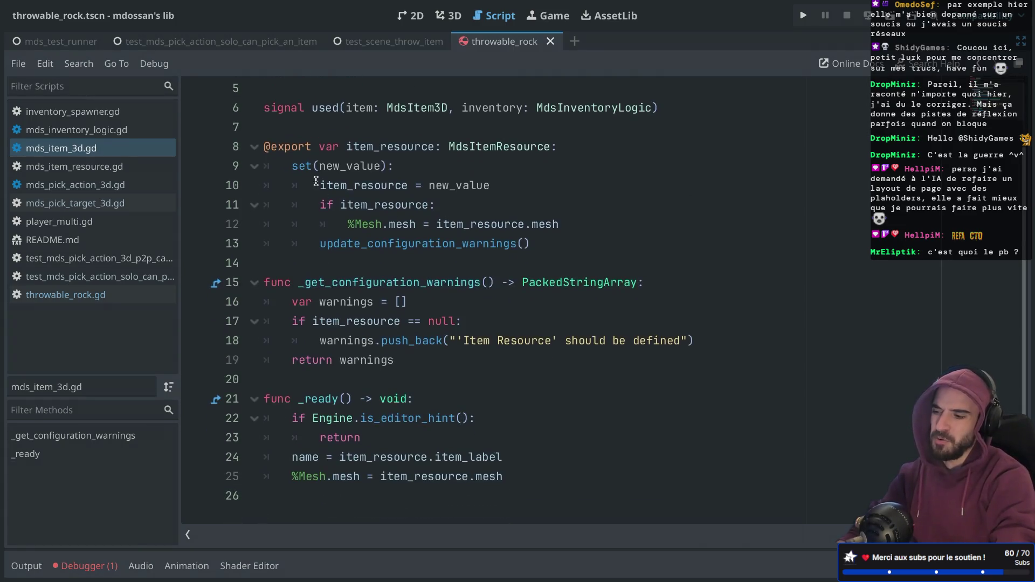
pyautogui.moveTo(311, 107); pyautogui.dragTo(350, 457)
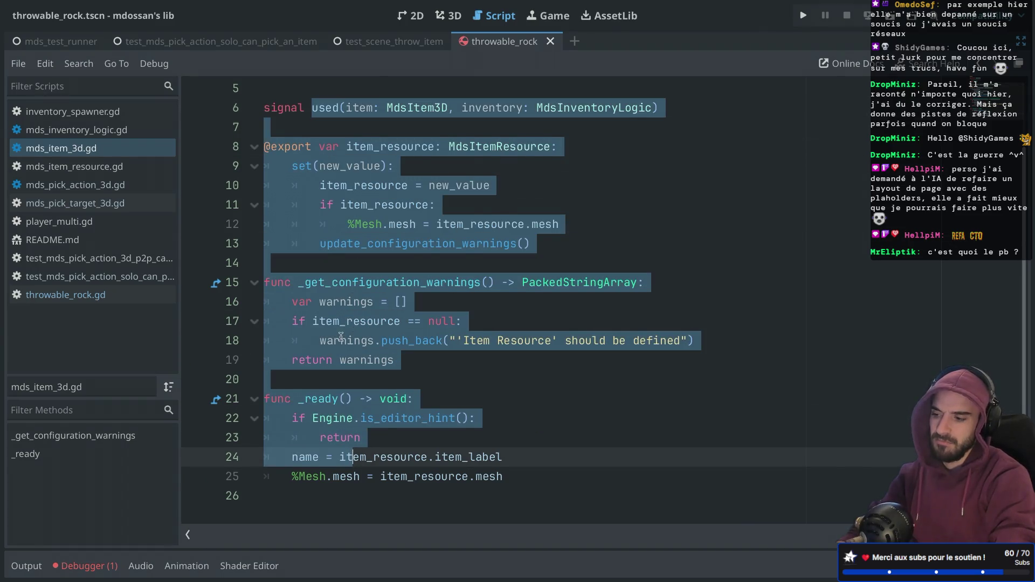
pyautogui.click(340, 338)
pyautogui.scroll(2, 341, 337)
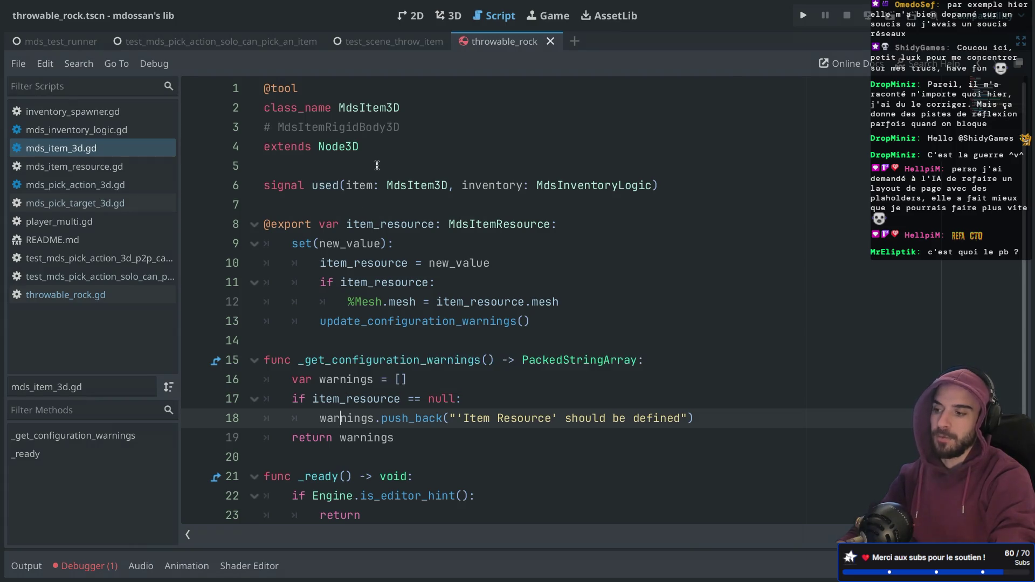
pyautogui.moveTo(412, 127); pyautogui.dragTo(417, 110)
pyautogui.press('BackSpace')
pyautogui.hotkey('ctrl', 's')
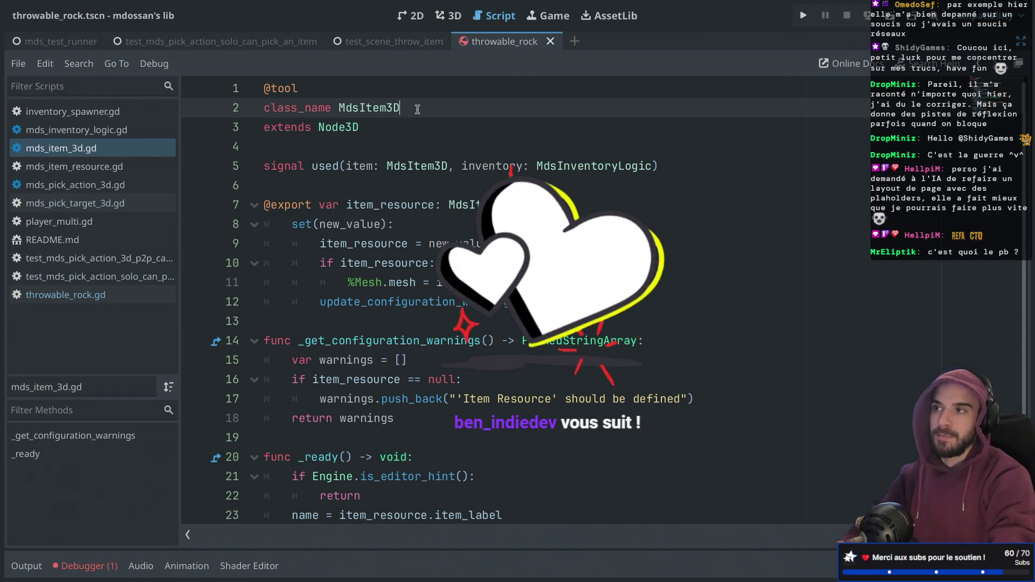
pyautogui.moveTo(395, 248)
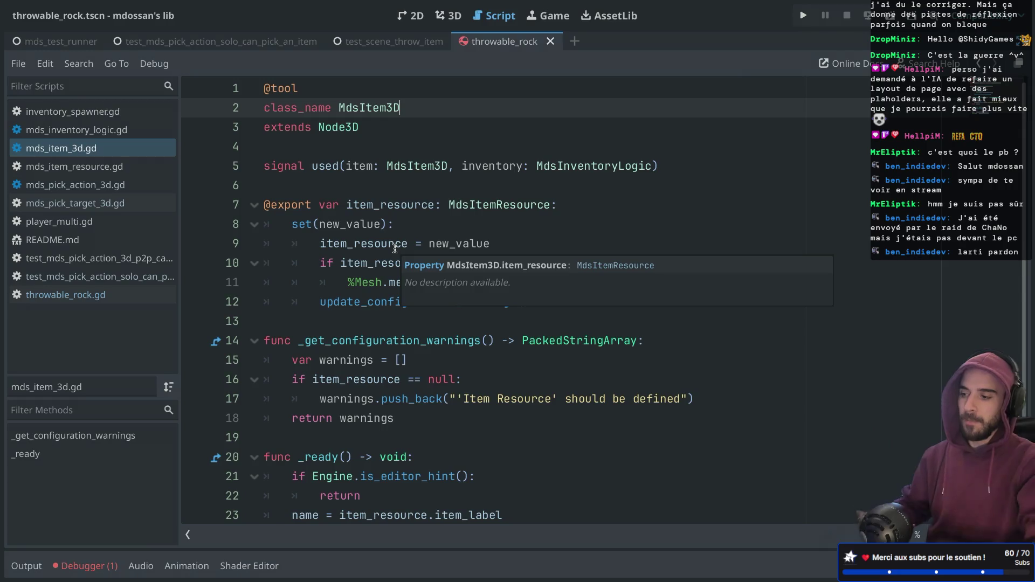
# Step: Switch to the mds_test_runner scene with the side panels shown
pyautogui.click(75, 43)
pyautogui.hotkey('ctrl', 'shift', 'F11')
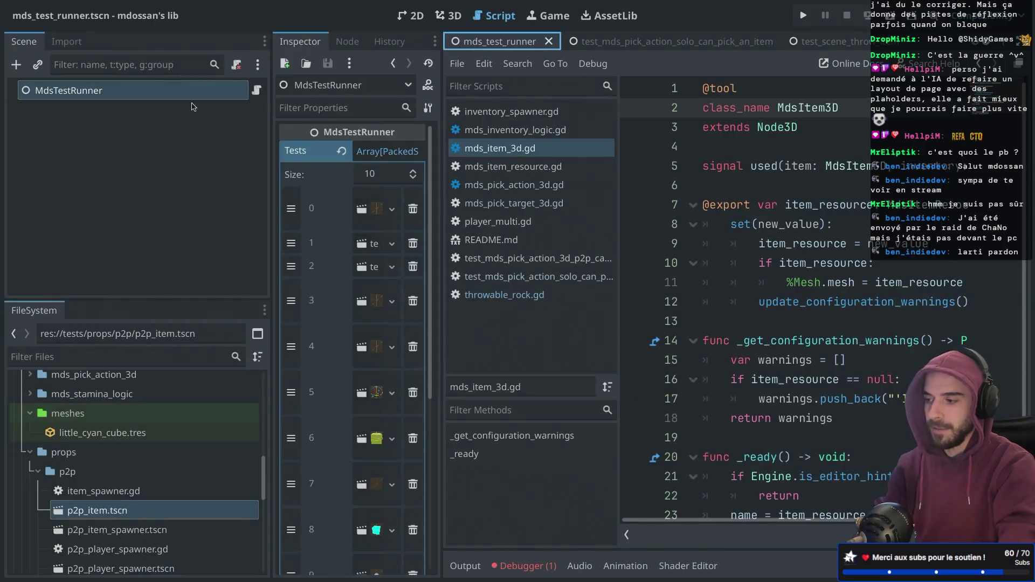
pyautogui.scroll(-5, 353, 399)
pyautogui.scroll(4, 352, 399)
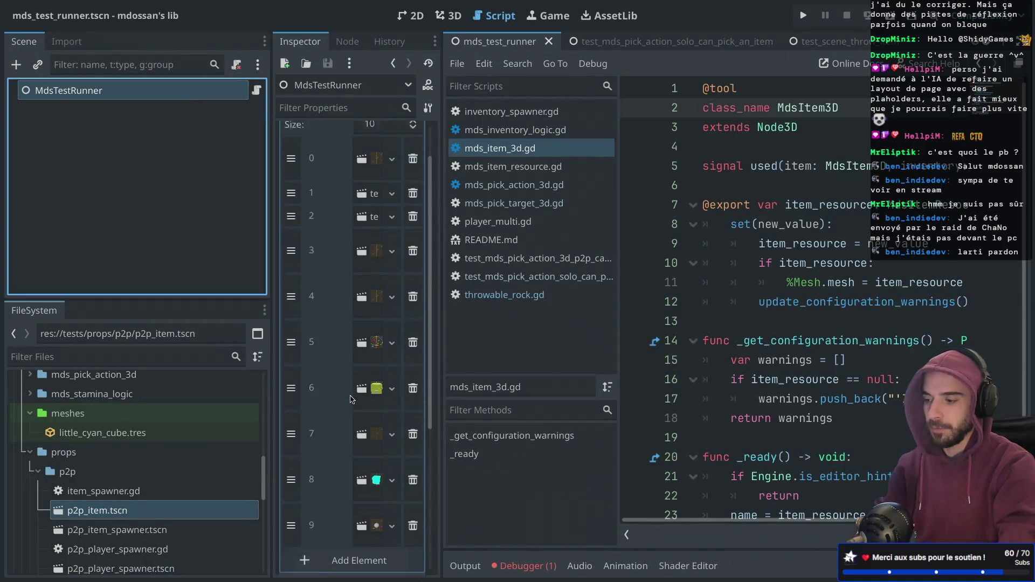
pyautogui.scroll(2, 345, 330)
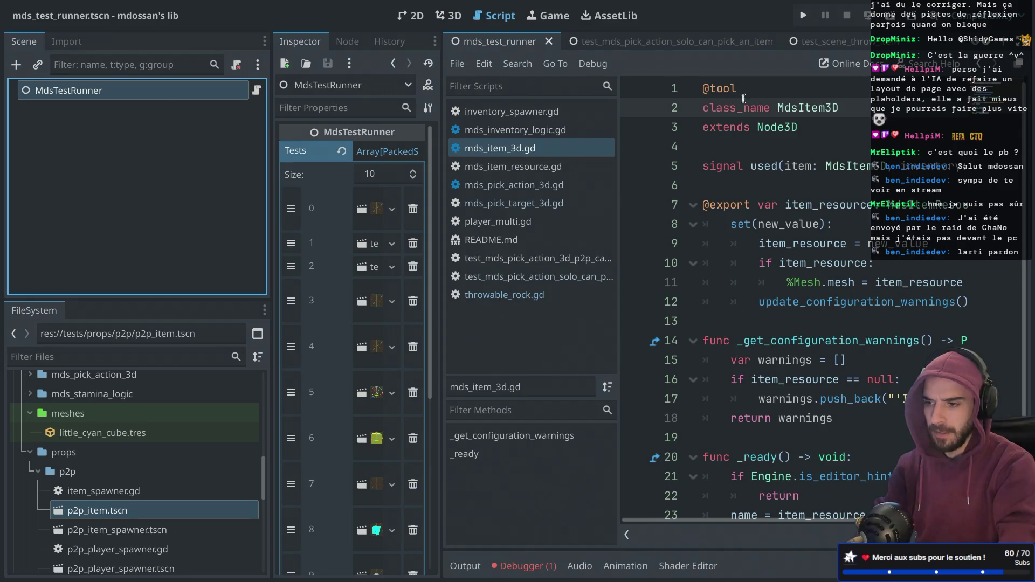
# Step: Run the test runner, stop it after the error, and switch to the solo pick-an-item test scene
pyautogui.click(888, 15)
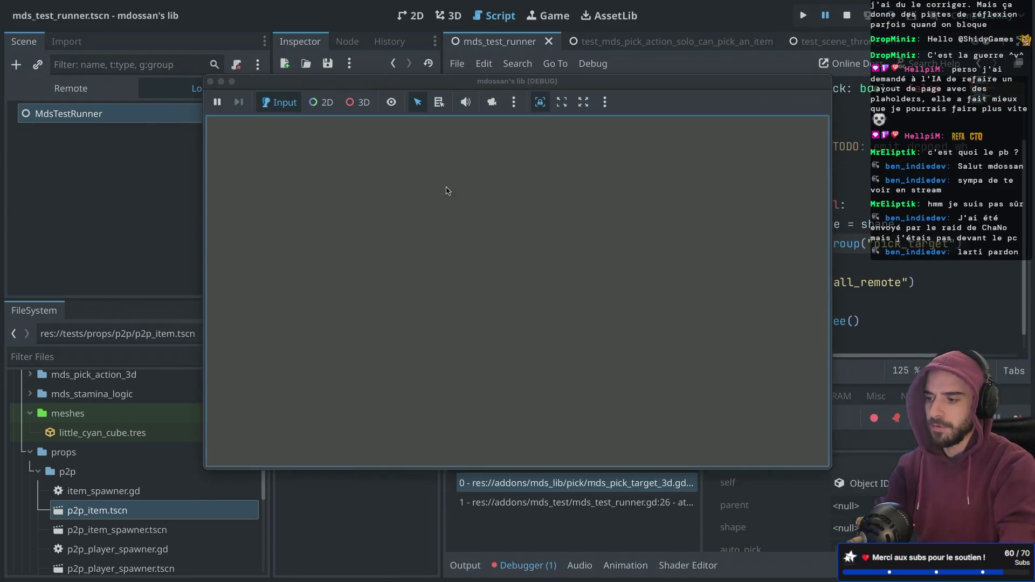
pyautogui.click(210, 82)
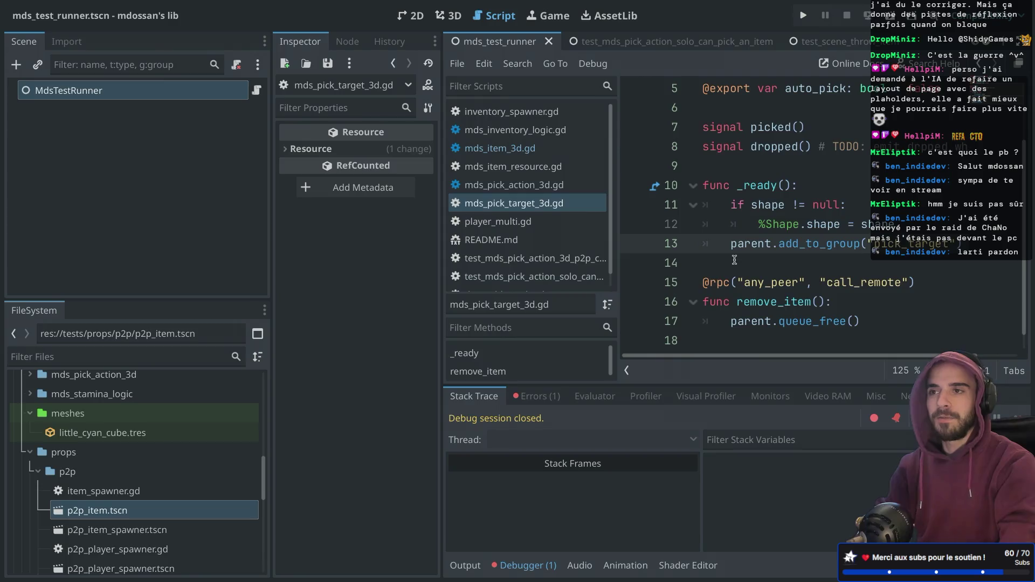
pyautogui.hotkey('ctrl', 'shift', 'F11')
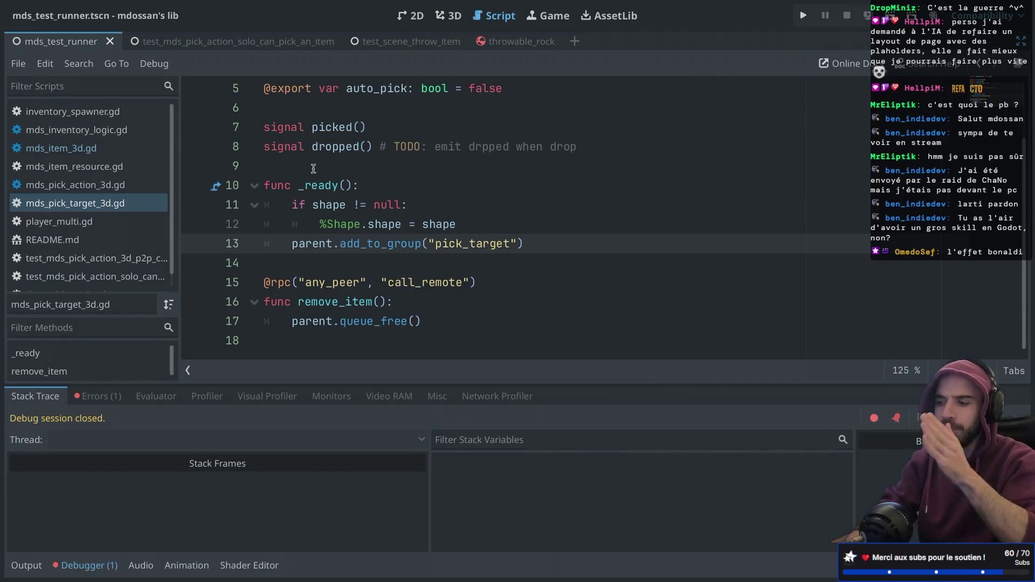
pyautogui.click(268, 44)
pyautogui.hotkey('ctrl', 'shift', 'F11')
pyautogui.hotkey('ctrl', 'shift', 'F11')
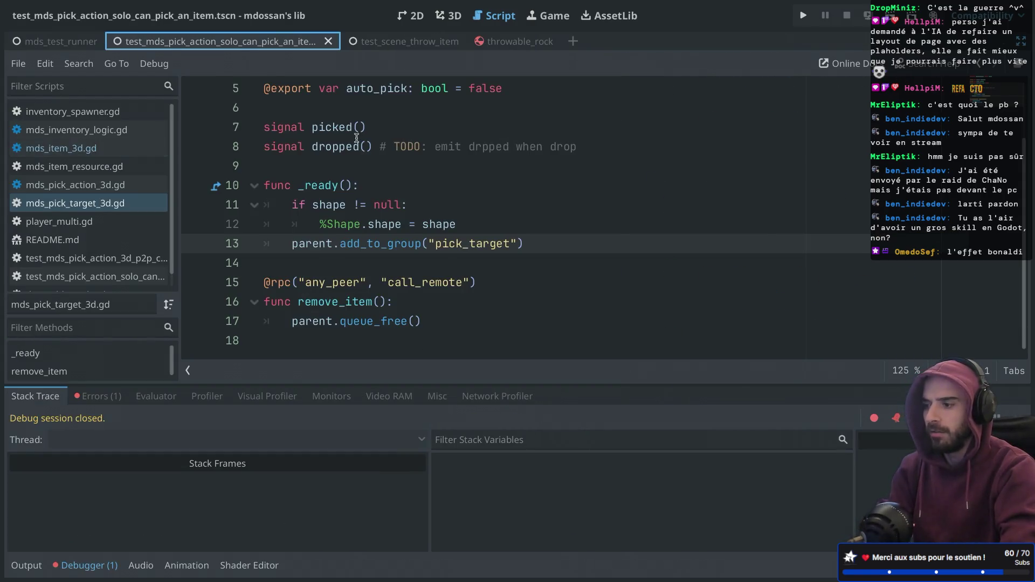